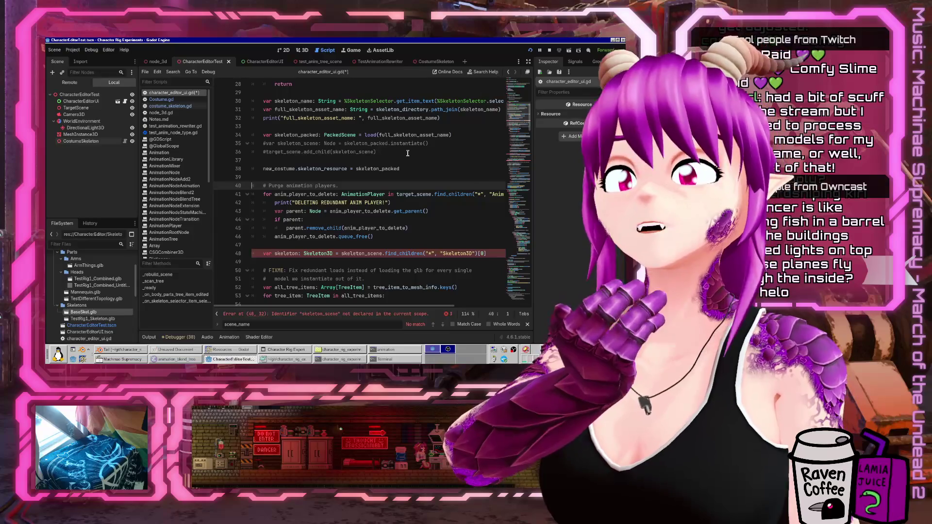
Comment out the animation-player purge block on lines 40–47 and save the script
key("Down")
key("End")
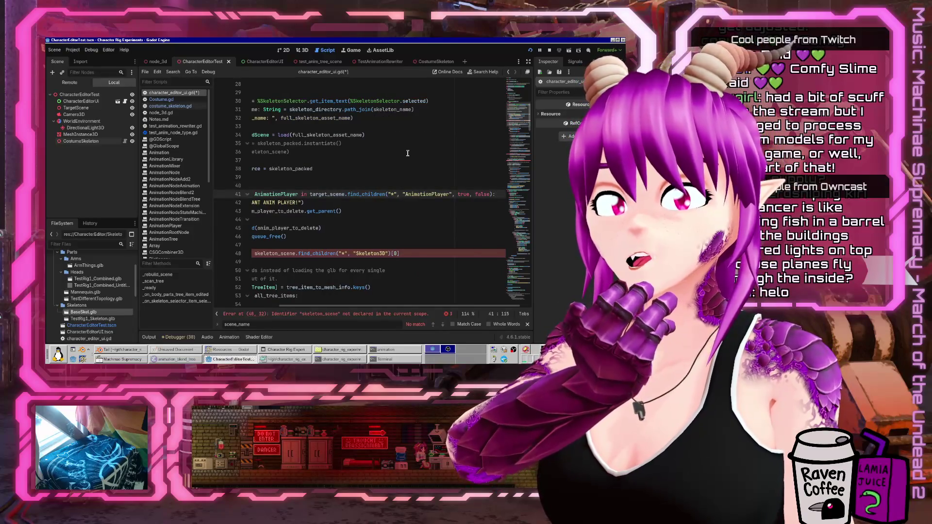
key("Home")
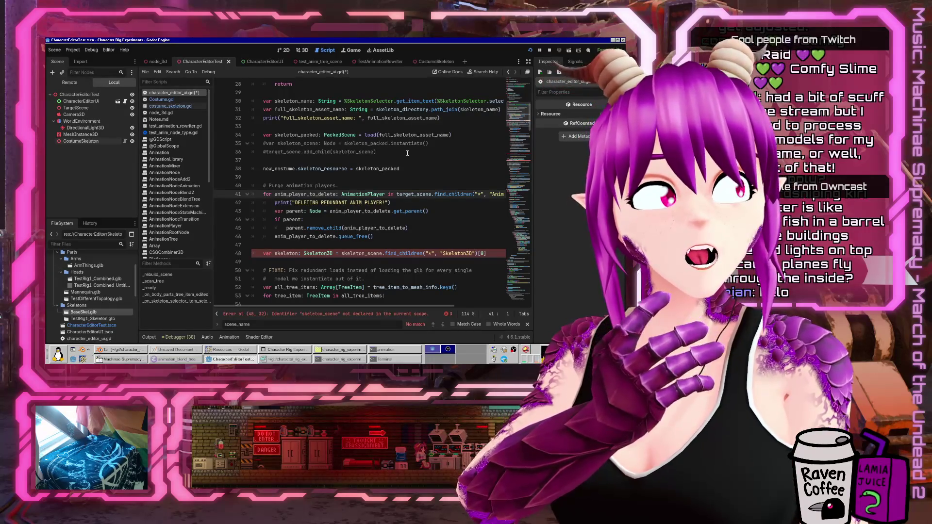
key("shift+Up")
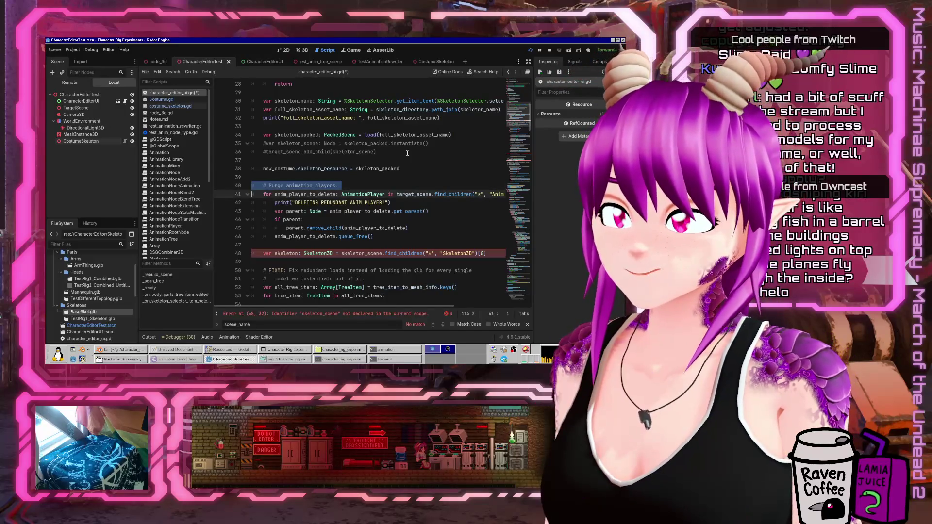
key("shift+Down")
key("shift+Down")
key("shift+Down")
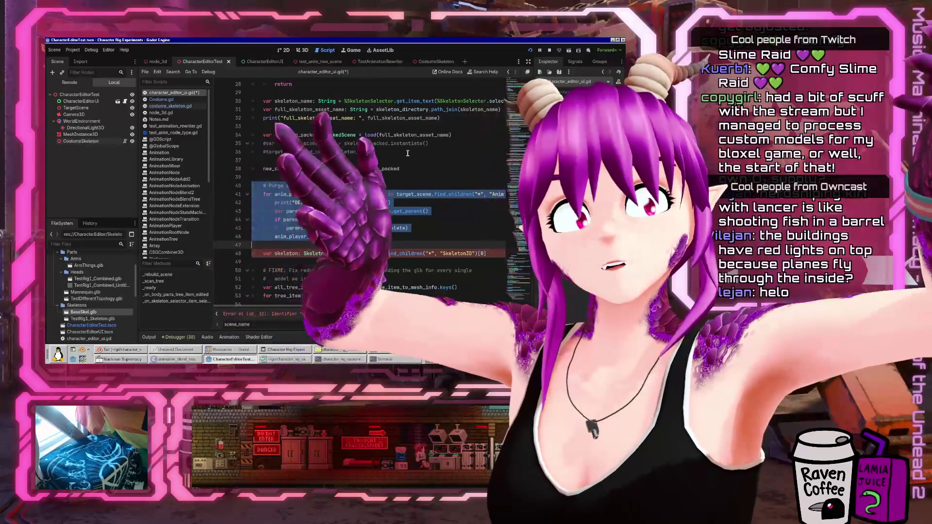
key("ctrl+k")
key("Down")
key("ctrl+s")
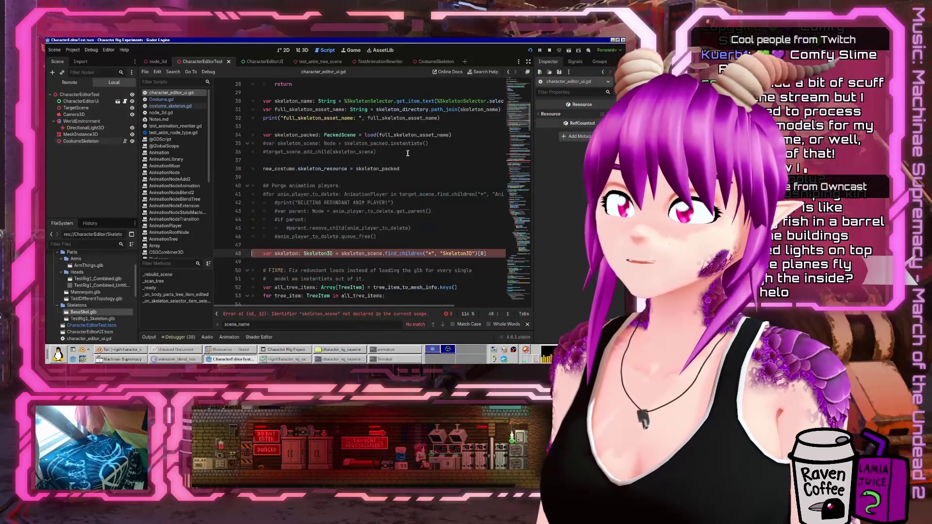
Comment out the Skeleton3D lookup on line 48, then review the code down to line 81
key("Down")
key("Down")
key("Down")
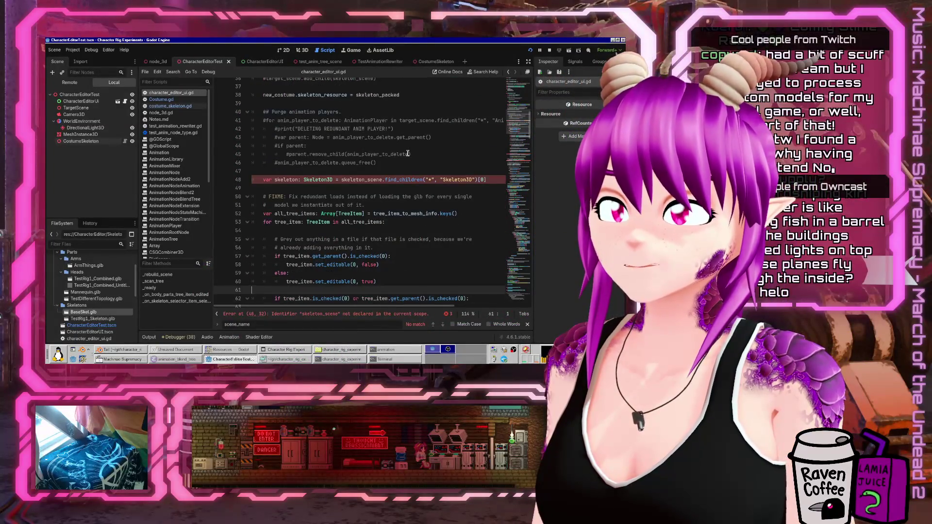
key("Up")
key("Up")
key("Up")
key("ctrl+k")
key("Down")
key("Down")
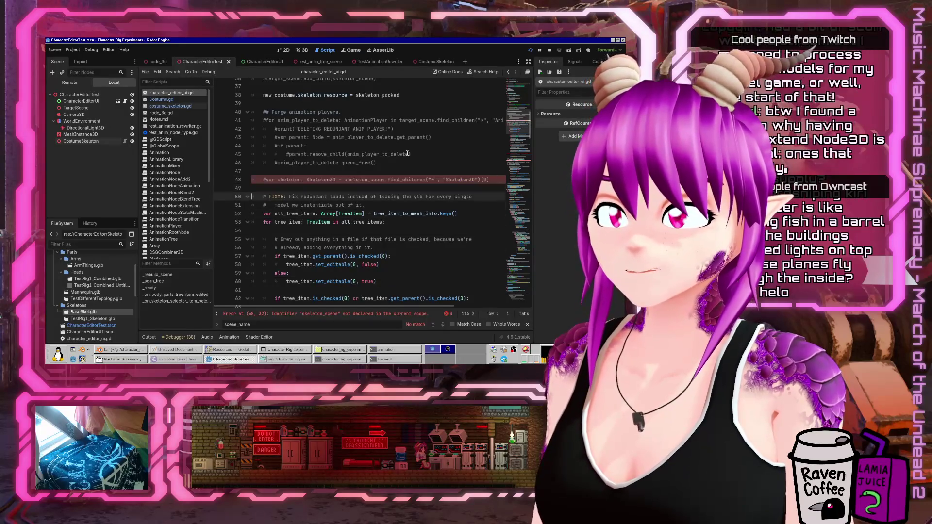
key("Down")
key("Down")
key("Down")
key("Down")
key("Down")
key("Down")
key("Up")
key("Up")
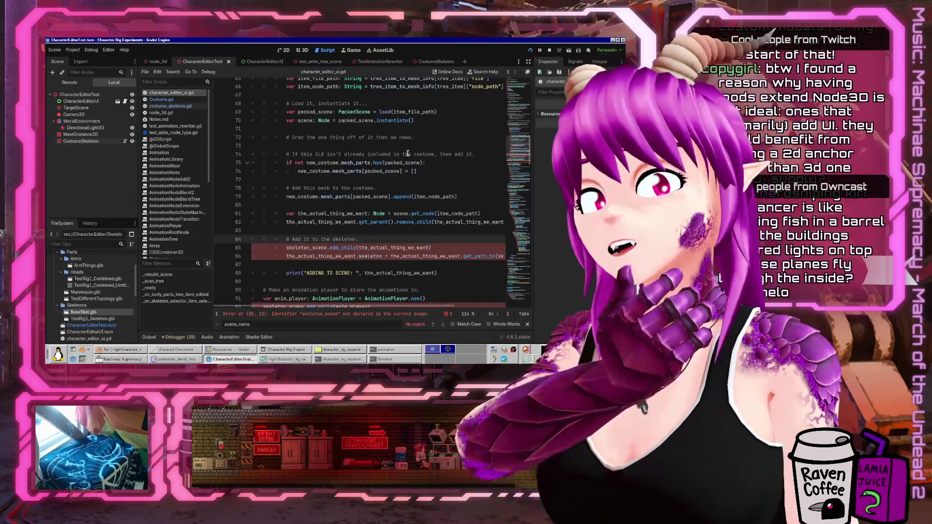
key("Up")
key("Up")
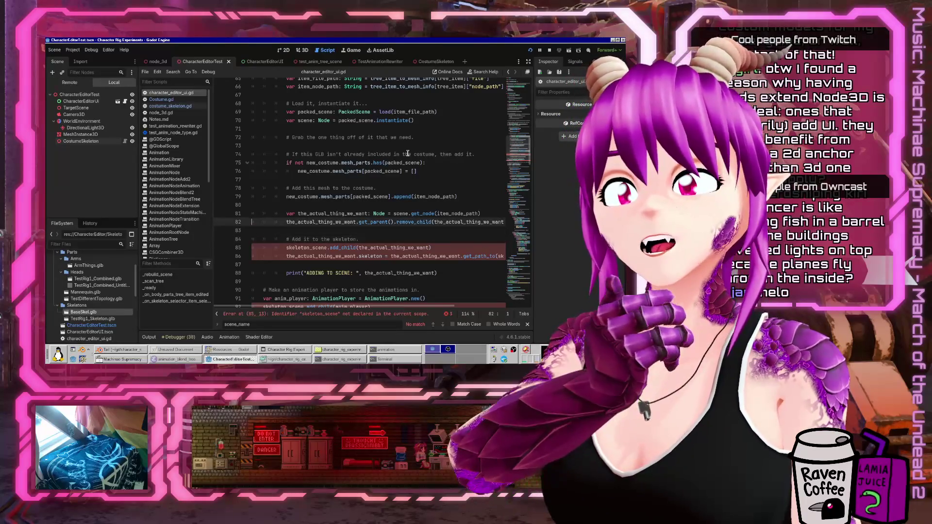
key("Up")
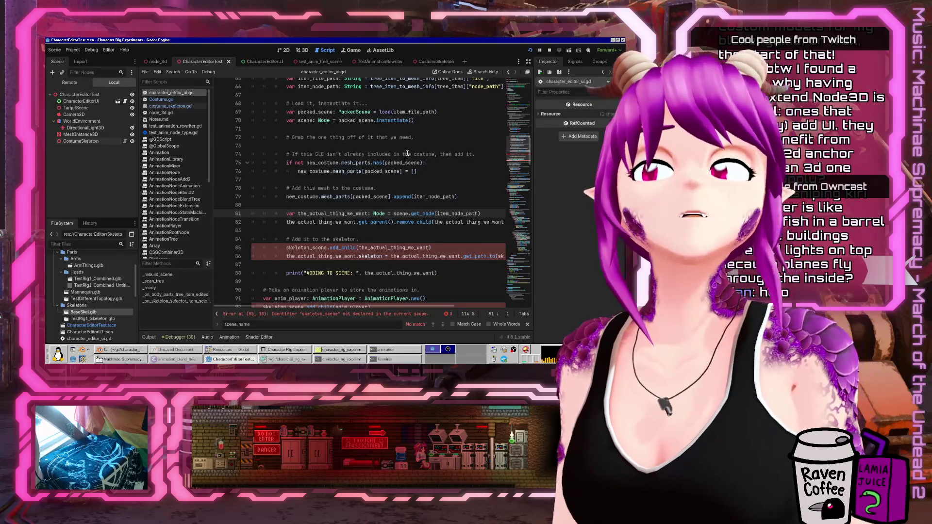
Comment out the load and instantiate lines 68–70
double_click(435, 197)
scroll(388, 138, "up", 2)
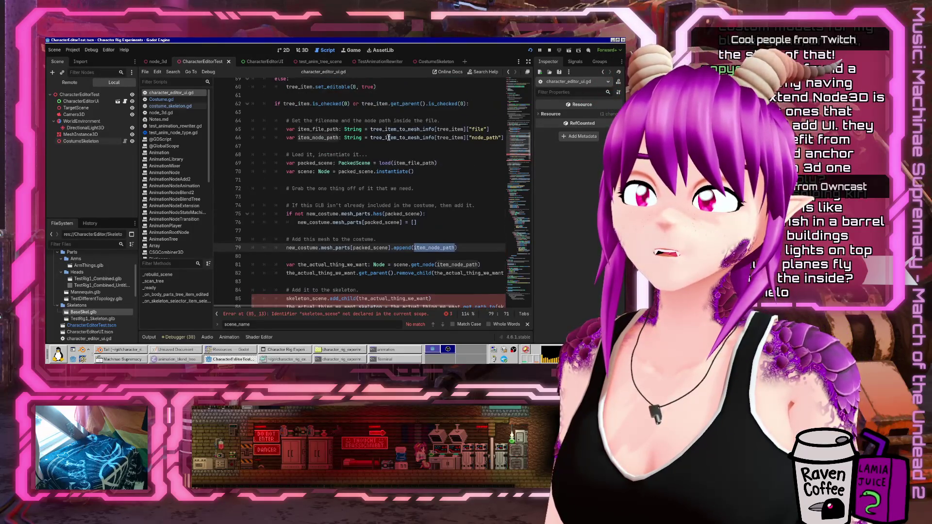
left_click(362, 147)
left_click(464, 232)
key("shift+Up")
key("shift+Up")
key("shift+Up")
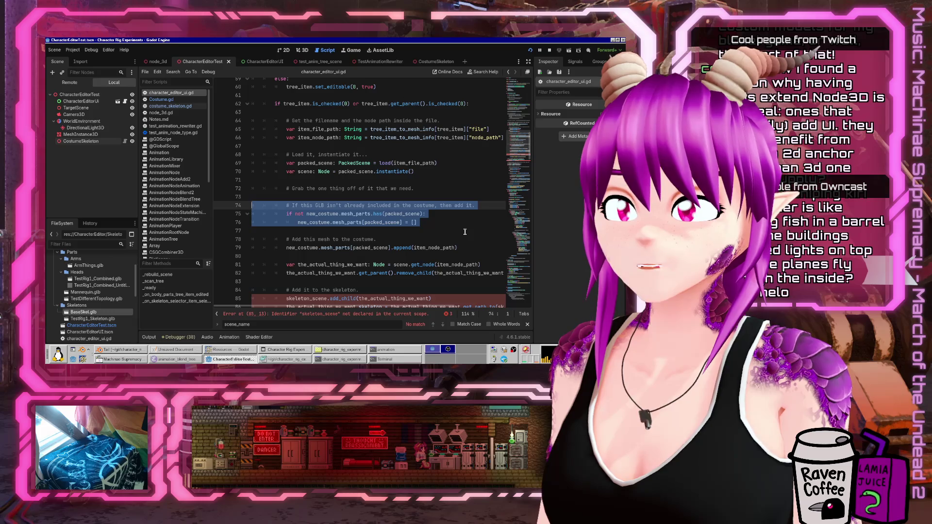
key("Up")
key("Up")
key("Up")
key("shift+Down")
key("shift+Down")
key("shift+Down")
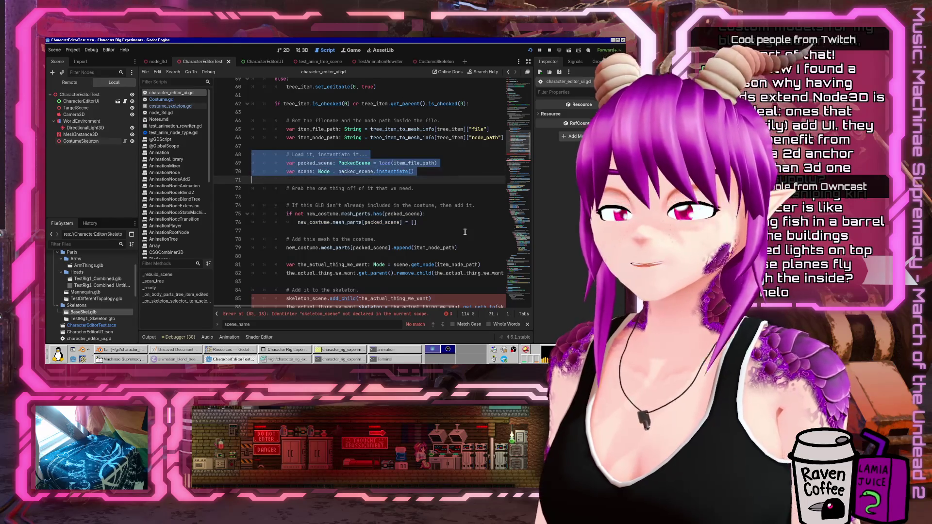
key("ctrl+k")
key("Down")
key("Down")
key("Down")
key("Down")
key("Down")
key("Down")
Uncomment the packed_scene load on line 69 so the scene still loads
key("Up")
key("Up")
key("Up")
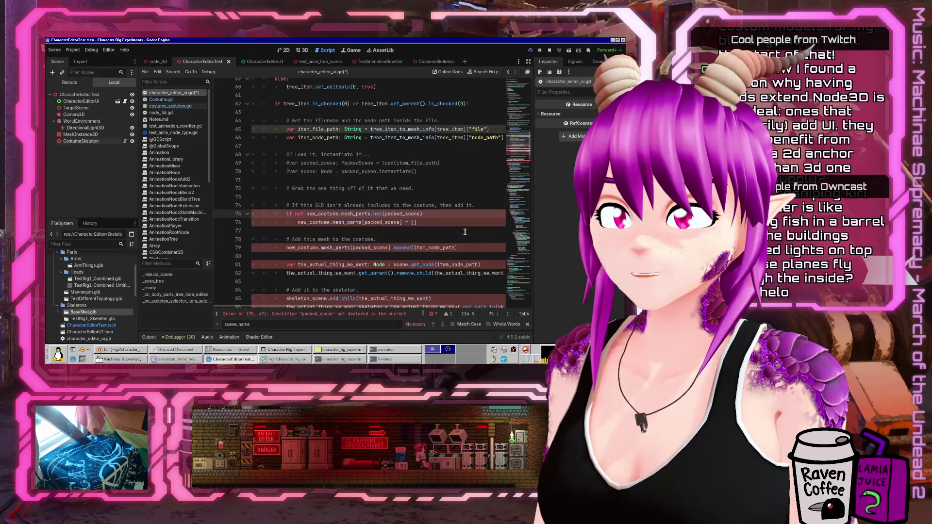
key("Up")
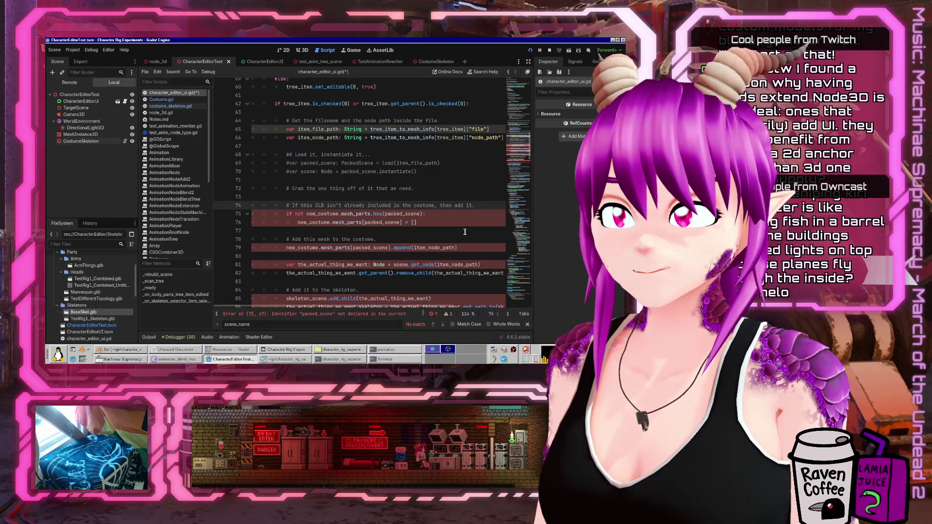
key("Up")
key("Up")
key("Up")
key("shift+Down")
key("ctrl+k")
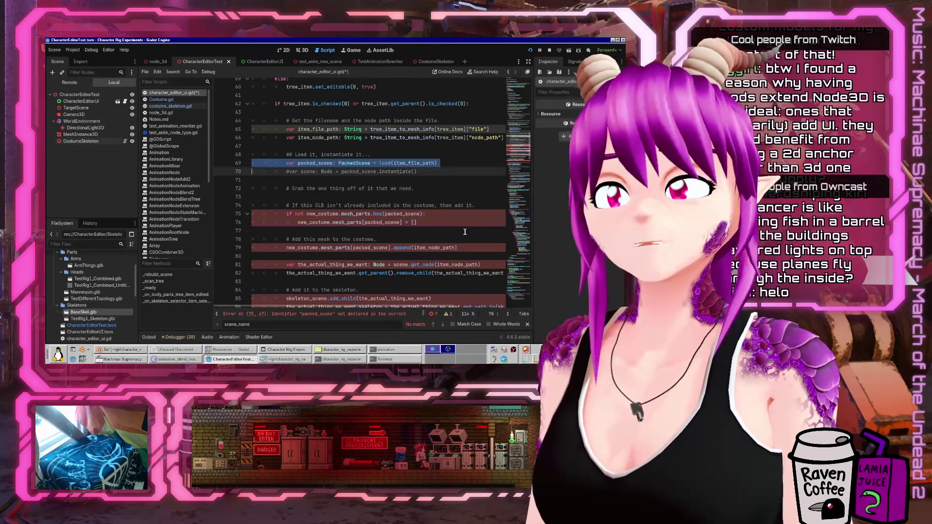
key("Down")
key("Down")
key("Down")
key("Down")
key("Down")
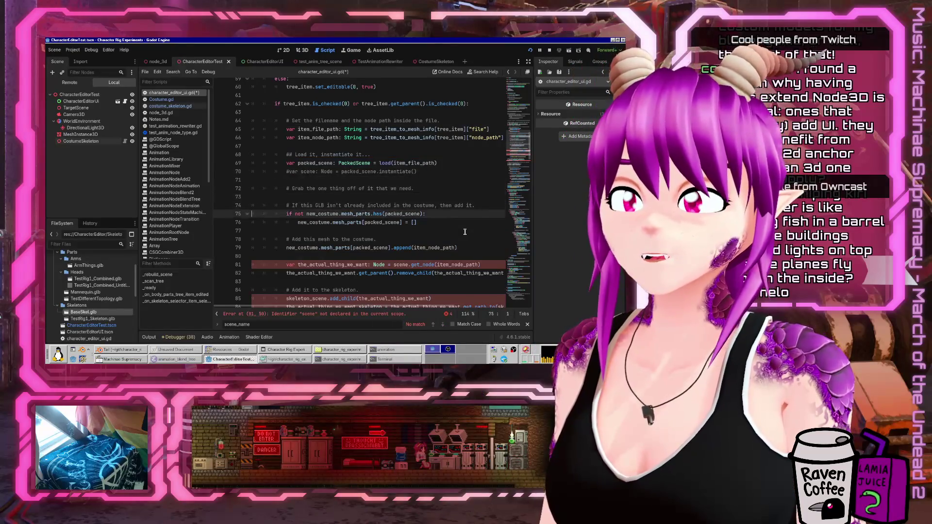
Comment out the mesh node extraction lines 81–82
key("shift+Down")
key("shift+Down")
key("ctrl+k")
scroll(430, 210, "down", 3)
key("Escape")
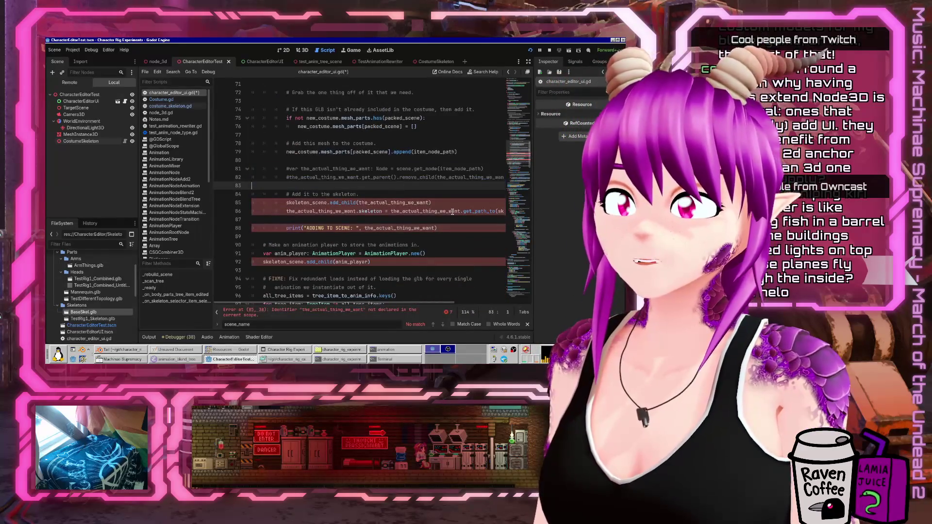
Comment out the add-to-skeleton lines 85–87 and the ADDING TO SCENE print on line 88
key("shift+Down")
key("shift+Down")
key("shift+Down")
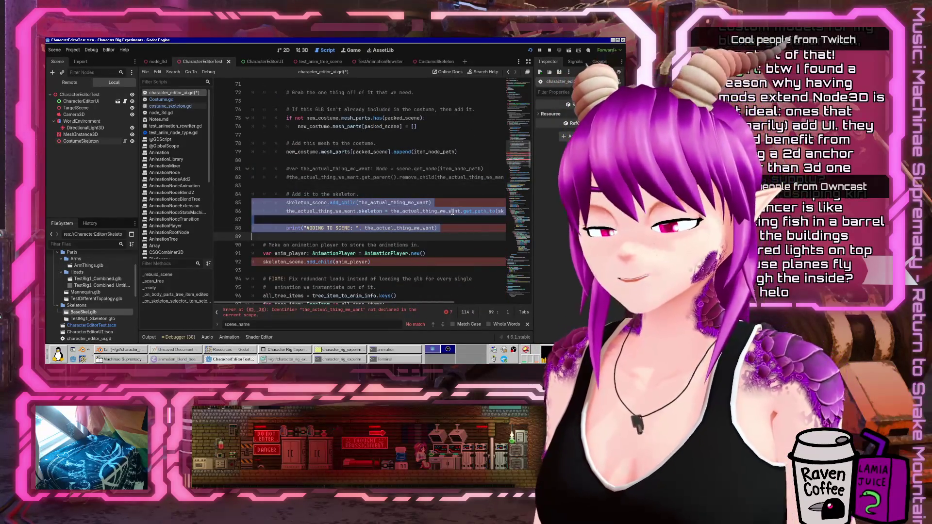
key("shift+Up")
key("ctrl+k")
key("Escape")
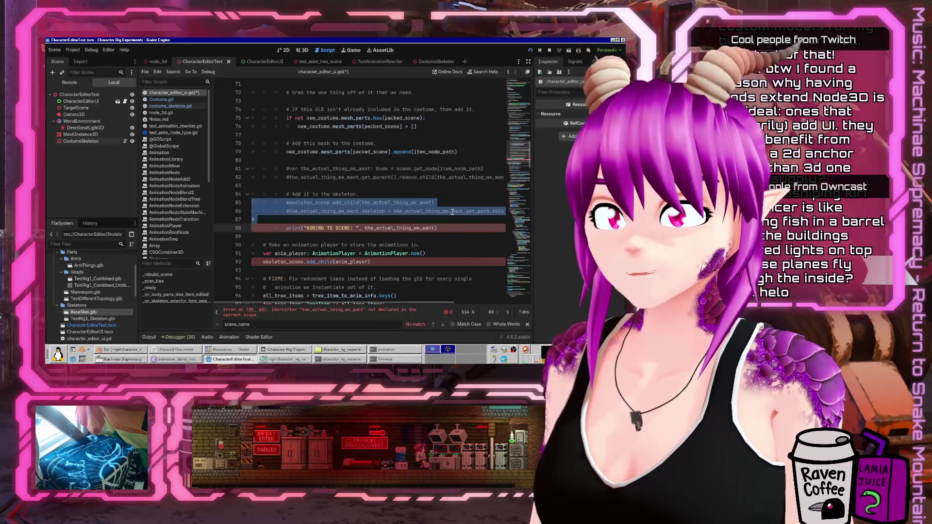
key("ctrl+k")
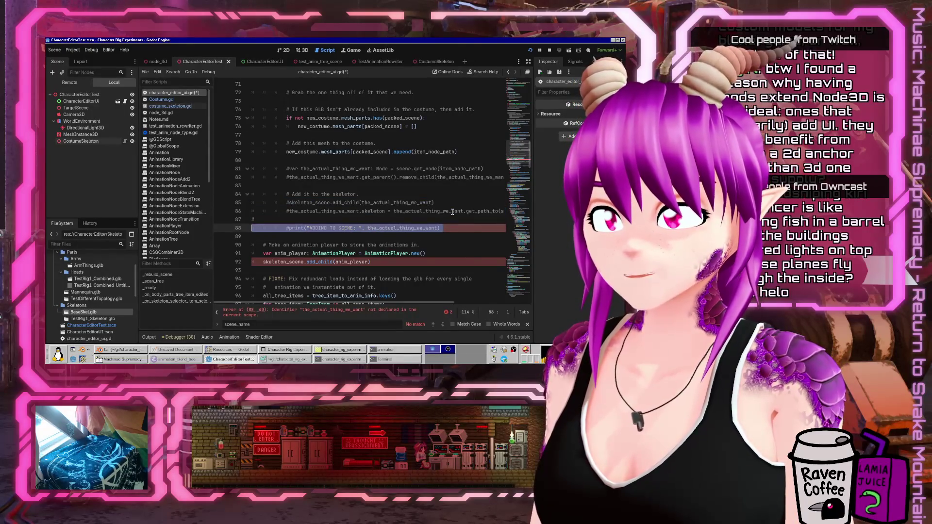
key("Up")
Select the animation-player creation lines starting at line 90
key("Down")
key("Down")
key("Down")
key("Up")
key("Up")
key("Up")
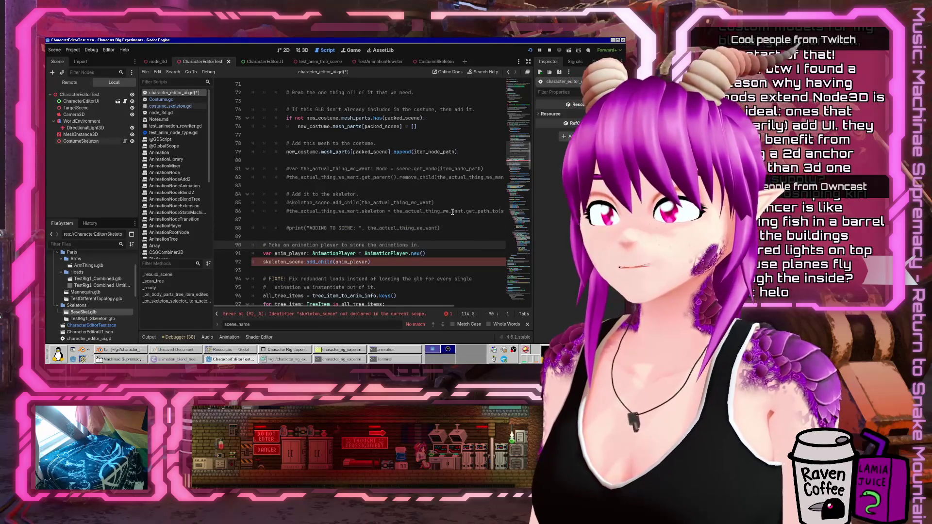
scroll(452, 212, "down", 4)
key("shift+Down")
key("shift+Down")
key("shift+Down")
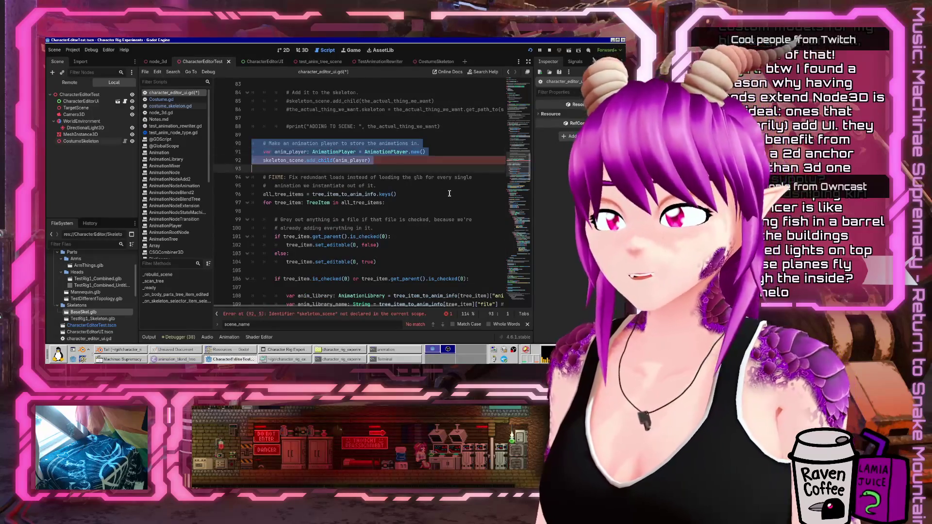
Comment out the animation-player creation lines 90–92 and save the script
key("ctrl+k")
scroll(436, 181, "down", 2)
key("ctrl+s")
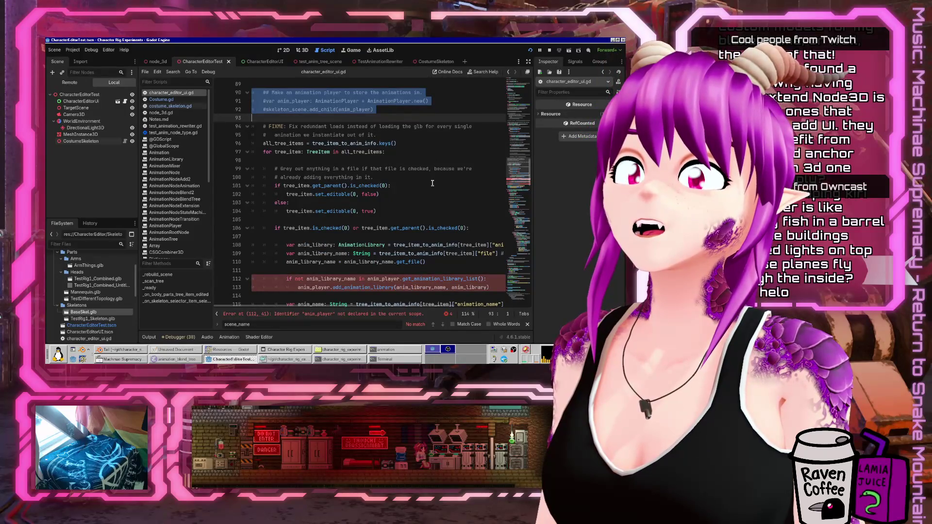
Comment out the tree-item animation-library loop
scroll(432, 184, "down", 4)
scroll(428, 186, "up", 4)
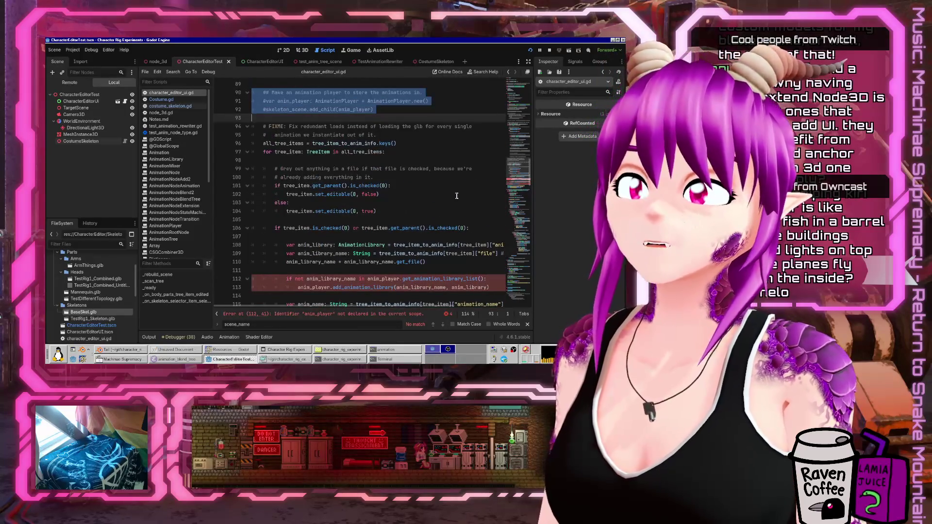
scroll(437, 190, "down", 2)
scroll(427, 189, "up", 2)
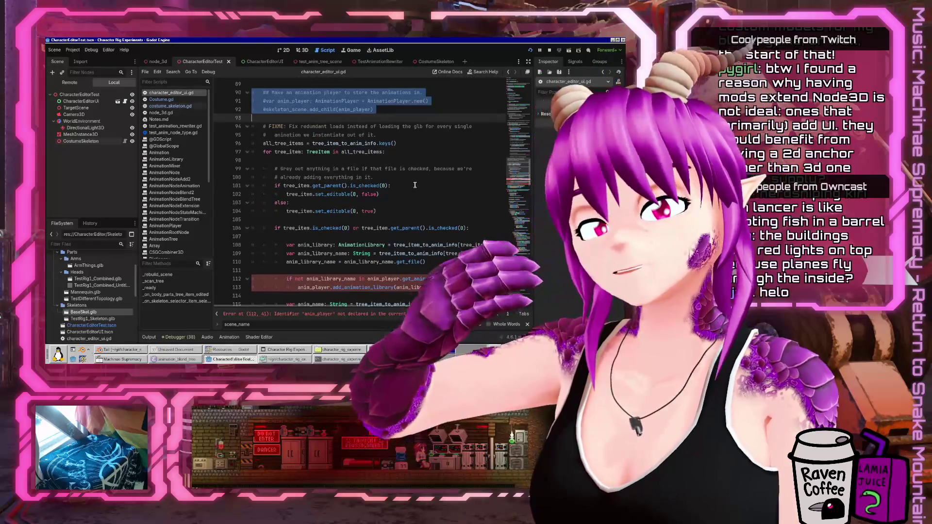
scroll(416, 185, "down", 2)
left_click_drag(427, 262, 240, 149)
key("ctrl+k")
scroll(446, 228, "down", 3)
left_click(446, 219)
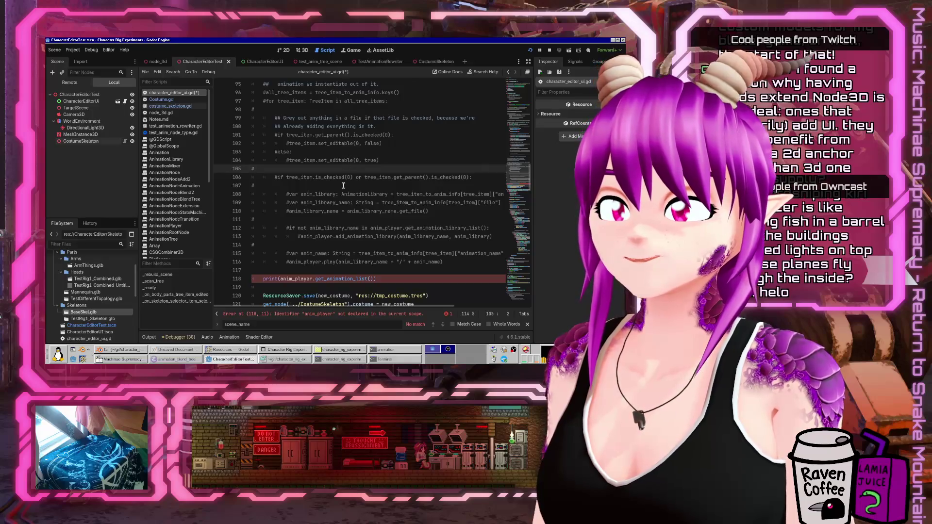
Comment out the animation-list print on line 118 and run the project to test
left_click(350, 262)
left_click(465, 262)
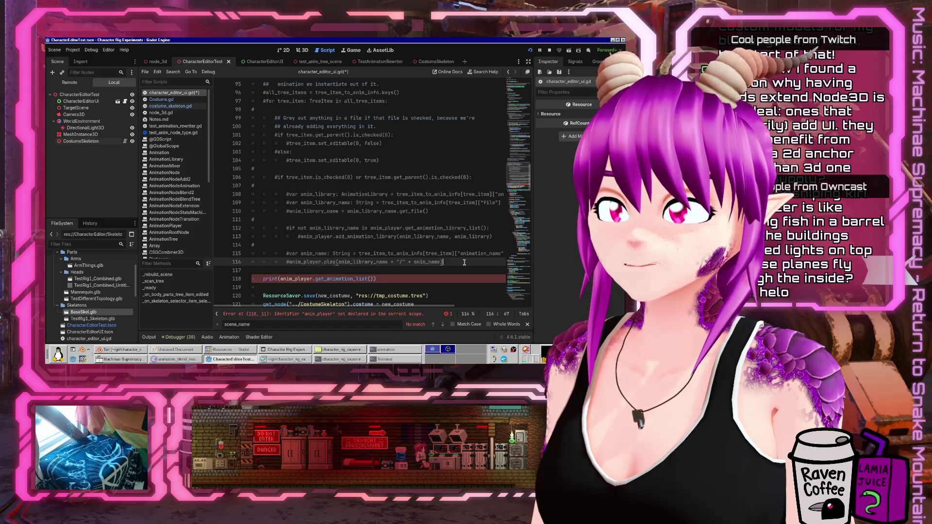
left_click(424, 276)
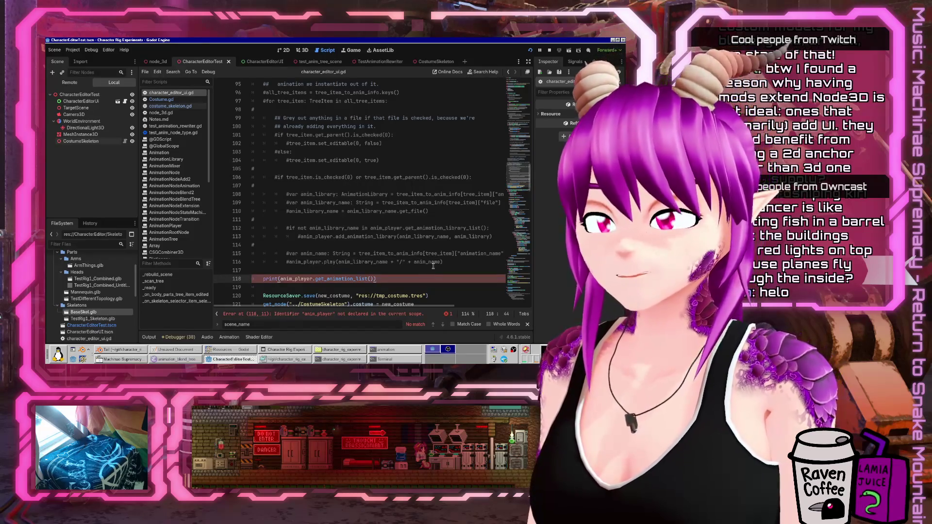
key("shift+Home")
key("ctrl+k")
scroll(418, 201, "down", 4)
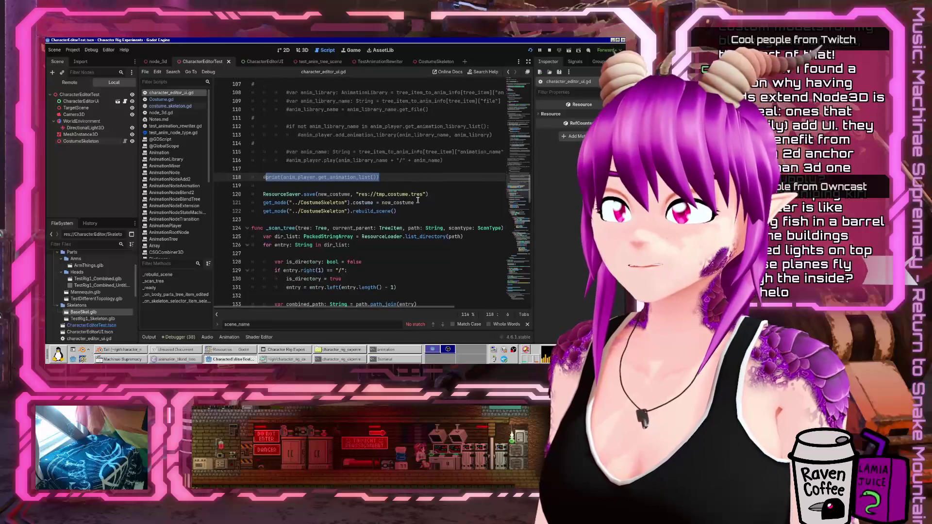
left_click(531, 50)
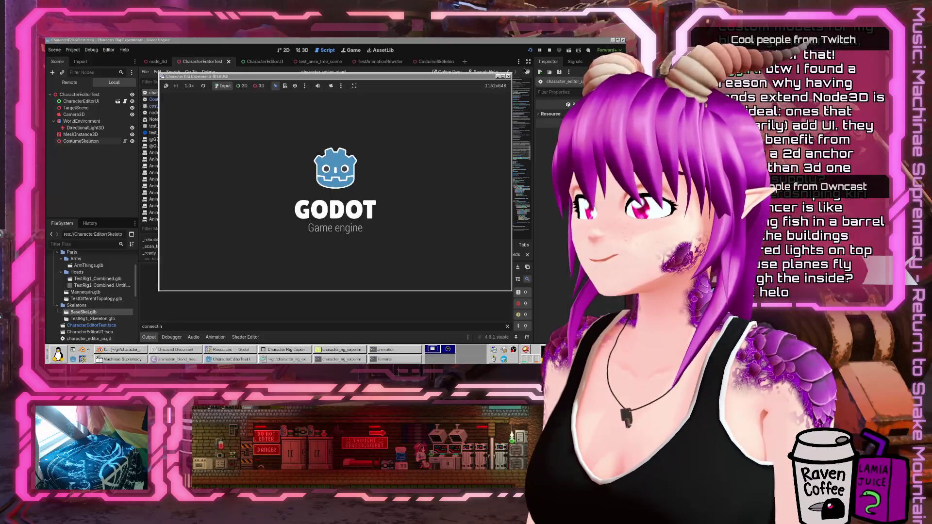
Check Mannequin under Parts in the running game, then close the game window
scroll(418, 184, "down", 2)
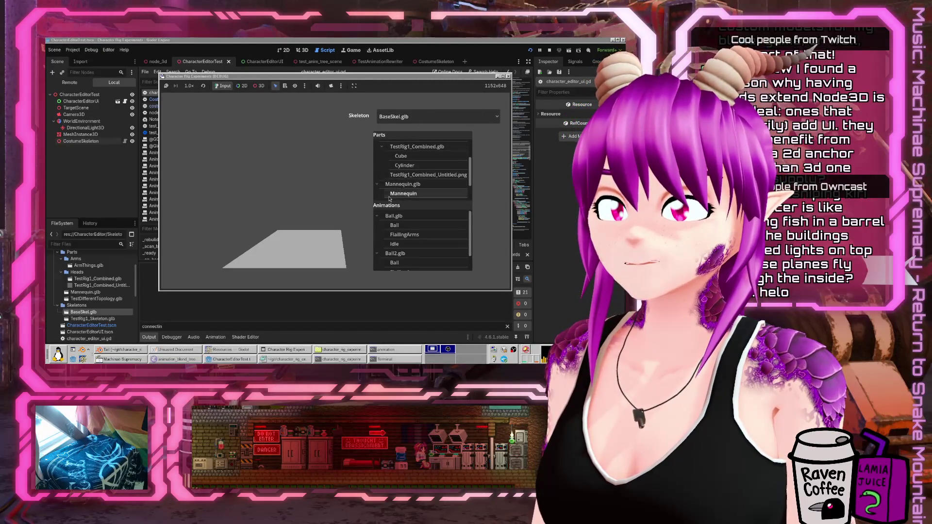
left_click(387, 193)
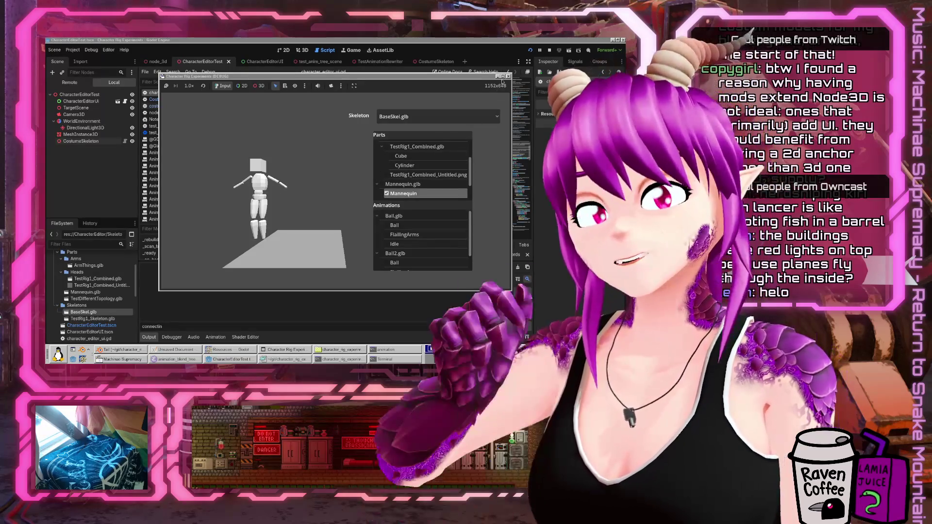
left_click(508, 76)
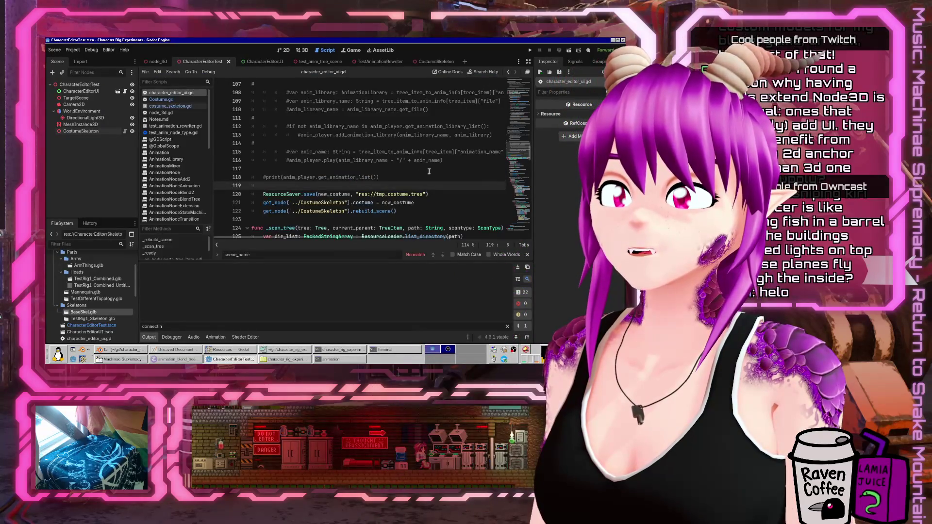
scroll(435, 175, "up", 1)
Read through character_editor_ui.gd, from the commented animation code back up to line 58
left_click(448, 177)
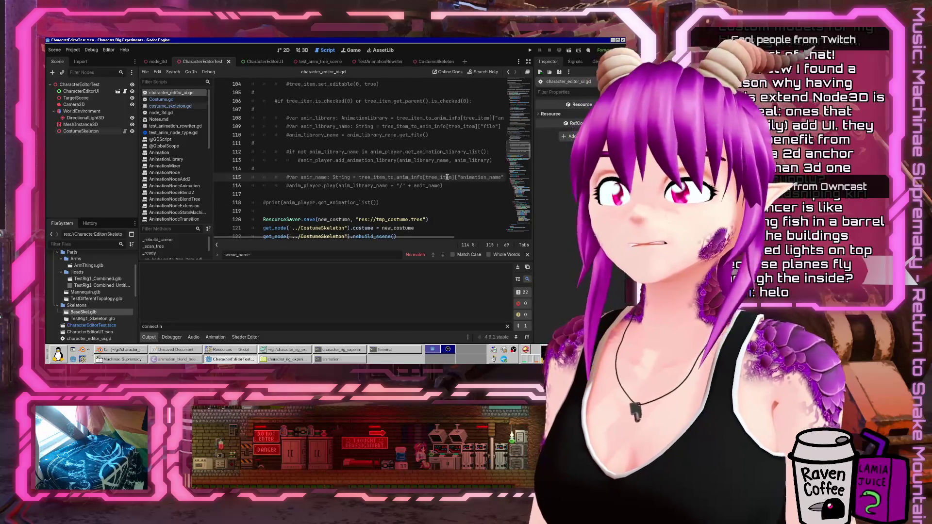
key("Down")
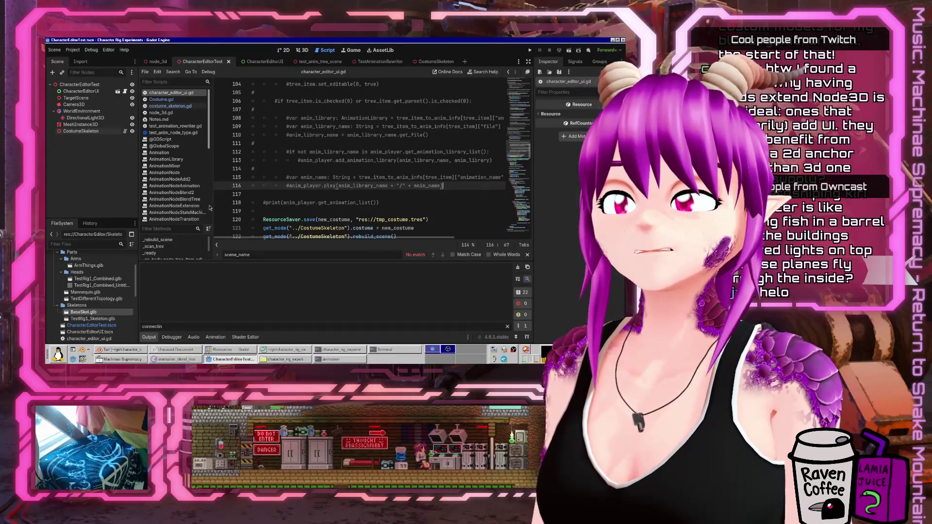
scroll(355, 197, "down", 5)
scroll(355, 198, "up", 2)
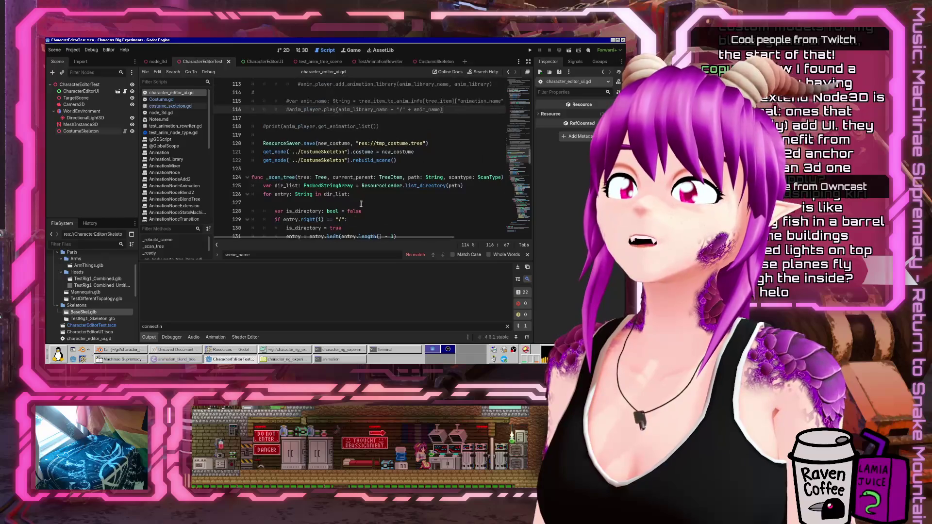
left_click(322, 169)
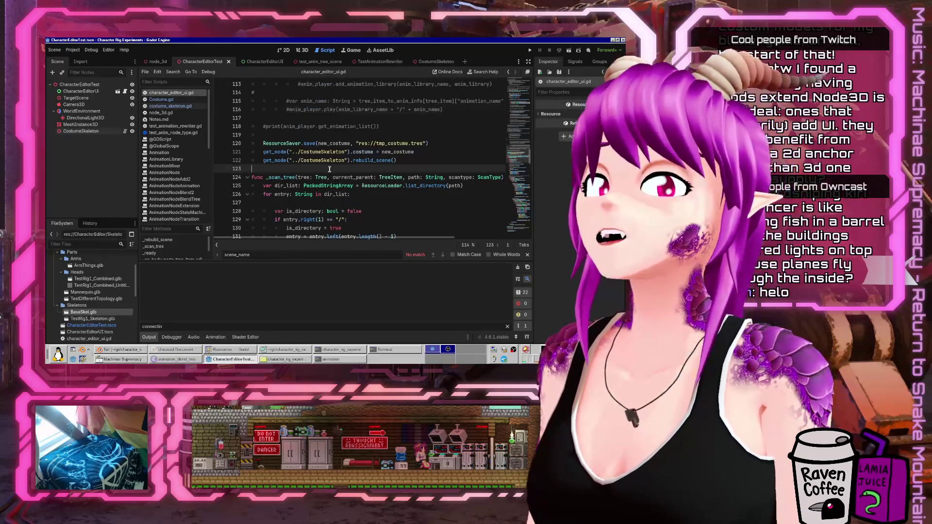
scroll(407, 173, "up", 6)
scroll(408, 174, "up", 16)
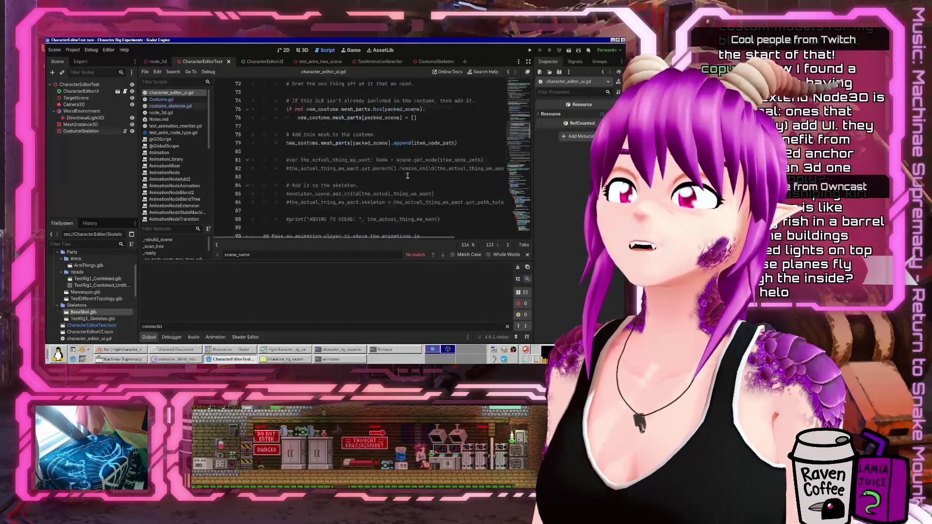
left_click(331, 177)
scroll(330, 170, "up", 9)
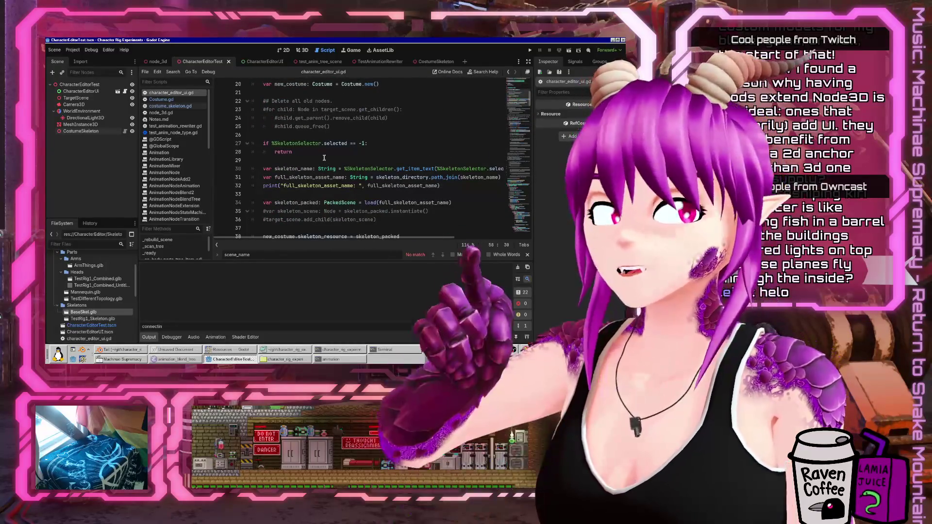
scroll(317, 158, "down", 20)
scroll(313, 159, "down", 5)
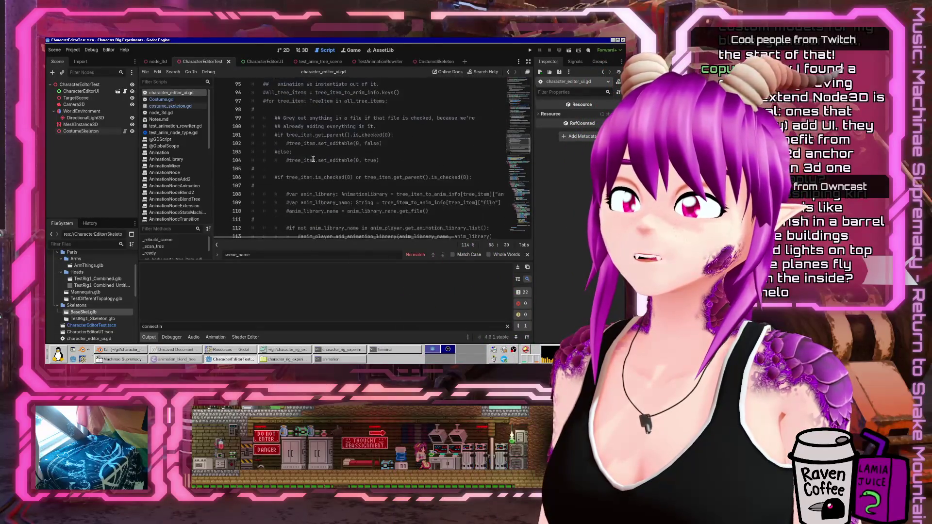
Collapse the bottom Output panel to give the code editor more room
left_click(149, 337)
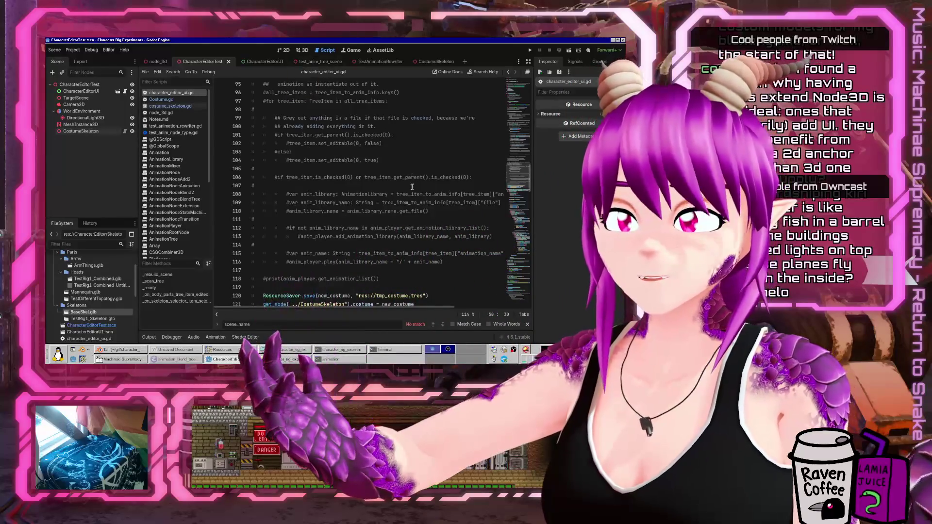
scroll(412, 221, "down", 6)
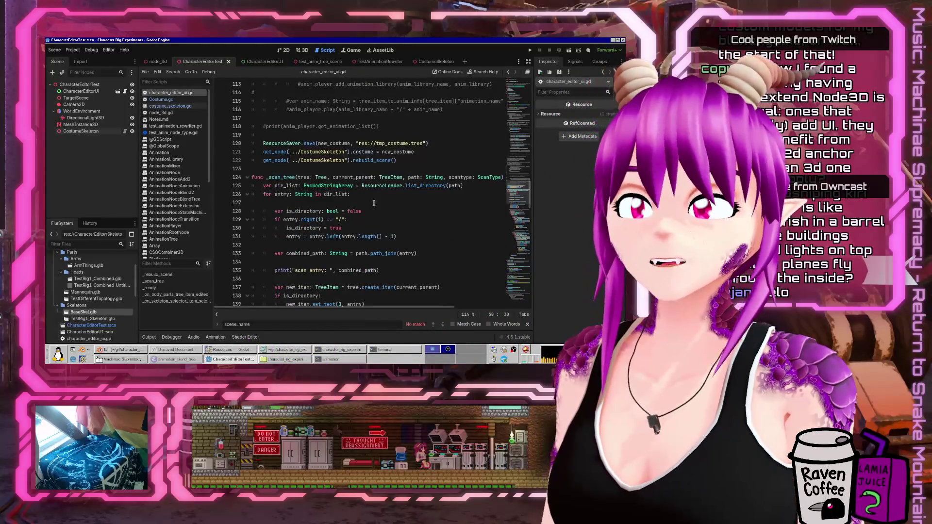
scroll(394, 193, "up", 3)
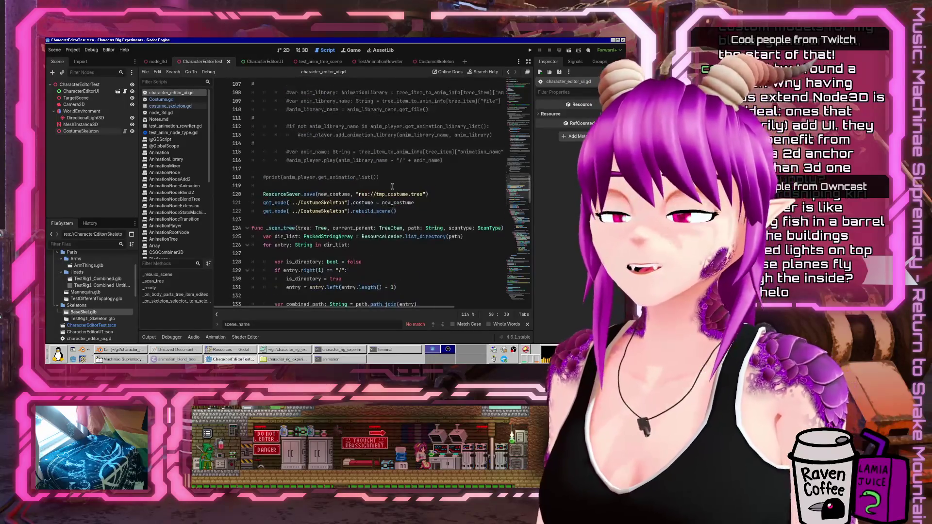
scroll(381, 220, "up", 8)
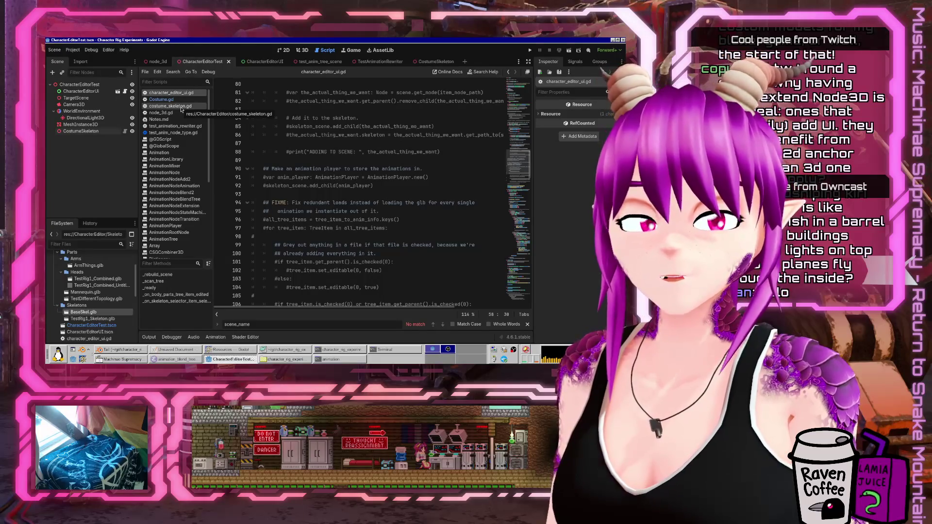
Search the help for "property_ch"
left_click(482, 73)
type("proper")
type("ty_ch")
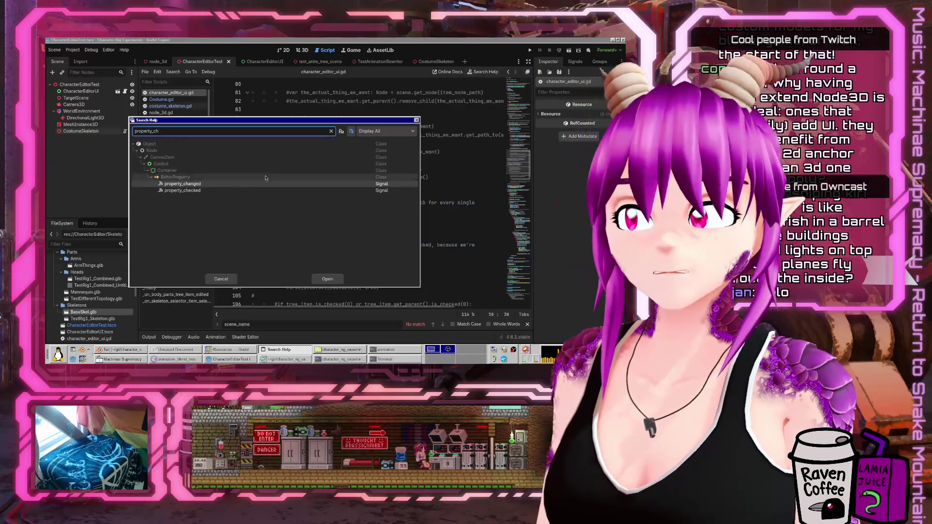
Read the EditorProperty property_changed signal docs, then open costume_skeleton.gd from the FileSystem dock
double_click(222, 187)
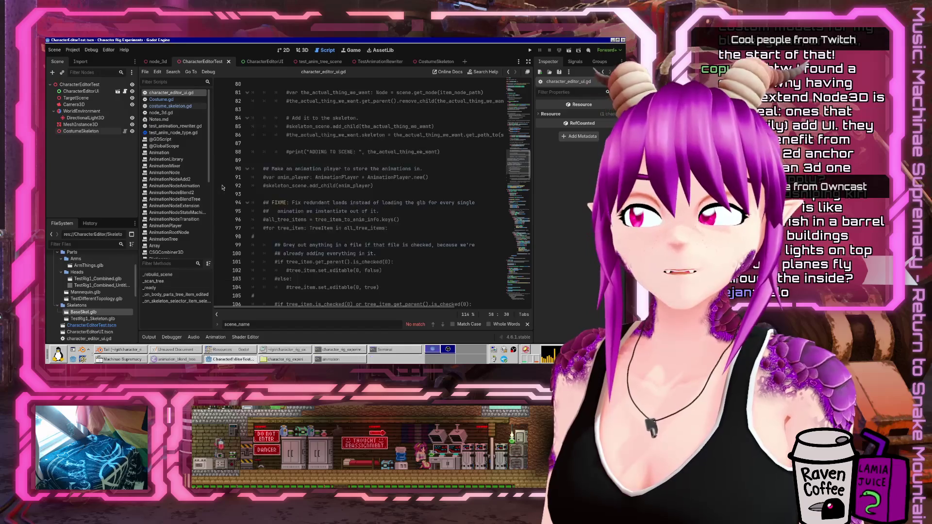
scroll(372, 209, "up", 1)
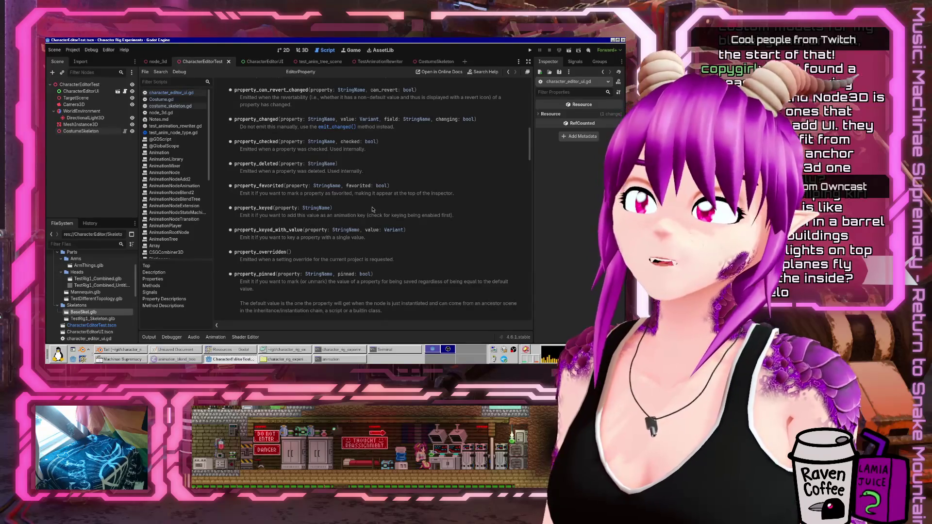
scroll(372, 209, "up", 3)
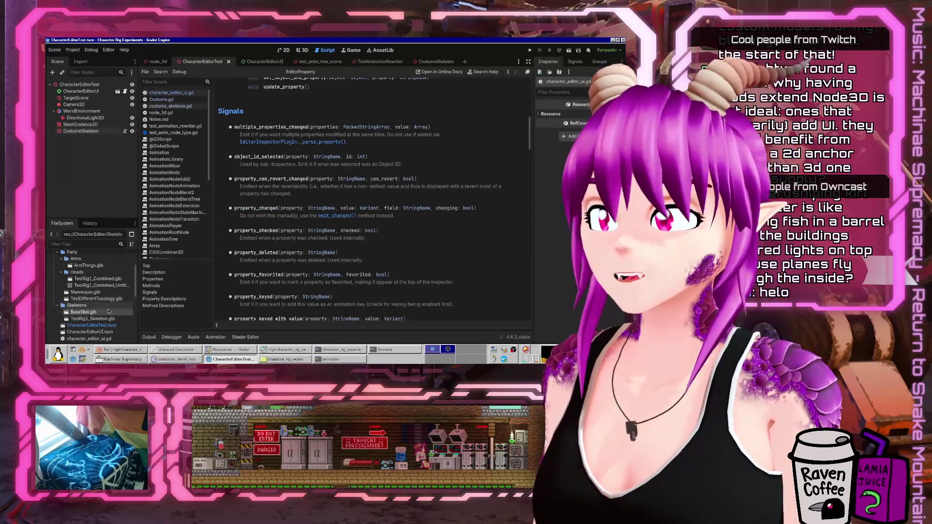
scroll(104, 305, "down", 5)
scroll(104, 305, "down", 4)
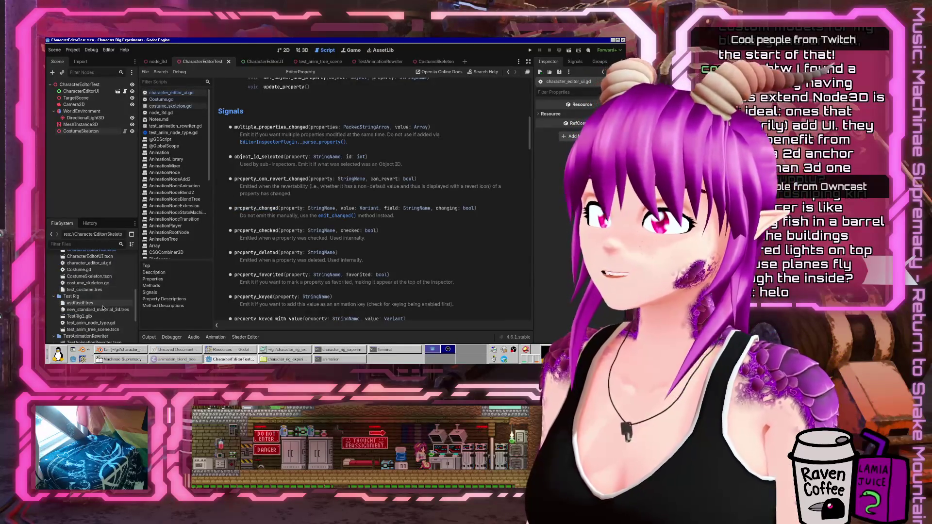
scroll(104, 306, "up", 2)
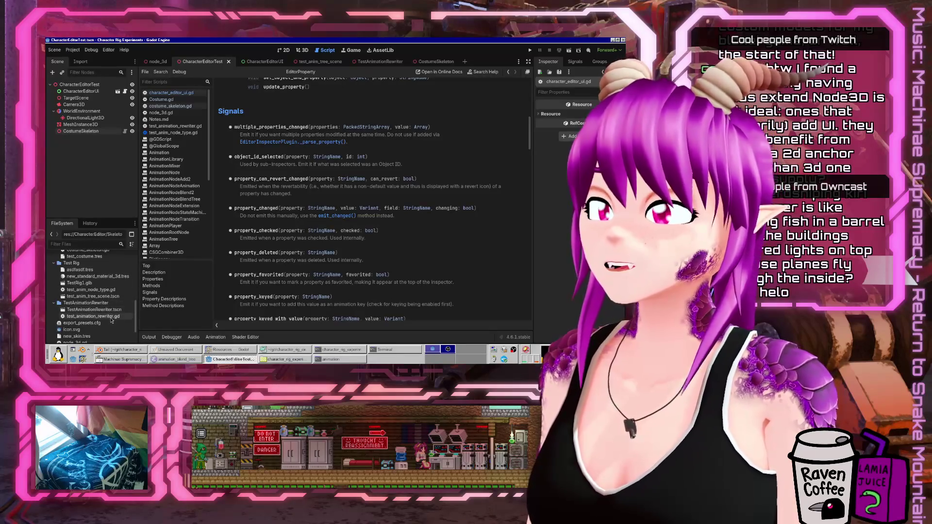
scroll(111, 320, "up", 5)
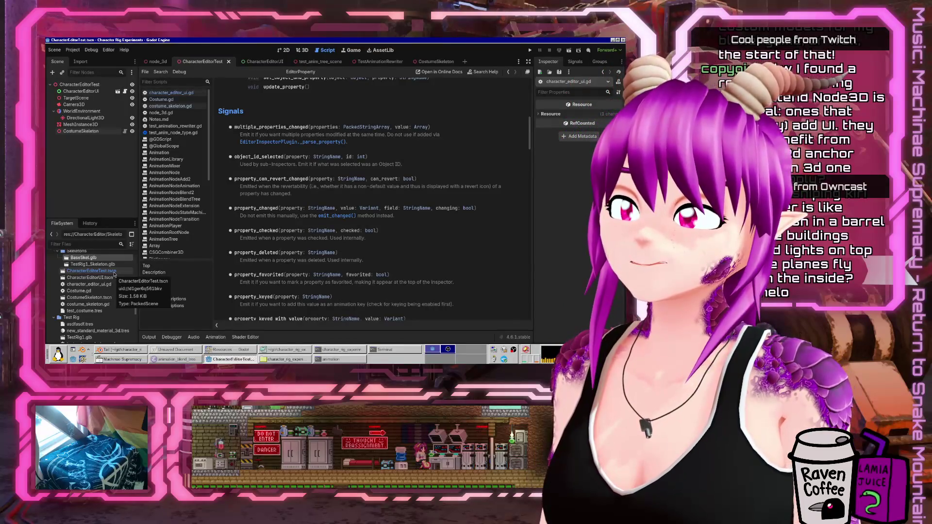
left_click(115, 272)
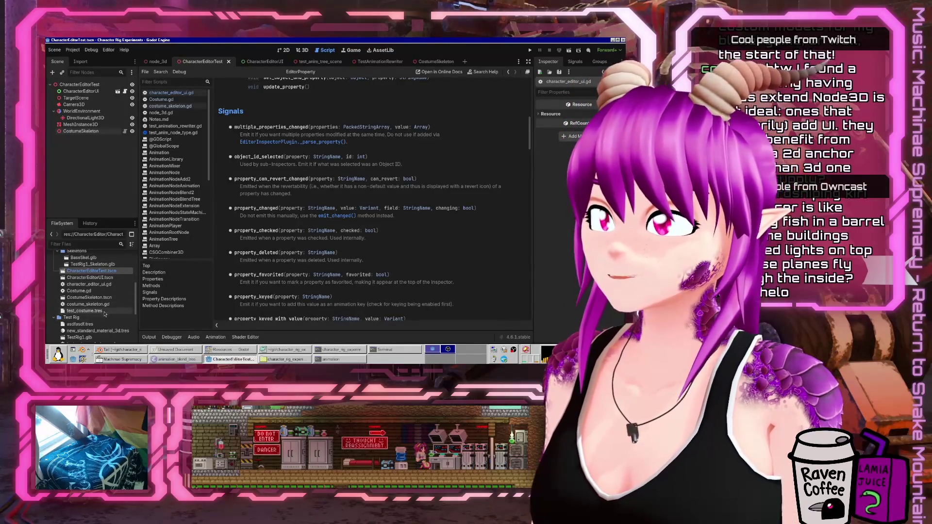
double_click(110, 304)
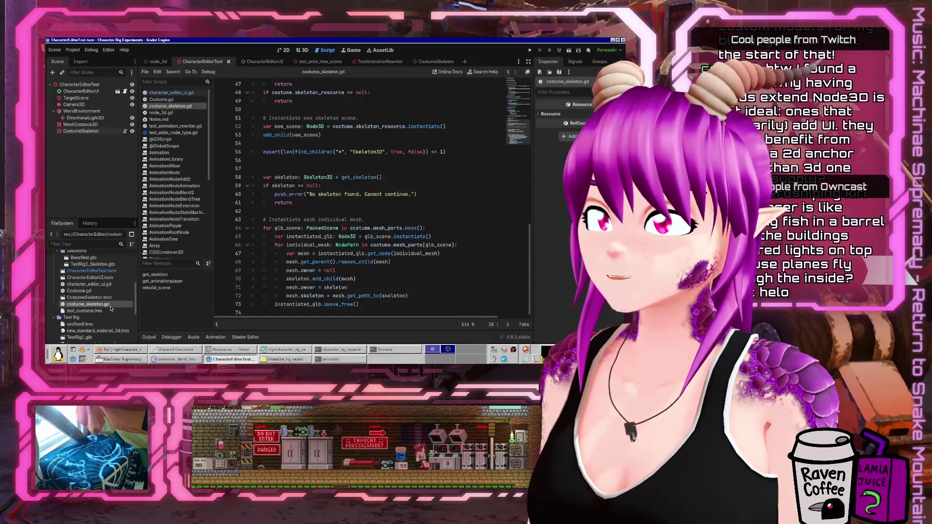
Scroll costume_skeleton.gd to the top and insert a new blank line at line 7
scroll(353, 265, "up", 15)
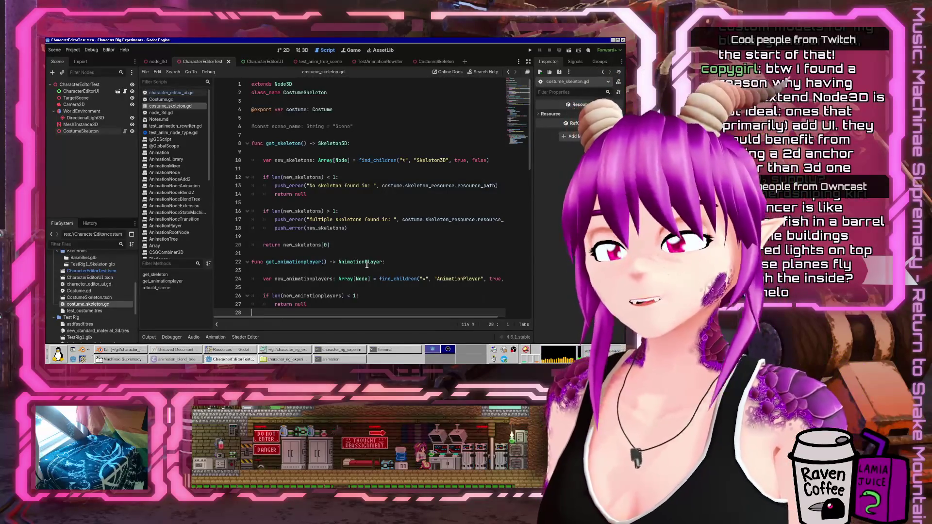
left_click(348, 136)
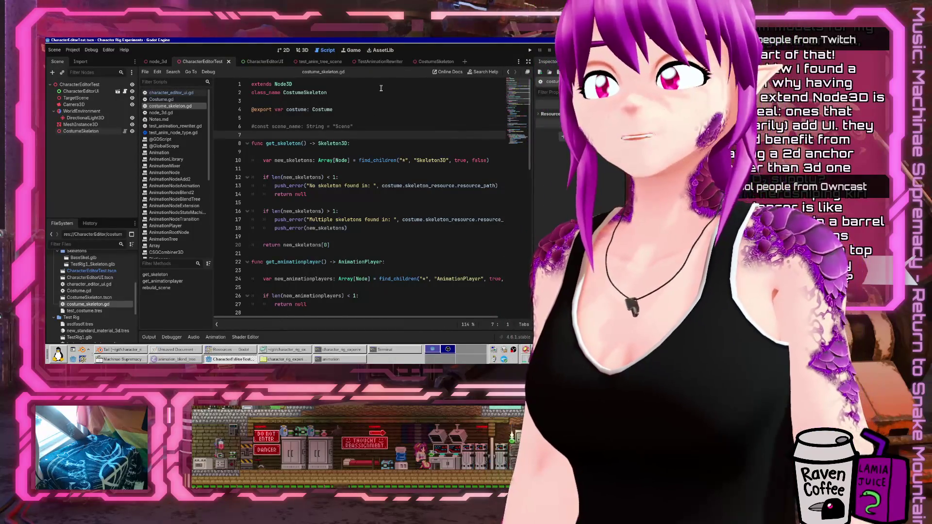
key("Return")
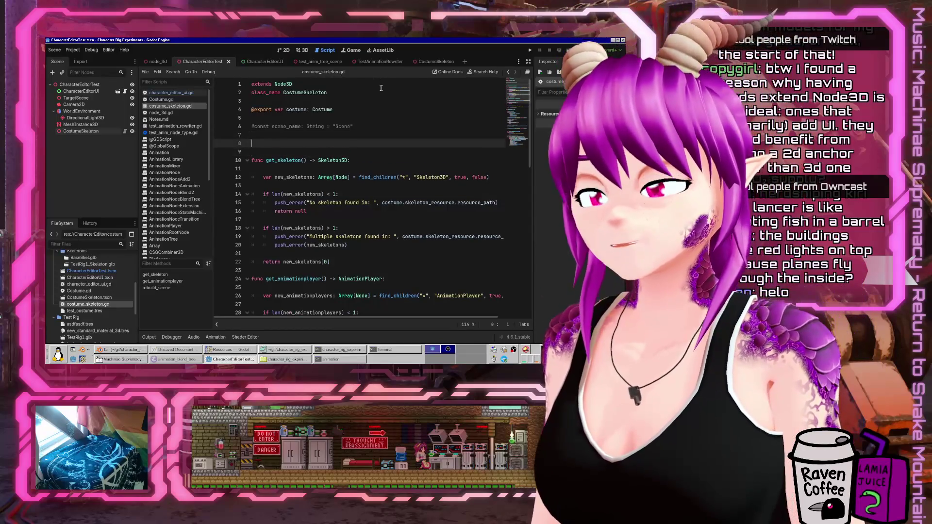
Add a _ready() function calling rebuild_scene() and delete the commented scene_name line
type("func _read")
key("Return")
key("Return")
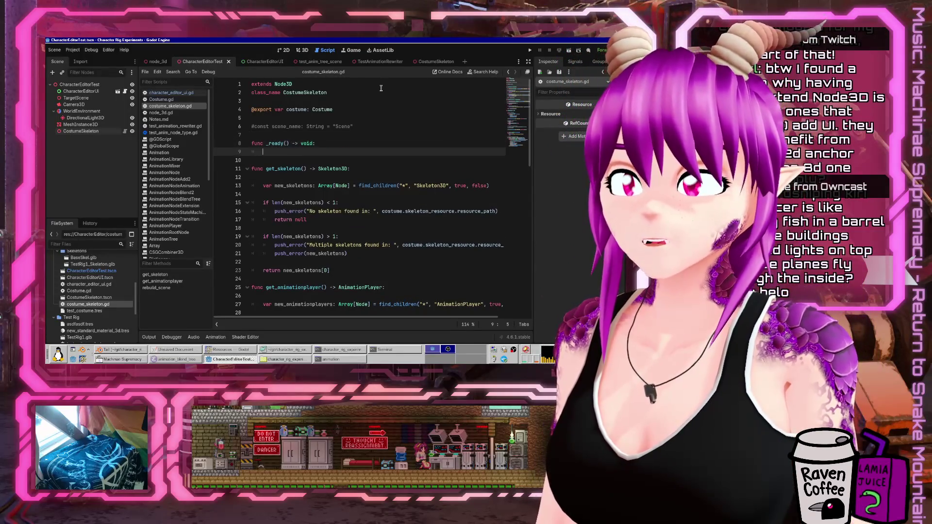
type("rebuil")
key("Return")
key("Up")
key("Up")
key("Up")
key("ctrl+shift+k")
key("ctrl+shift+k")
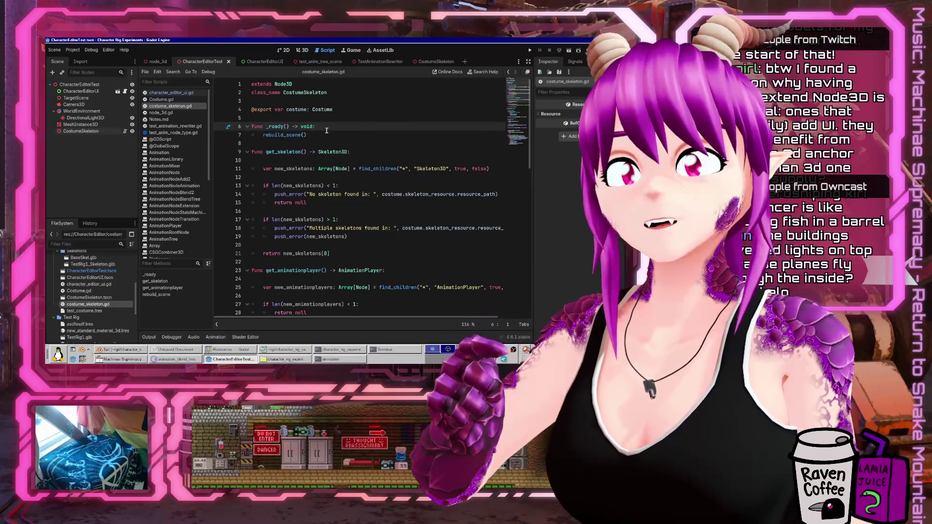
left_click(331, 104)
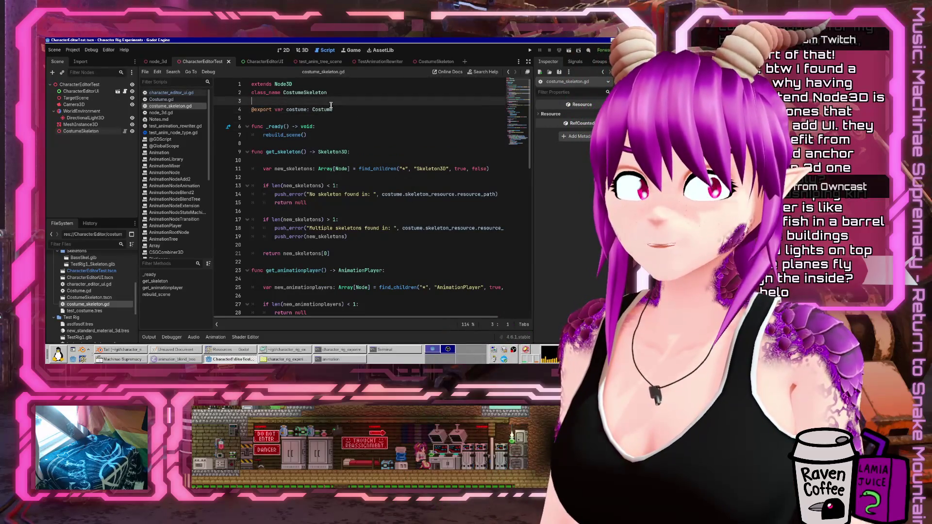
key("Return")
key("Up")
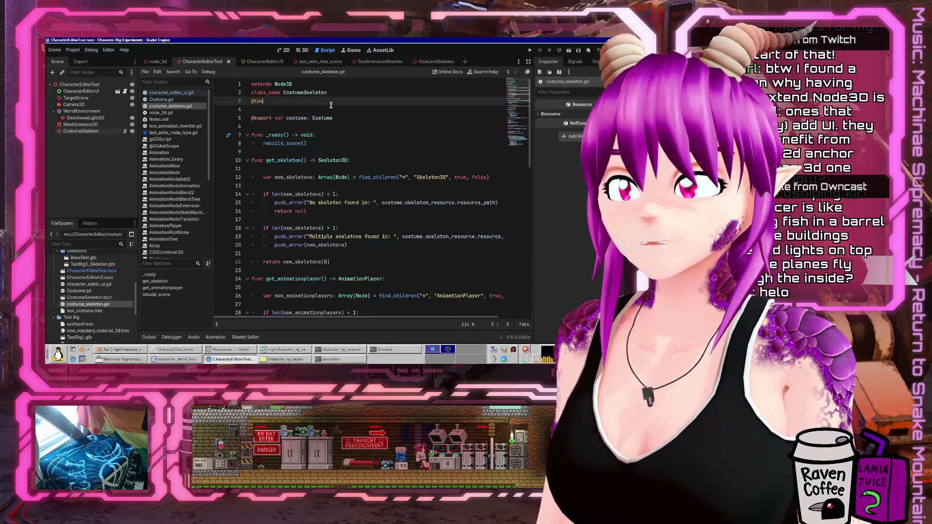
type("l")
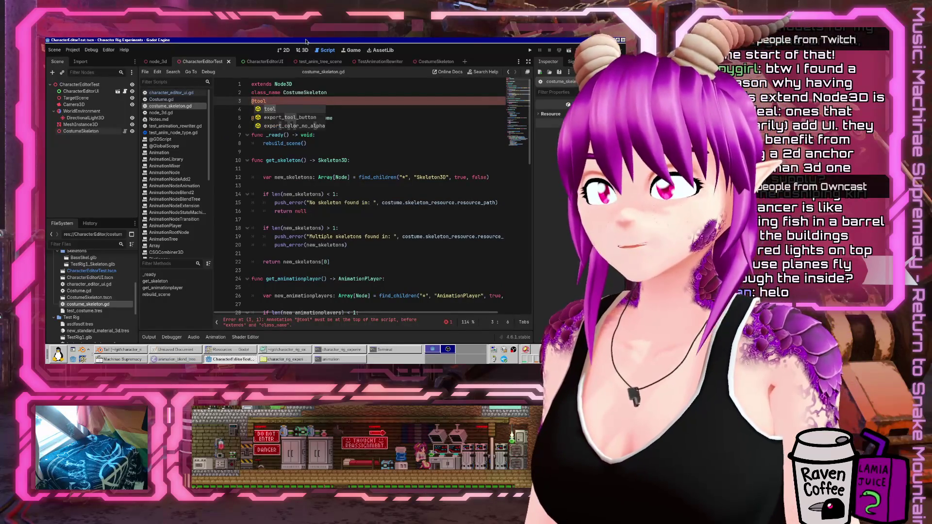
type("old_scene")
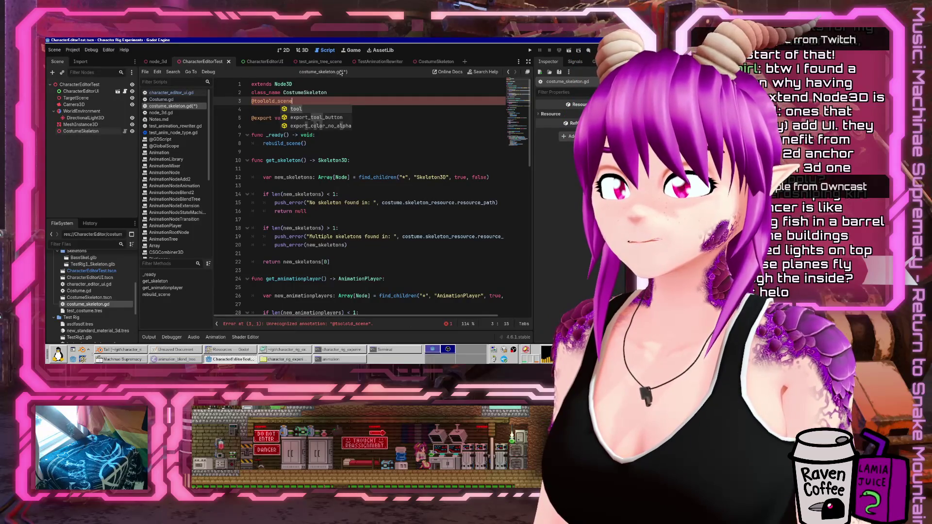
key("ctrl+z")
key("Down")
key("Return")
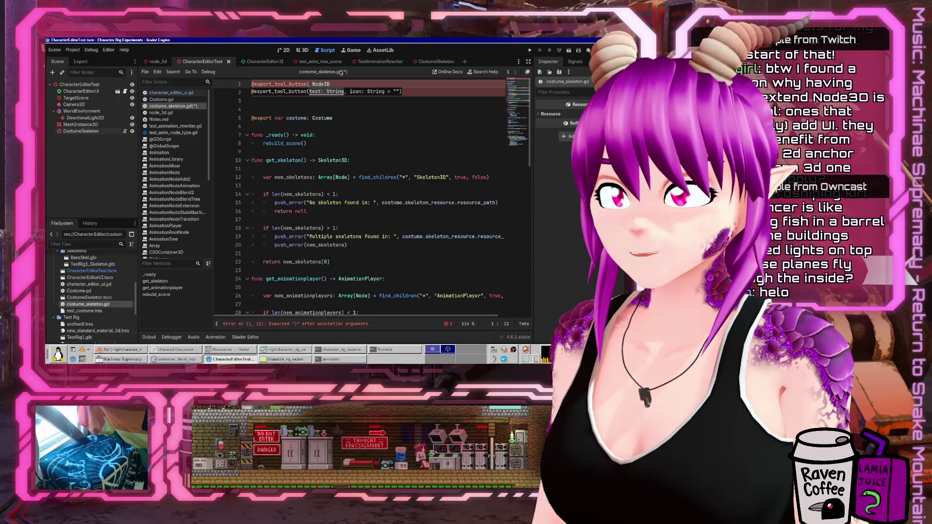
key("ctrl+z")
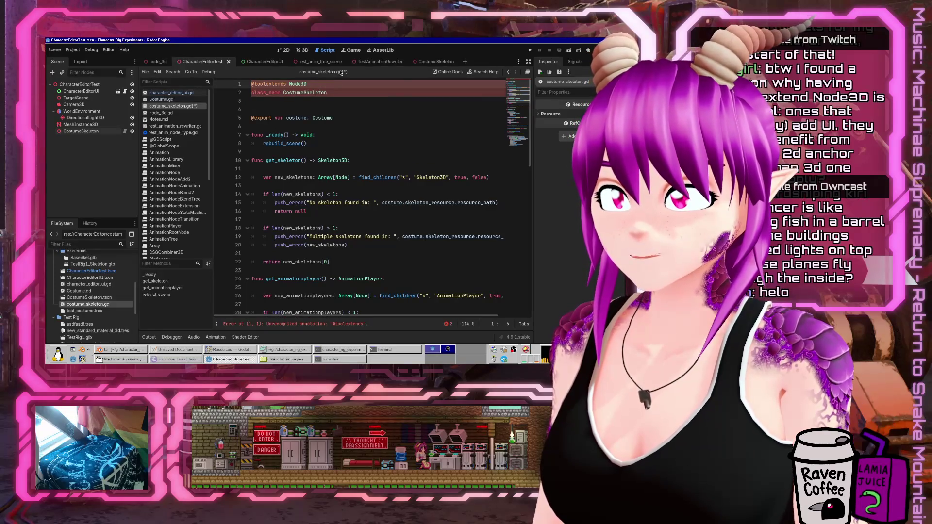
key("ctrl+z")
key("ctrl+z")
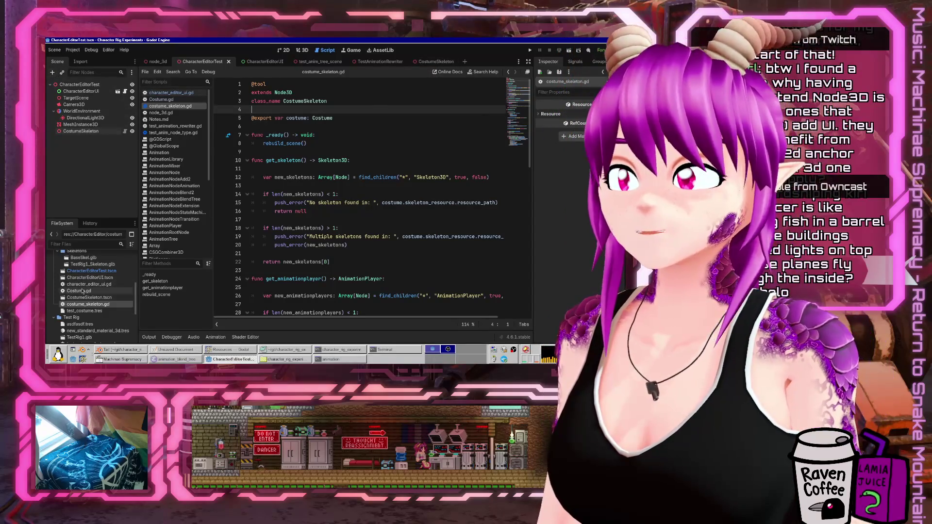
scroll(82, 291, "up", 2)
scroll(82, 291, "down", 3)
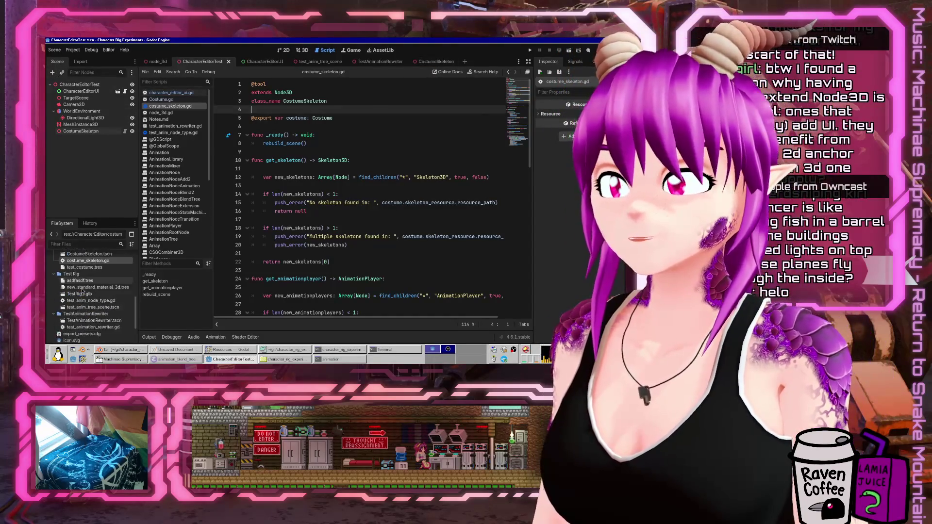
Create a new TestCostumeInEditor folder under res://
scroll(77, 279, "up", 10)
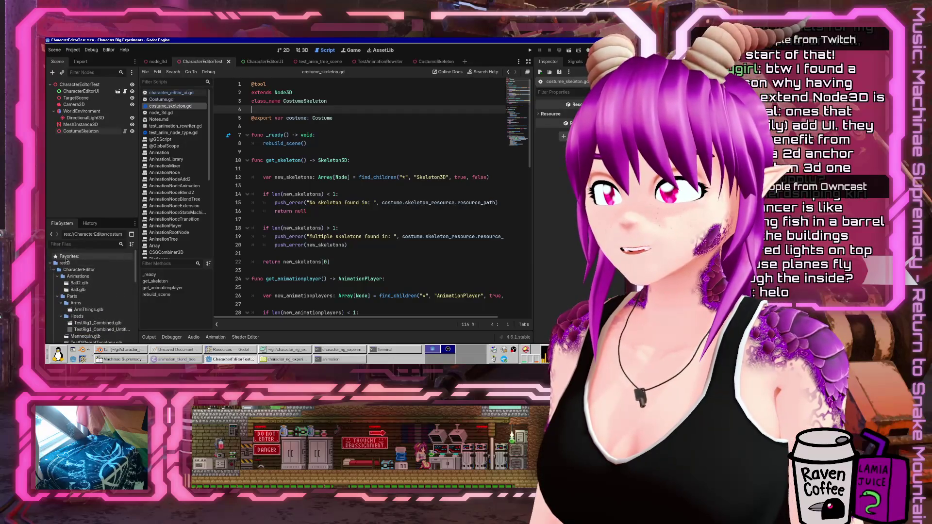
right_click(64, 264)
mouse_move(87, 268)
left_click(176, 270)
type("TestCostumeEdit")
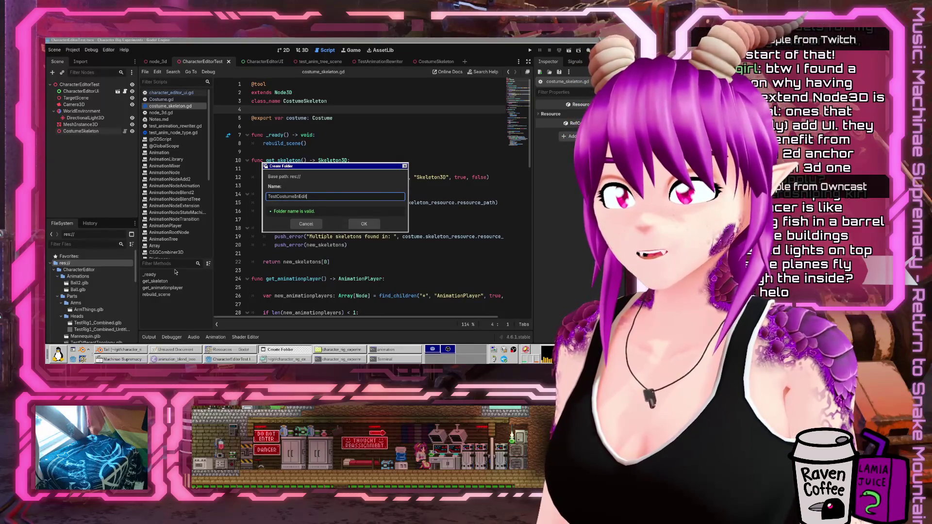
key("Return")
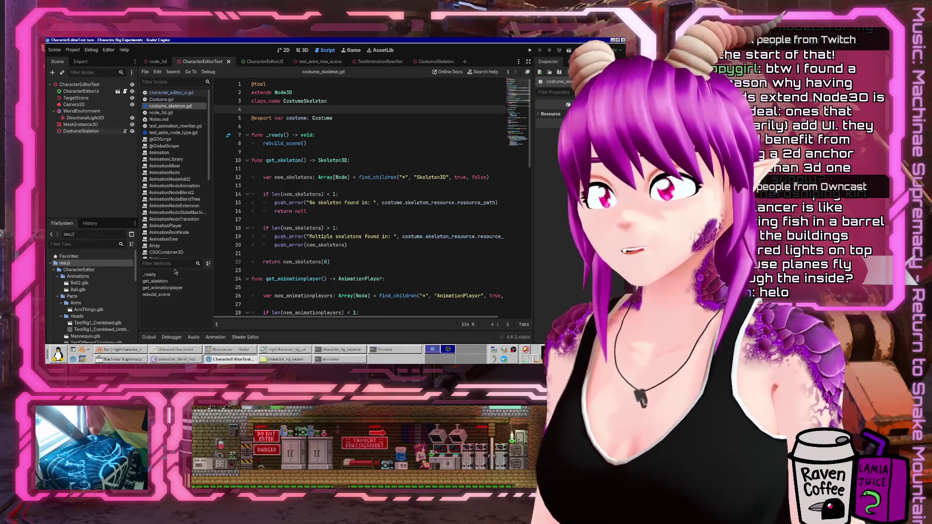
scroll(91, 301, "down", 3)
scroll(90, 322, "down", 5)
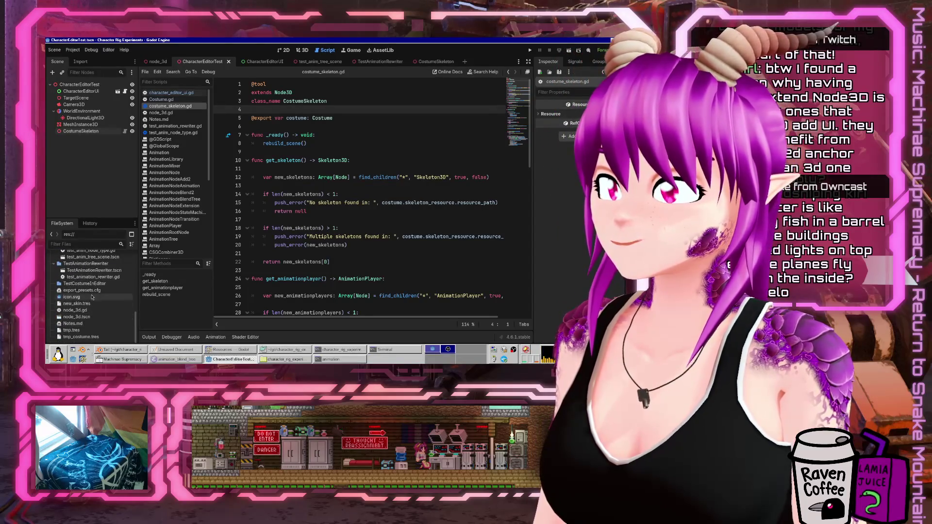
Create a new scene named TestCostumeInEditor inside that folder
right_click(96, 283)
mouse_move(128, 237)
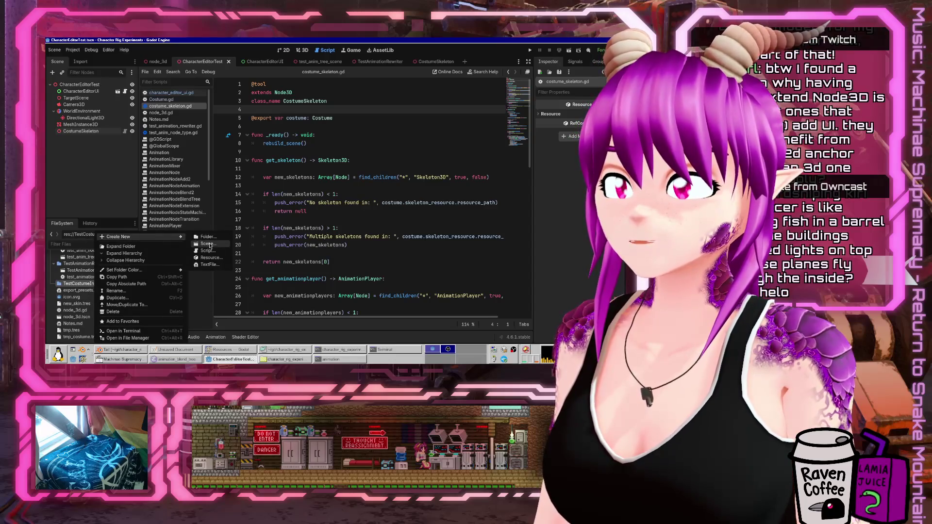
left_click(207, 244)
type("TestCostume")
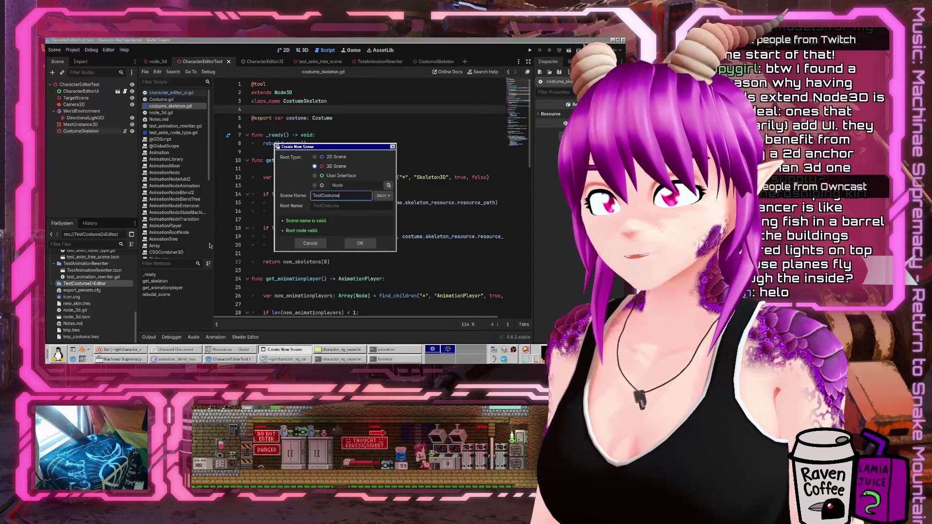
type("InEditor")
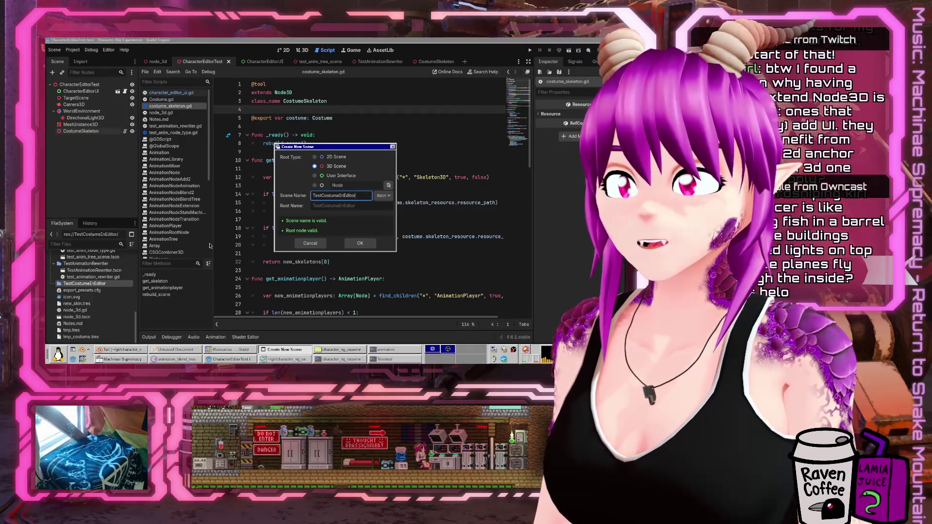
key("Return")
Add a CostumeSkeleton node to the scene root
left_click(52, 72)
type("costu")
key("Return")
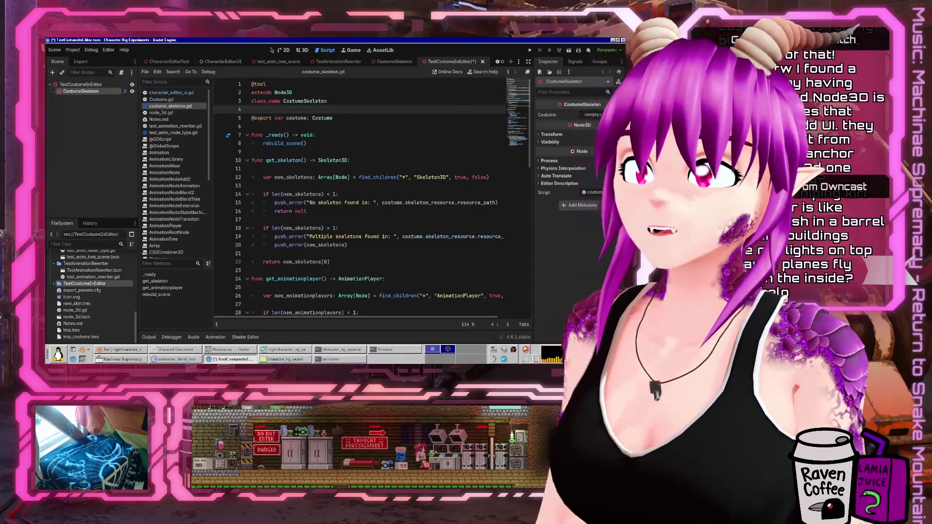
In the 3D view, assign a costume .tres to the CostumeSkeleton's Costume property
left_click(301, 50)
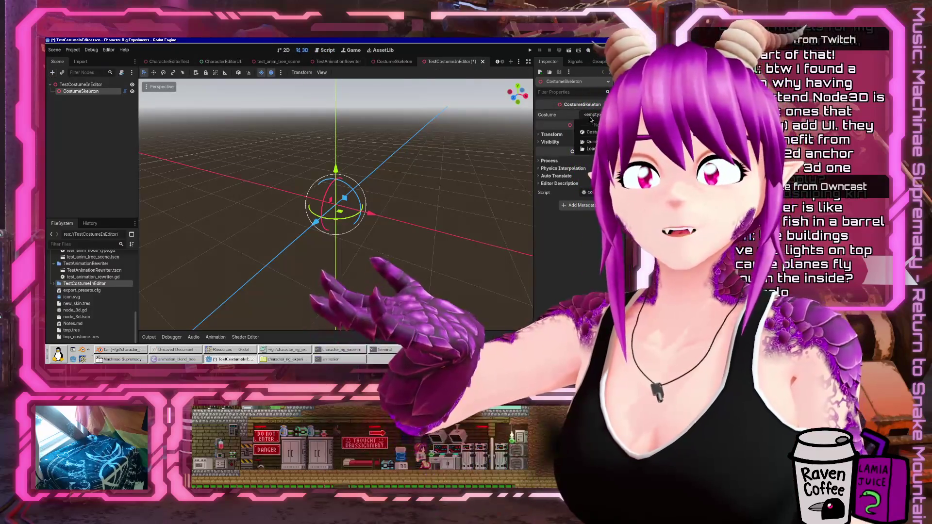
left_click(590, 114)
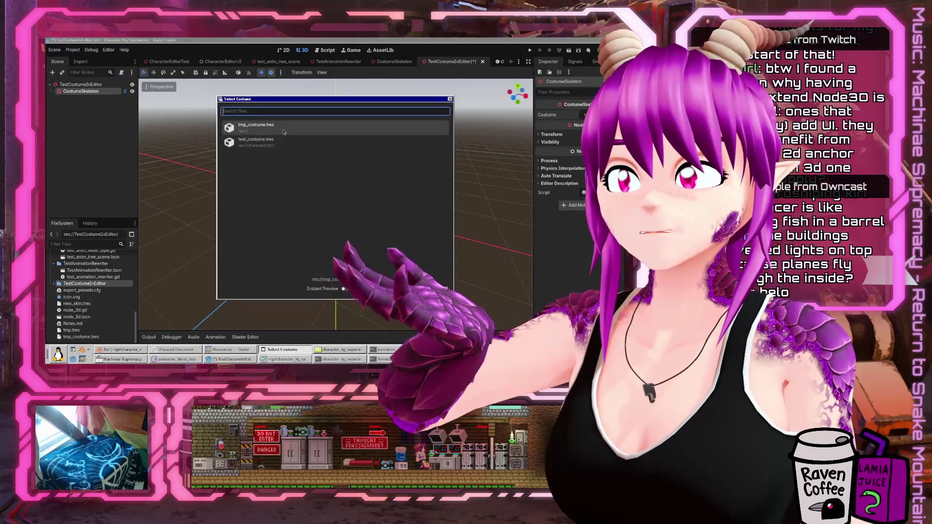
double_click(283, 132)
left_click(283, 132)
left_click(82, 92)
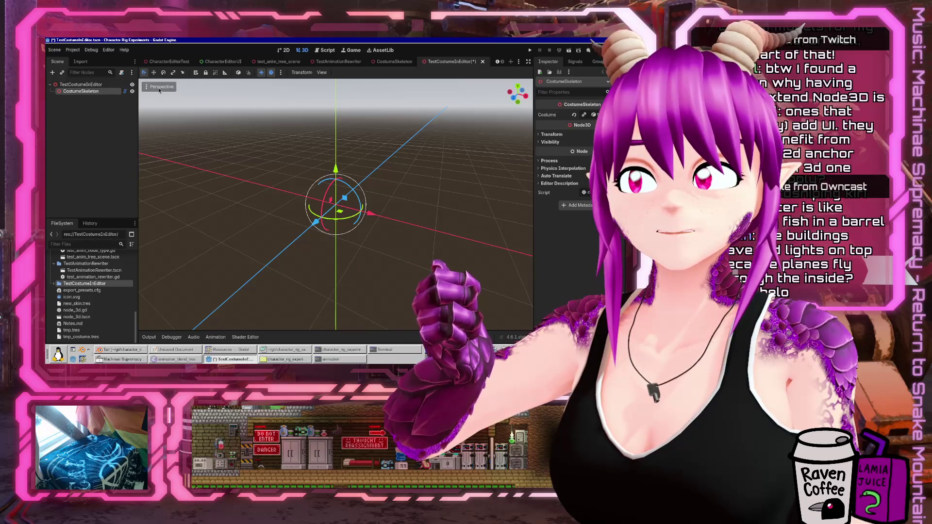
Reopen TestCostumeInEditor.tscn to see the rebuilt mannequin, then return to costume_skeleton.gd
middle_click(436, 60)
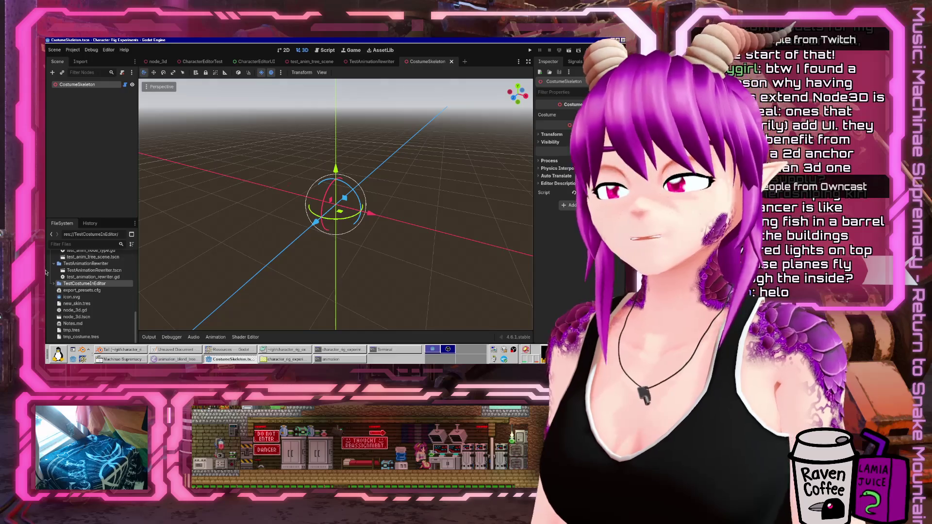
double_click(103, 285)
double_click(93, 290)
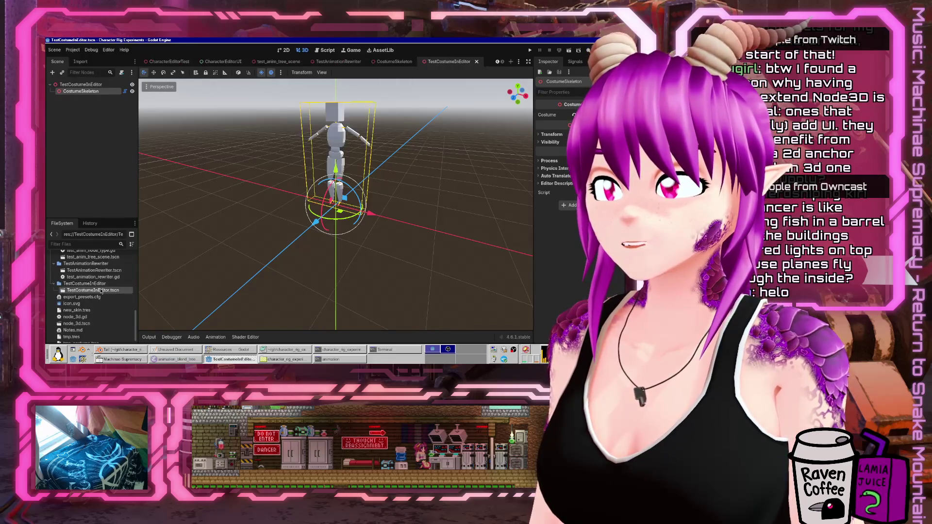
mouse_move(320, 233)
left_mouse_down()
mouse_move(301, 234)
mouse_move(340, 236)
left_mouse_up()
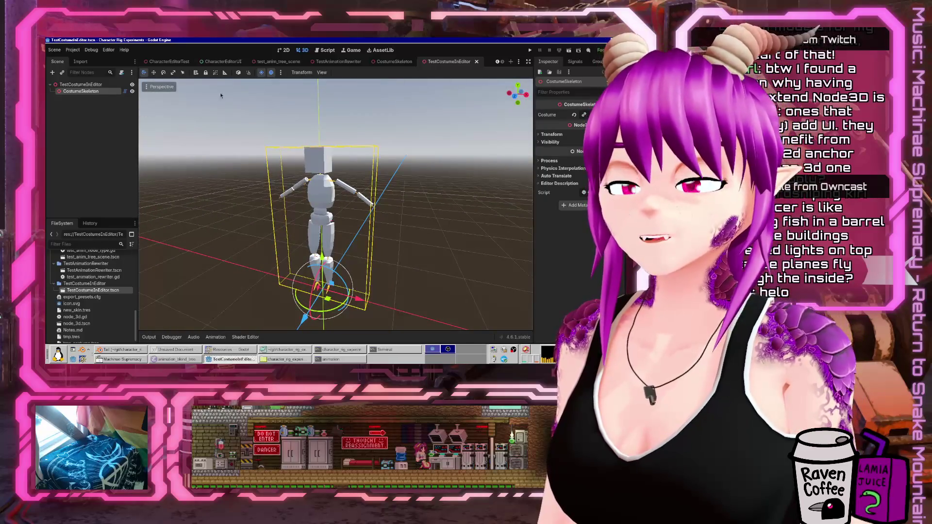
left_click(327, 50)
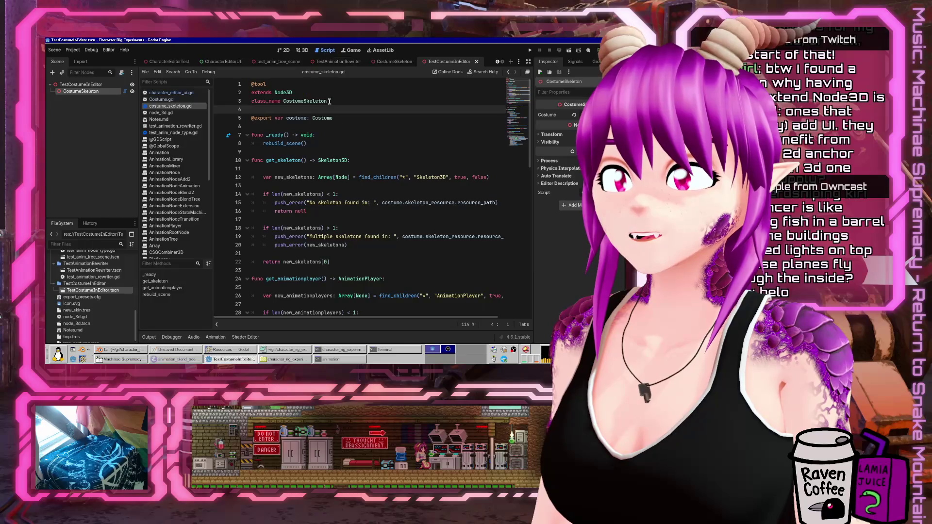
Add a line after rebuild_scene() in _ready, start typing property_chan, and open Search Help
left_click(337, 127)
key("Down")
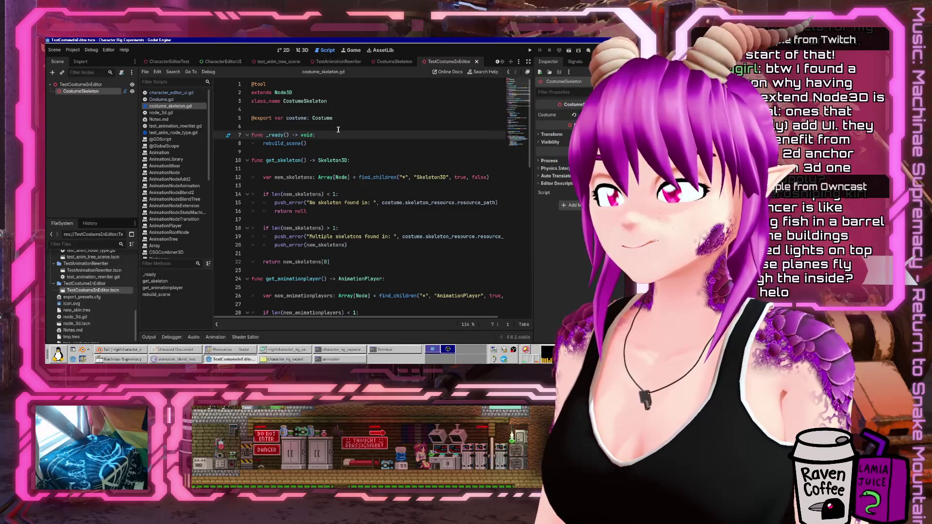
key("Down")
key("End")
key("Return")
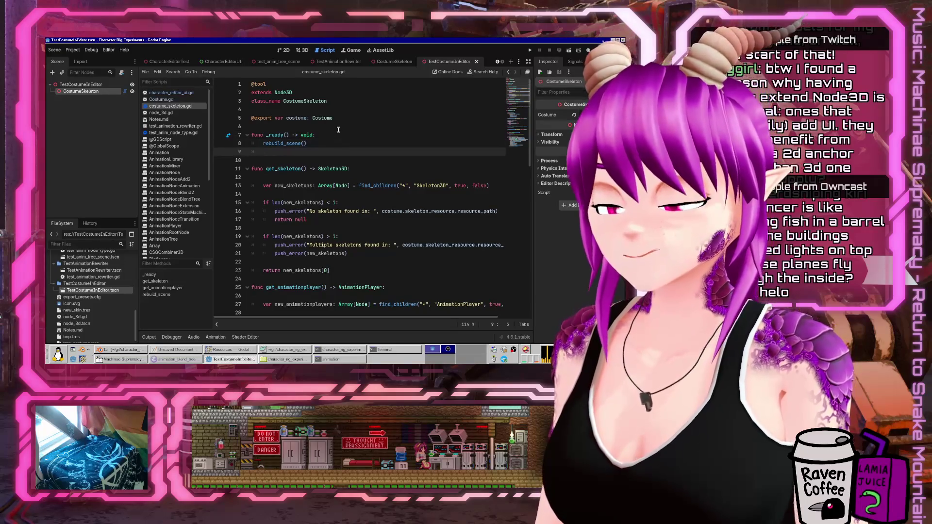
type("property_cha")
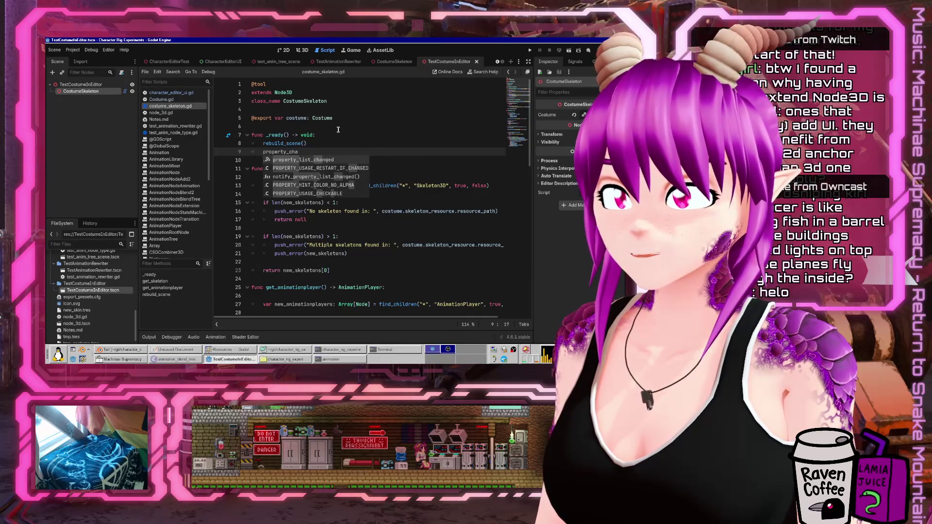
type("n")
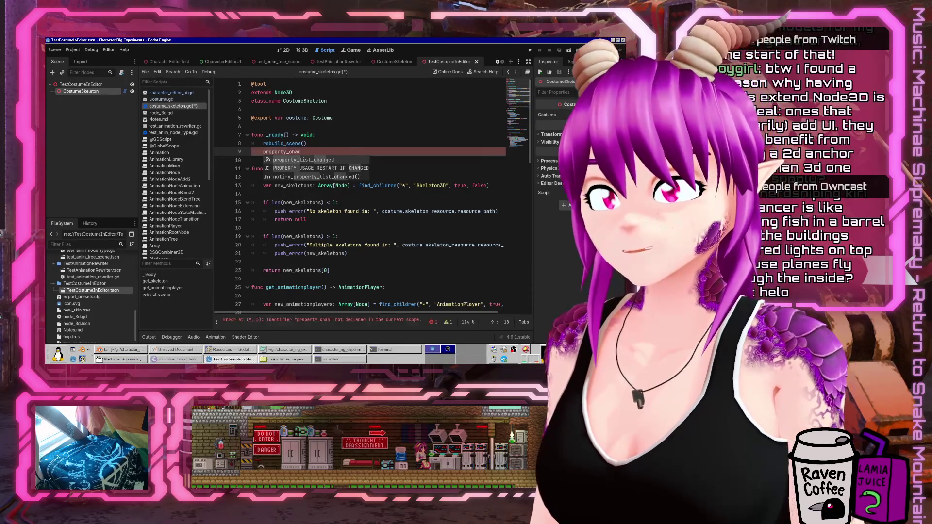
left_click(483, 72)
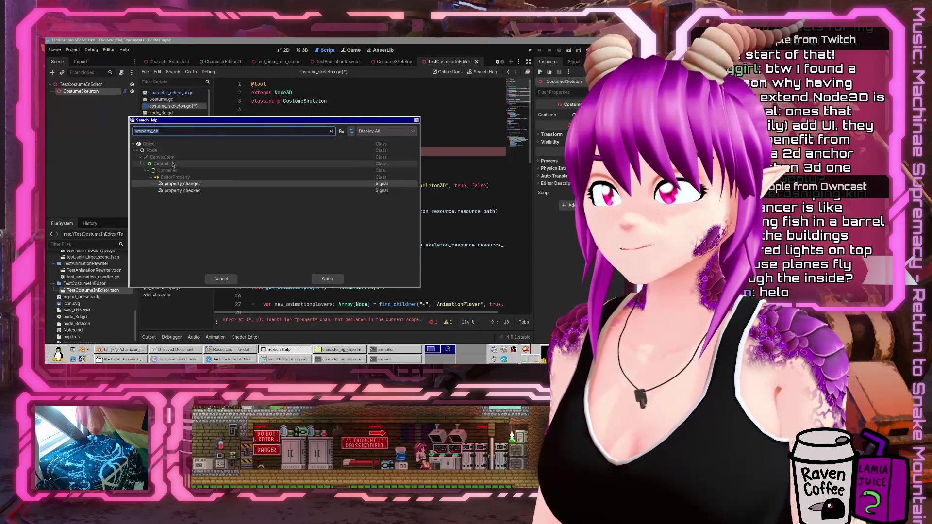
Delete the unfinished property_chan text and open the property_changed documentation page
left_click(216, 280)
key("Escape")
key("shift+Home")
key("BackSpace")
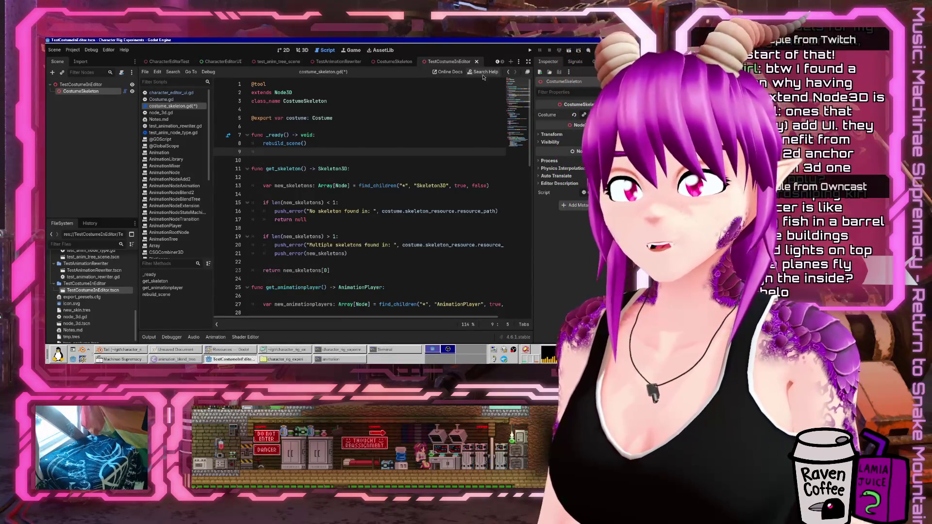
left_click(483, 72)
double_click(192, 187)
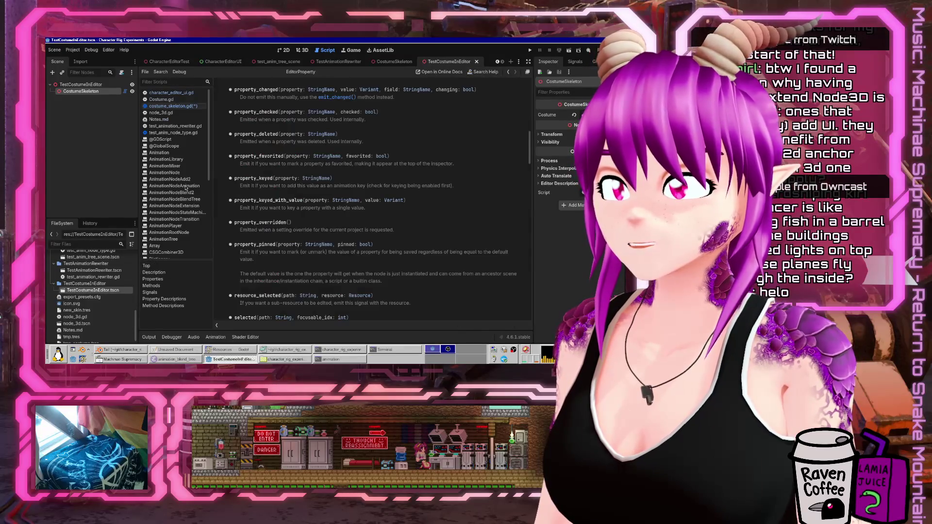
Search the help for 'notification' and open Object's notification() method
left_click(483, 72)
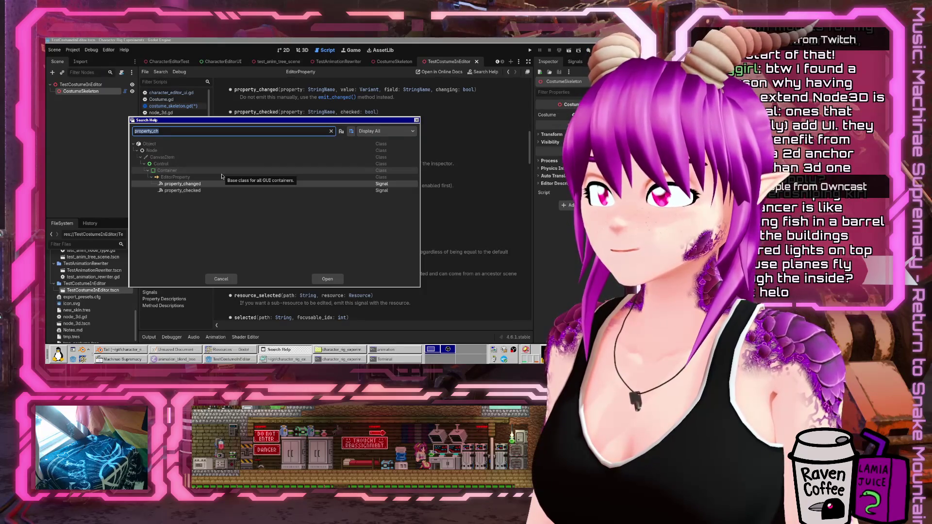
left_click(212, 280)
left_click(483, 71)
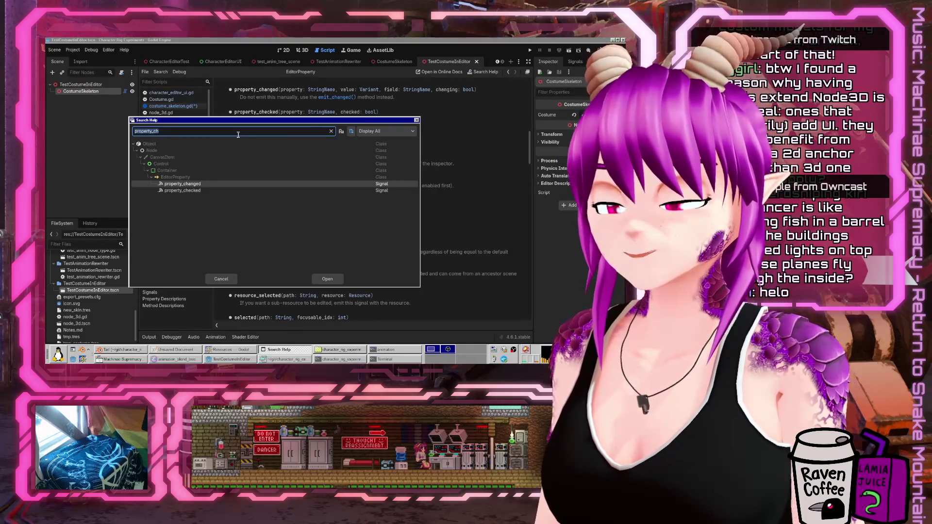
type("notifictio")
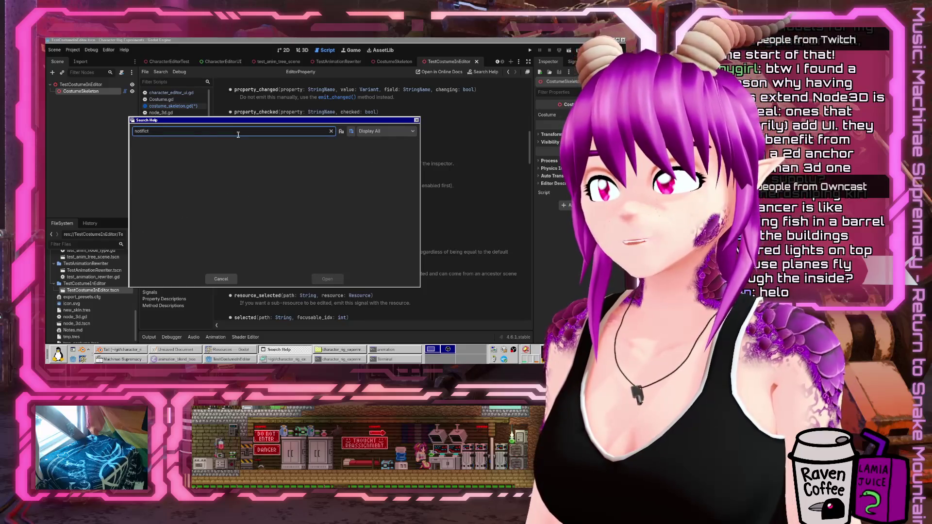
key("BackSpace")
type("atio")
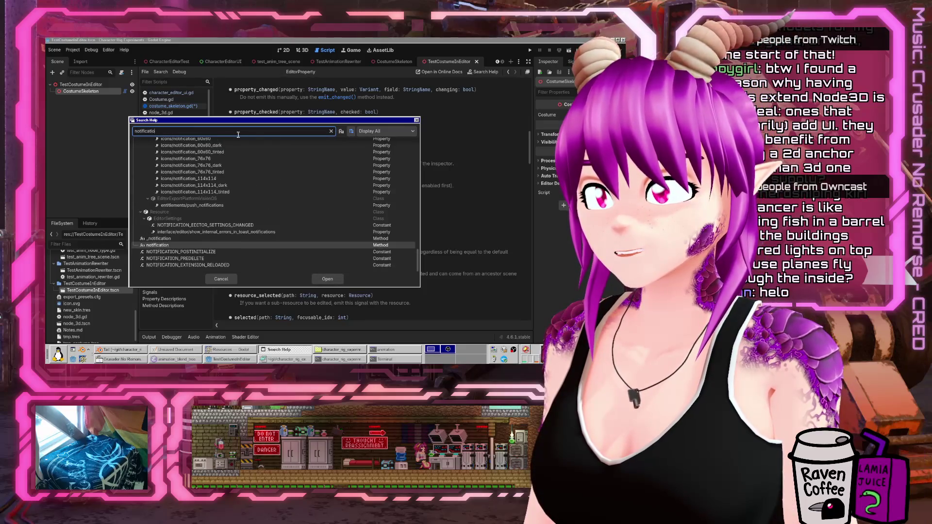
double_click(160, 245)
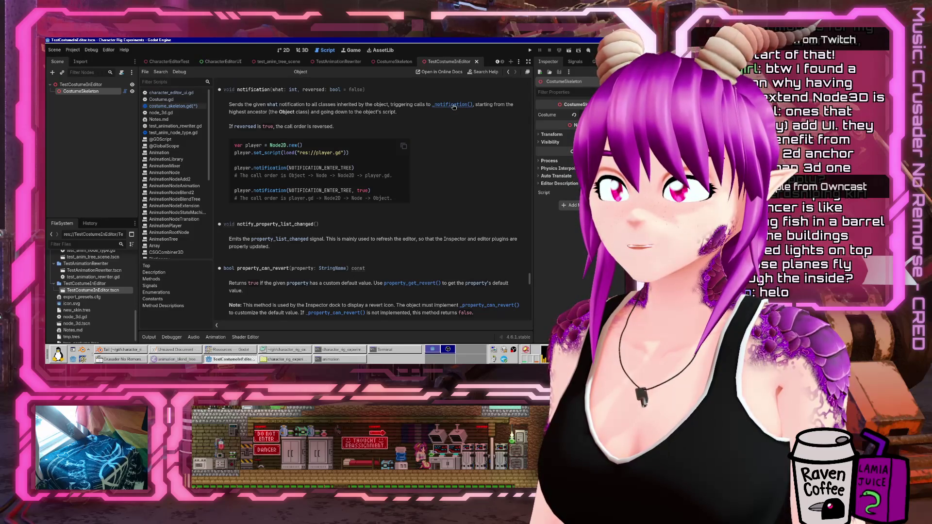
Read the Object _notification and notify_property_list_changed() descriptions in the docs
left_click(454, 107)
scroll(373, 159, "up", 5)
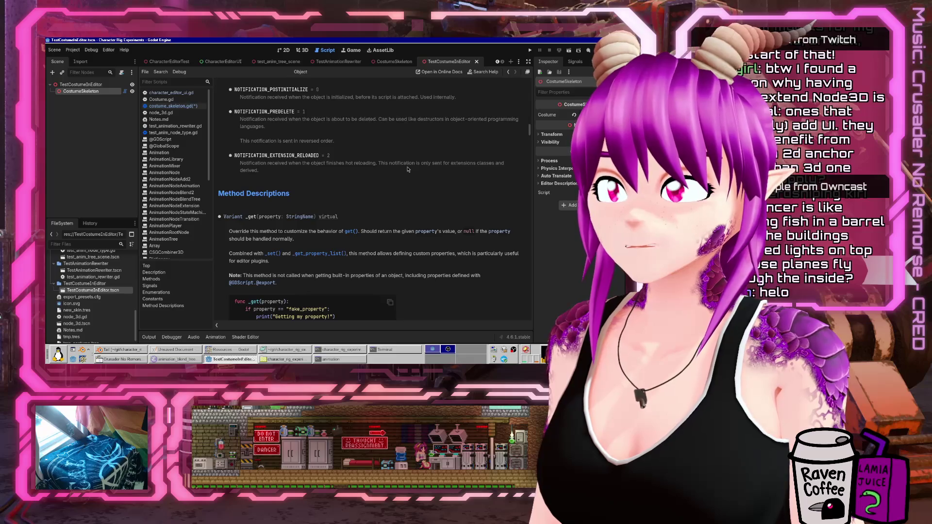
scroll(407, 169, "up", 3)
scroll(408, 169, "up", 3)
scroll(408, 169, "up", 2)
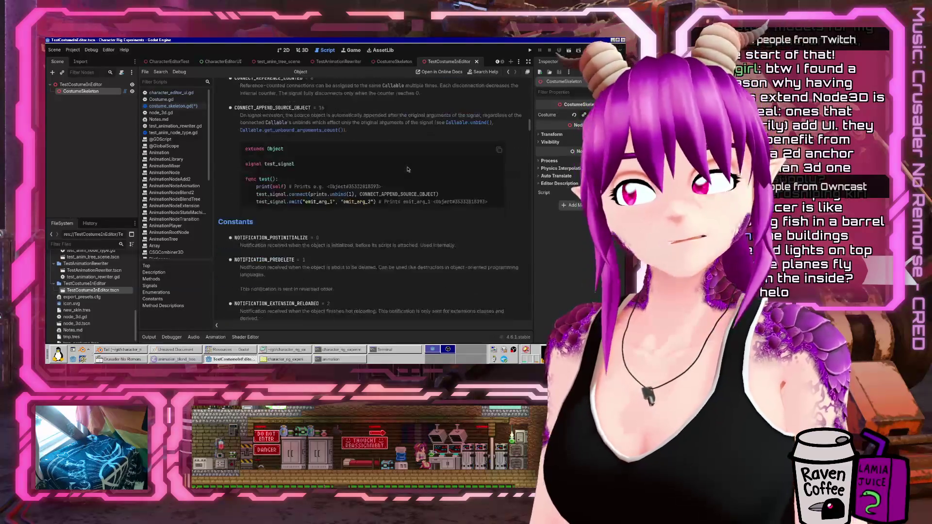
scroll(408, 169, "up", 2)
scroll(406, 169, "up", 5)
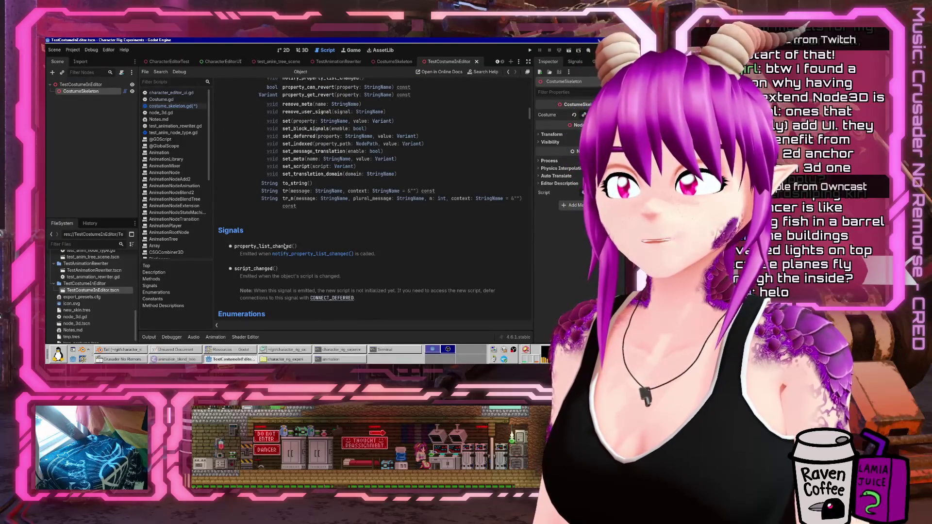
scroll(286, 254, "up", 20)
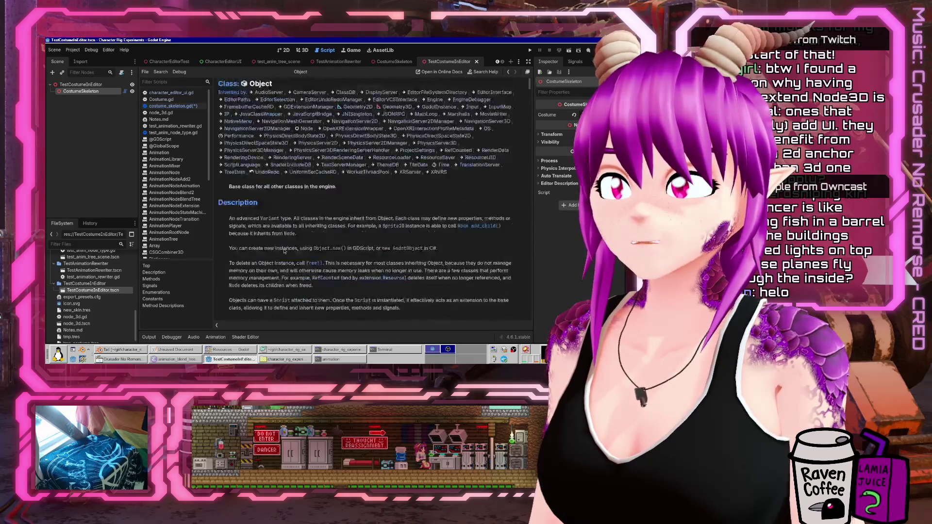
scroll(284, 250, "down", 20)
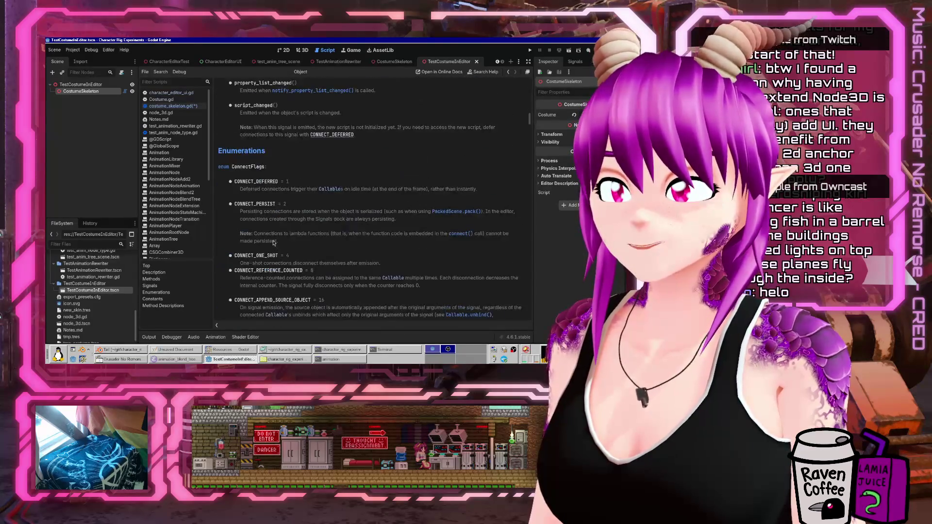
scroll(280, 233, "up", 4)
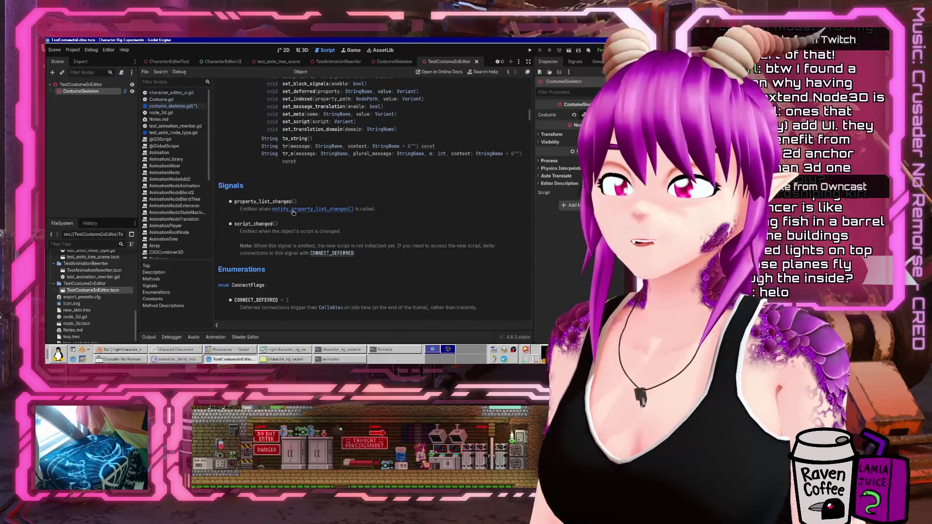
left_click(285, 209)
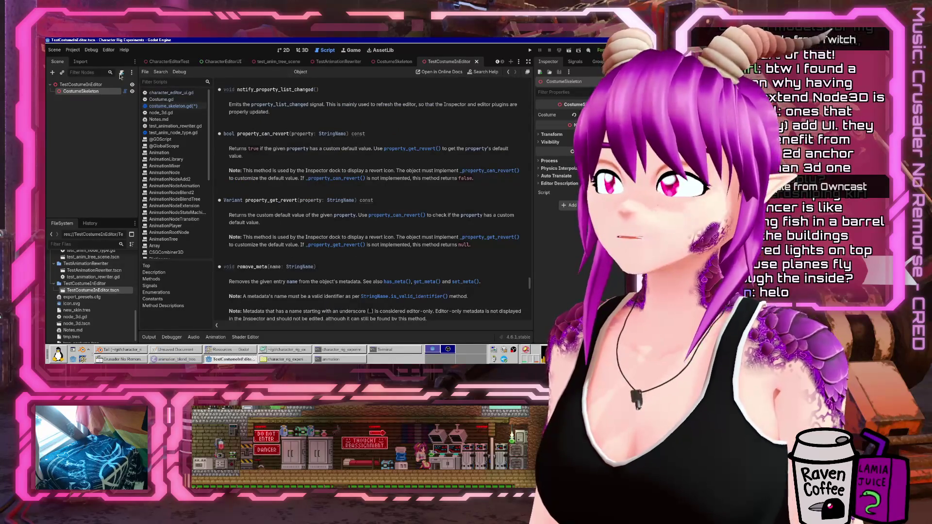
Return to costume_skeleton.gd and remove the partial text on line 9
left_click(184, 106)
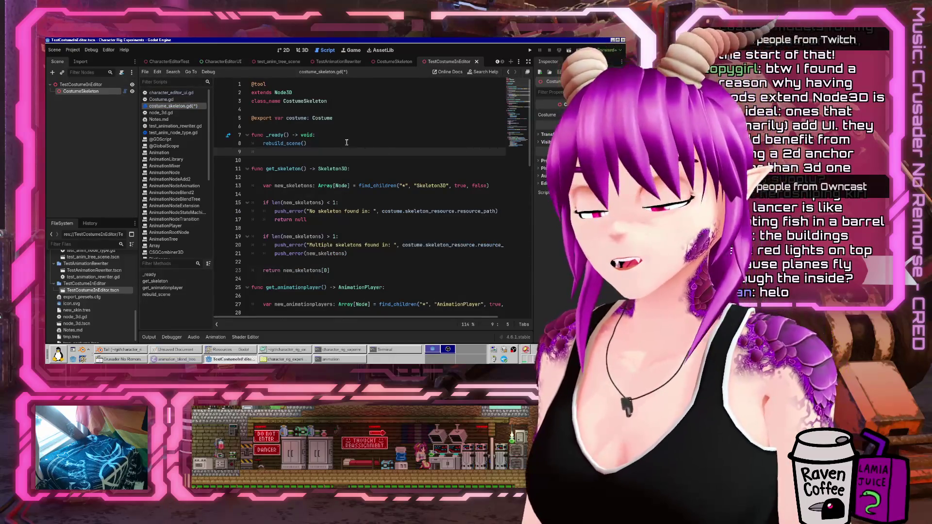
type("pr")
key("BackSpace")
key("BackSpace")
scroll(175, 185, "down", 5)
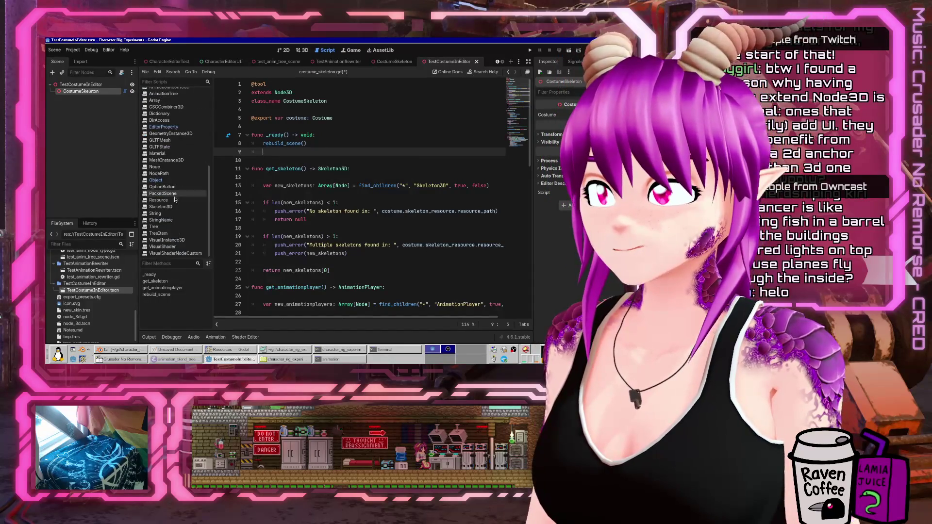
Revisit the Object class docs with the back/forward arrows, then reopen costume_skeleton.gd
left_click(156, 180)
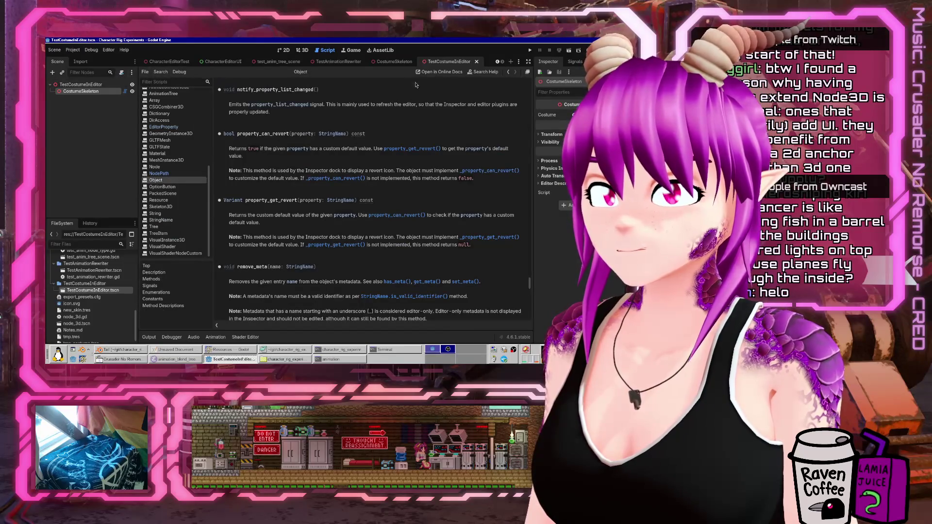
left_click(508, 73)
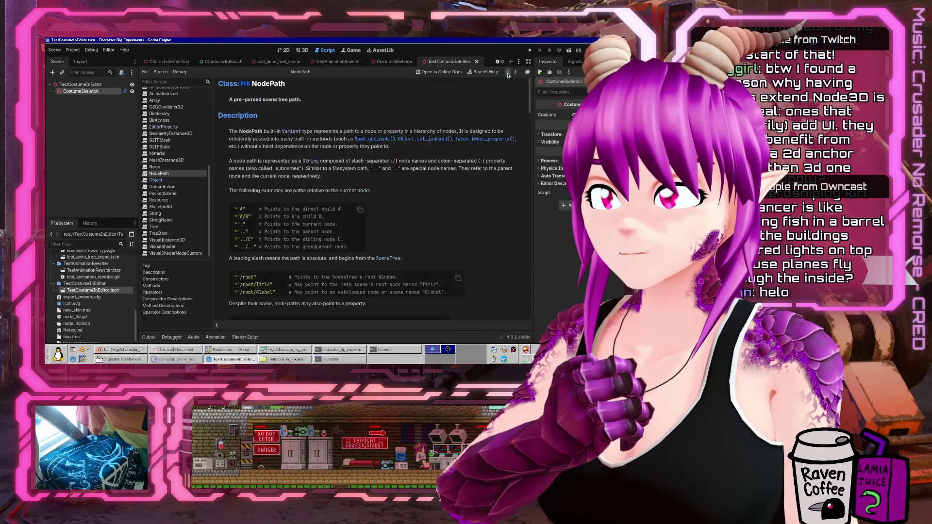
left_click(508, 73)
left_click(515, 72)
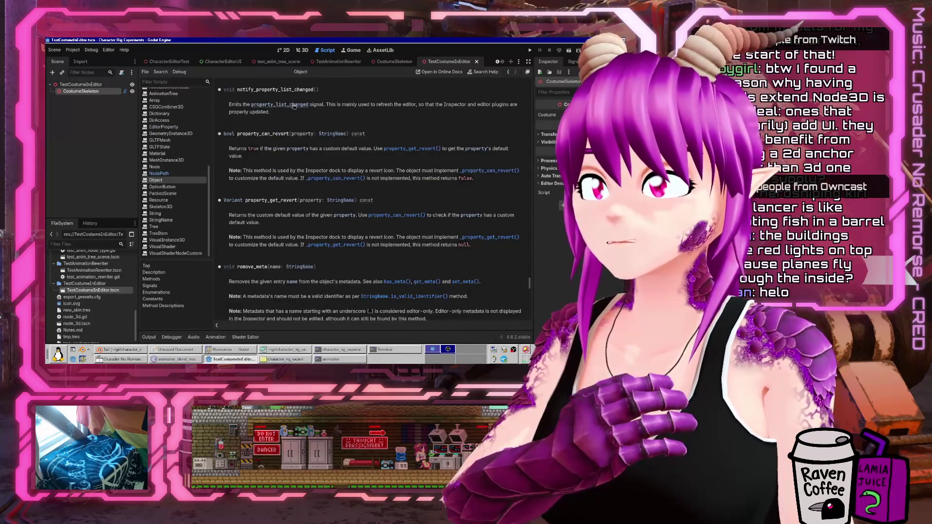
scroll(294, 106, "up", 15)
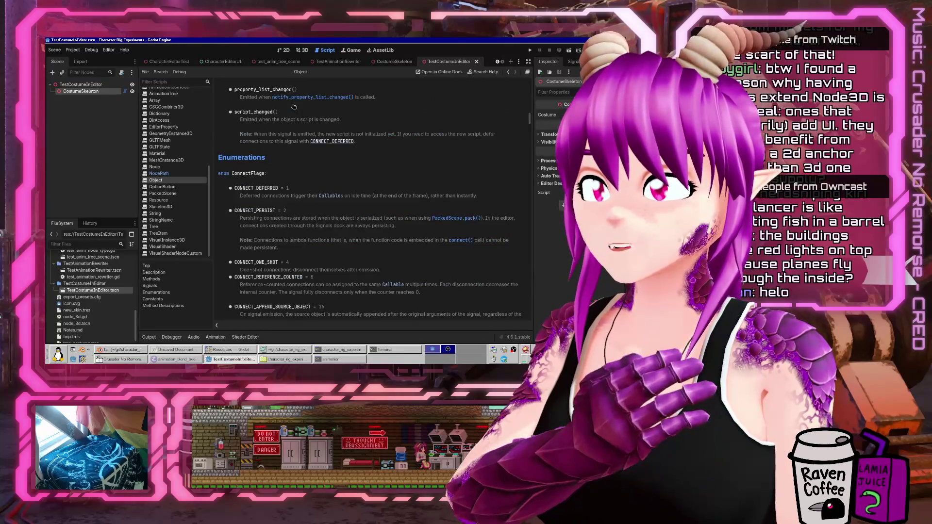
scroll(294, 106, "up", 15)
scroll(313, 194, "down", 10)
scroll(311, 192, "down", 5)
scroll(207, 226, "up", 10)
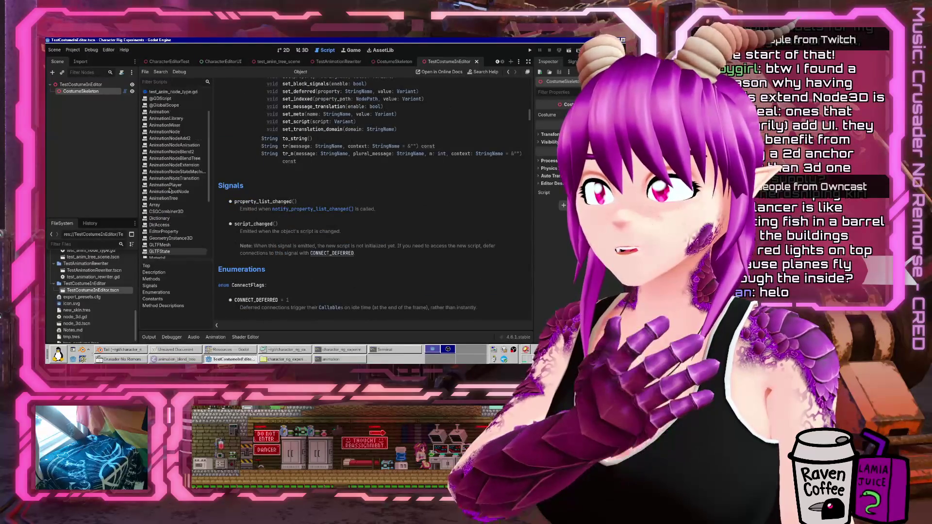
left_click(181, 106)
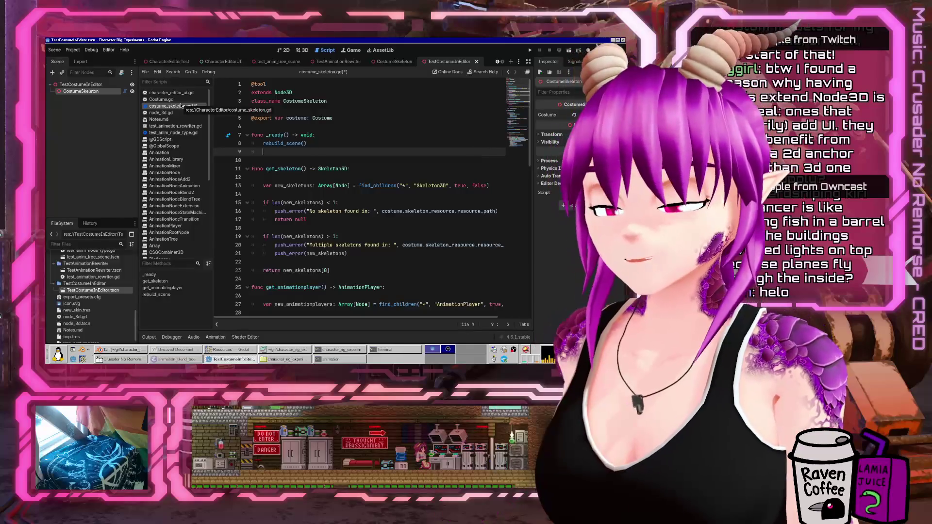
Add property_list_changed.connect(rebuild_scene) to _ready, save, and test-run the project
type("proper")
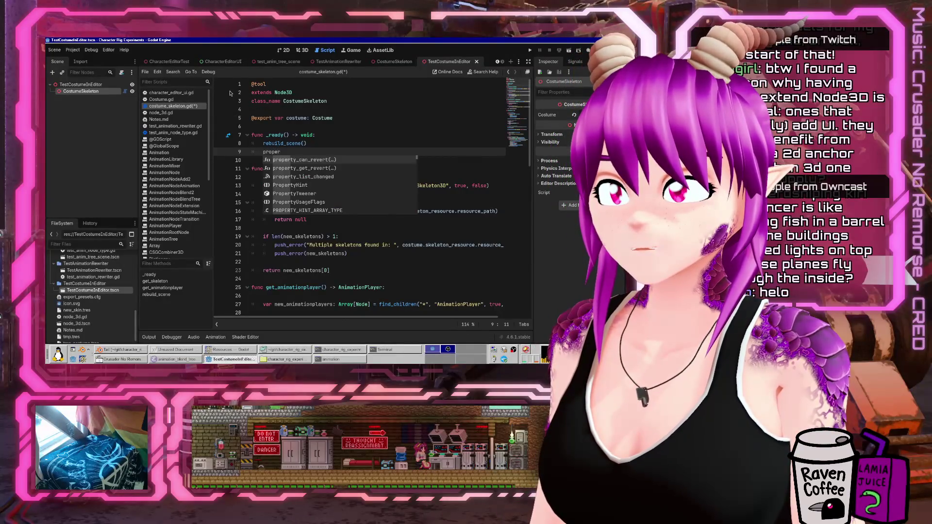
type("ty_list_changed.")
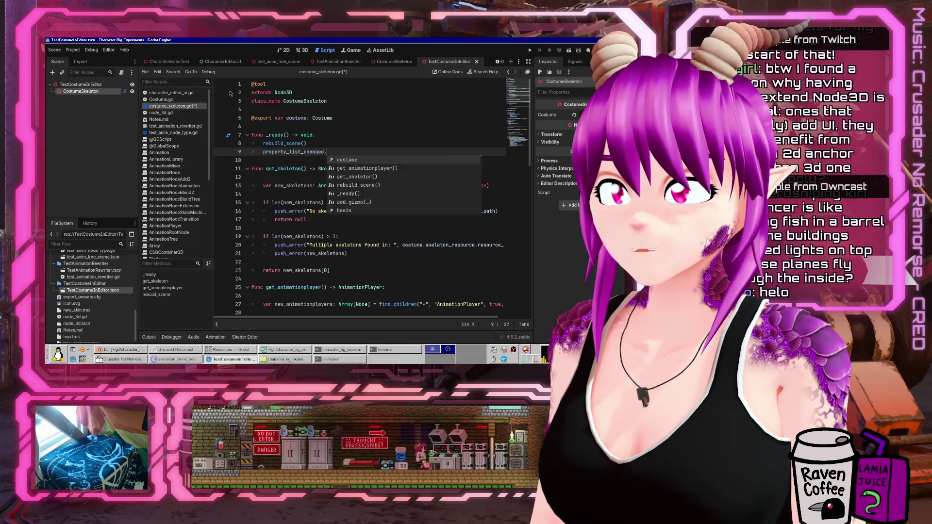
type("connect(")
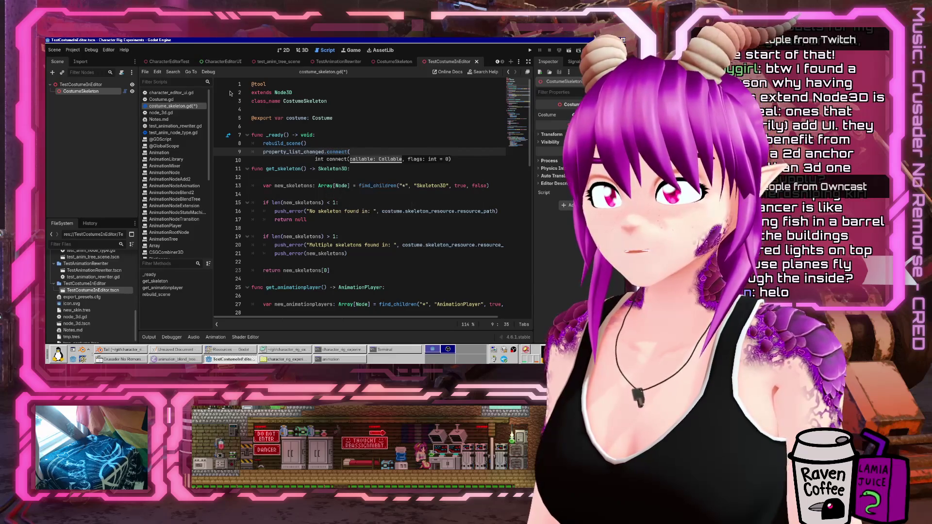
type("rebuild_scene)")
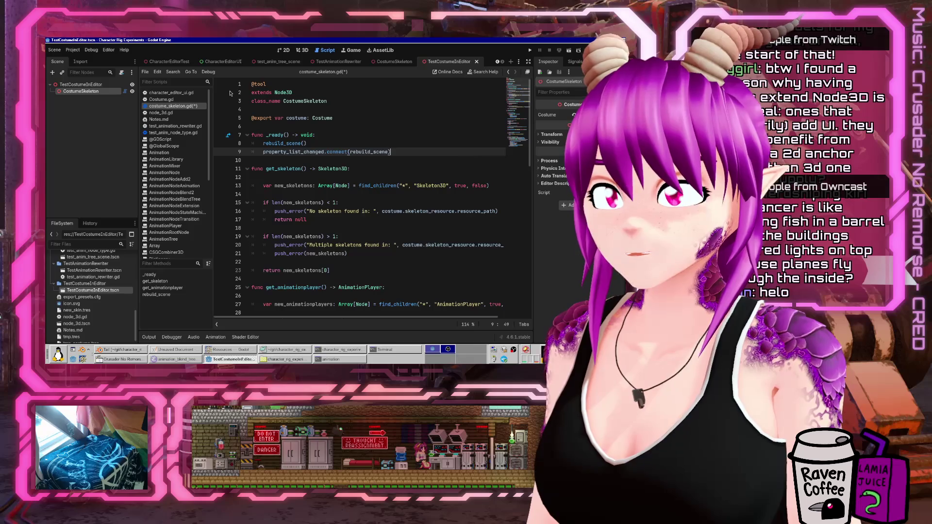
key("ctrl+s")
left_click(530, 50)
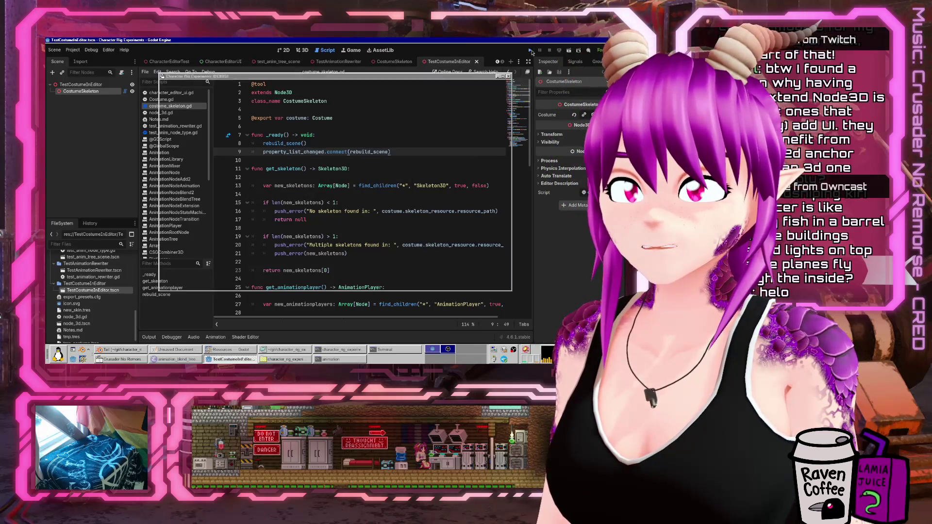
left_click(508, 76)
Select the TestCostumeInEditor root node and view the mannequin in 3D
double_click(80, 85)
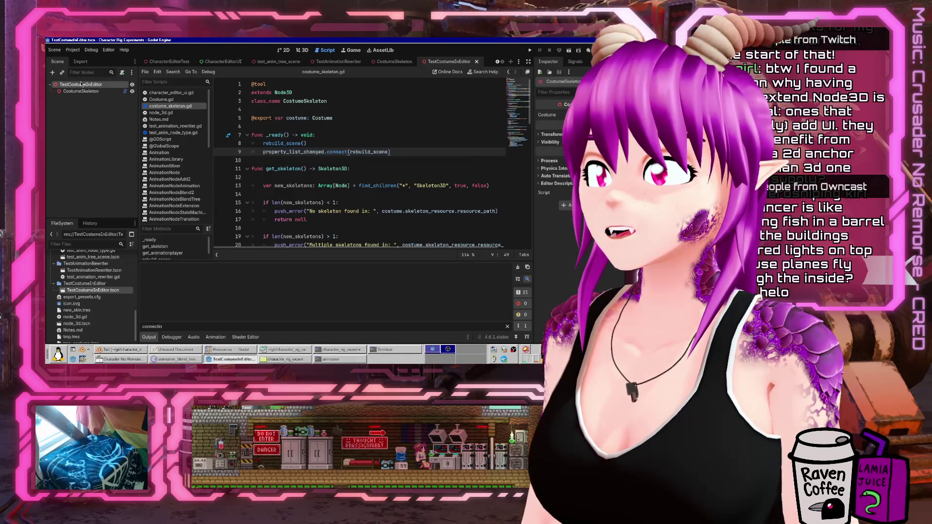
key("Return")
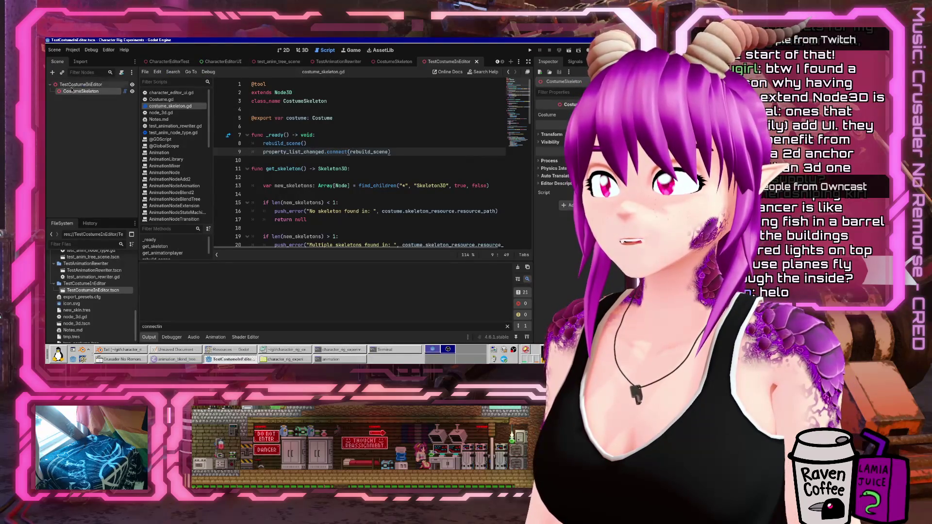
left_click(303, 50)
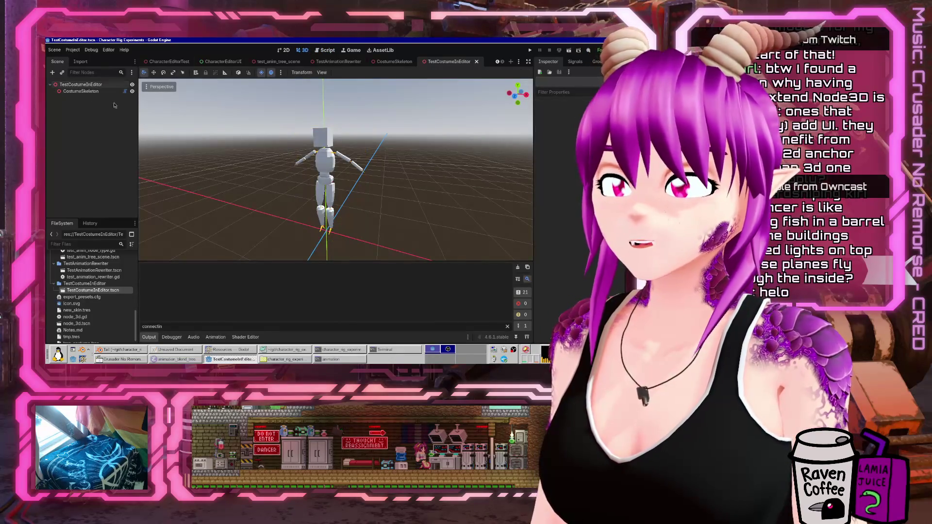
Clear CostumeSkeleton's Costume, save, reassign tmp_costume.tres, then close the scene saving changes
left_click(88, 92)
left_click(575, 116)
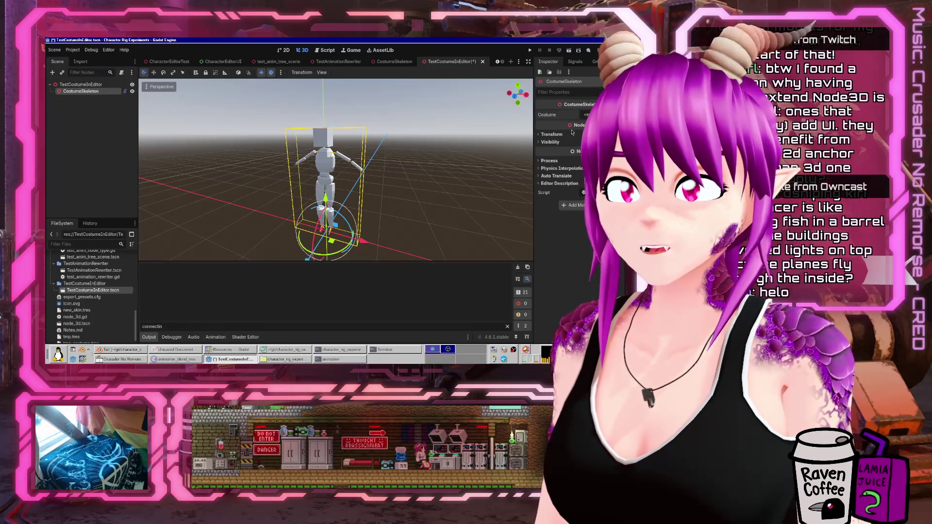
key("ctrl+s")
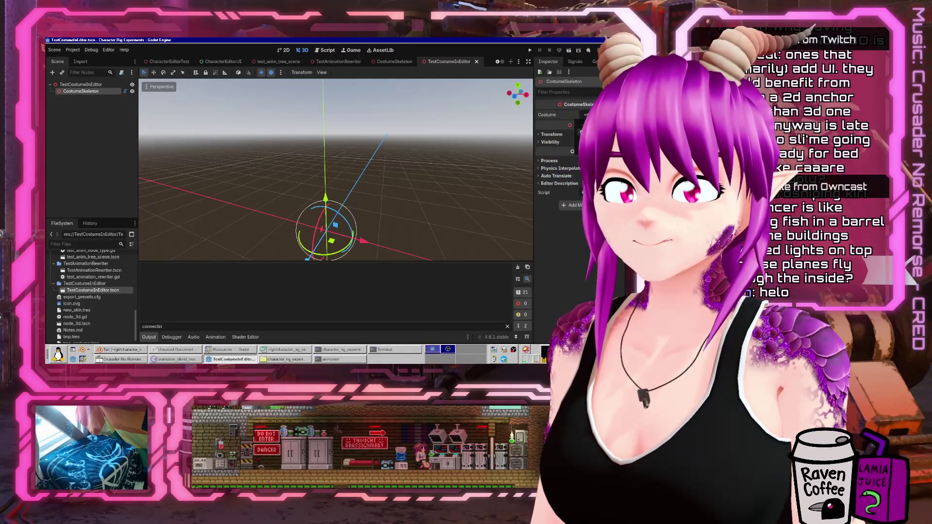
left_click(587, 115)
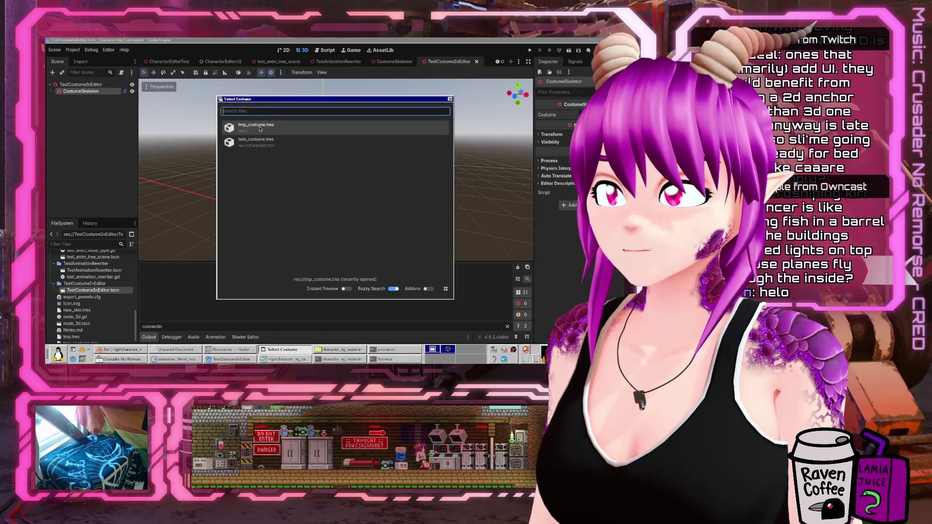
double_click(260, 127)
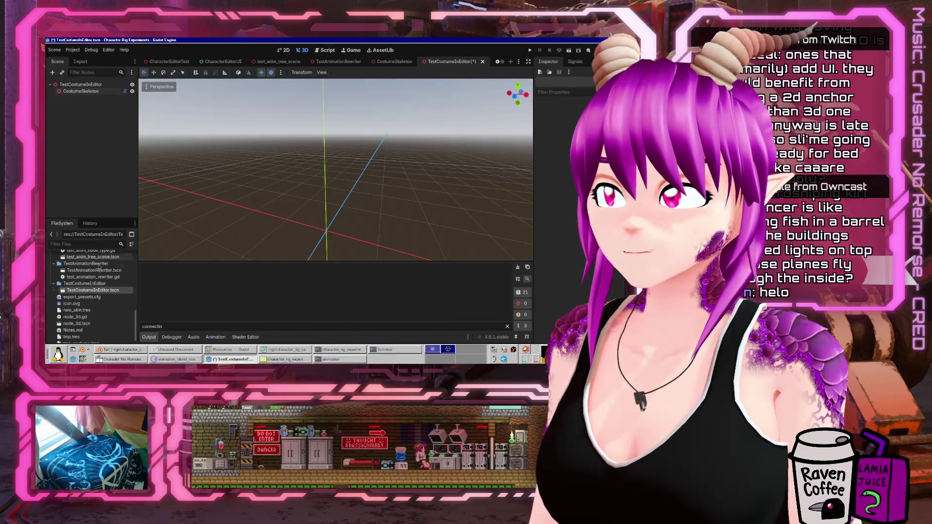
middle_click(447, 65)
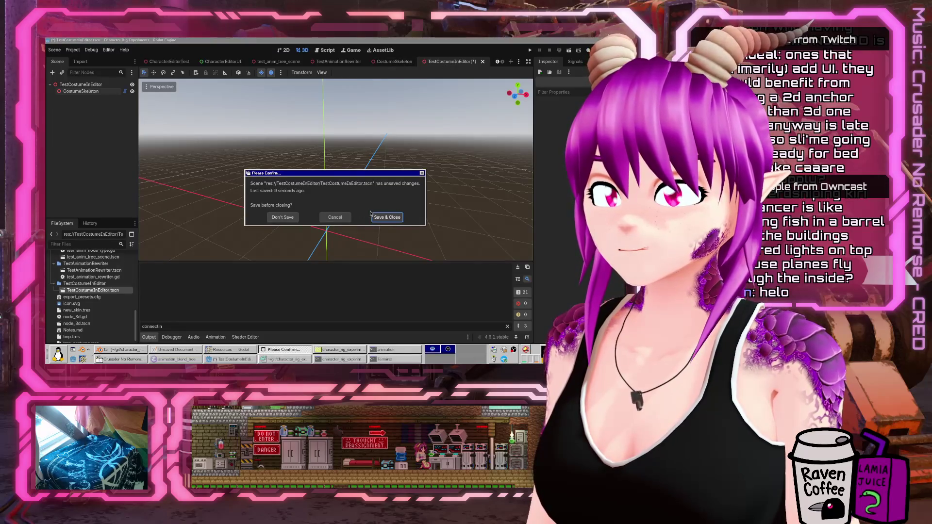
left_click(384, 217)
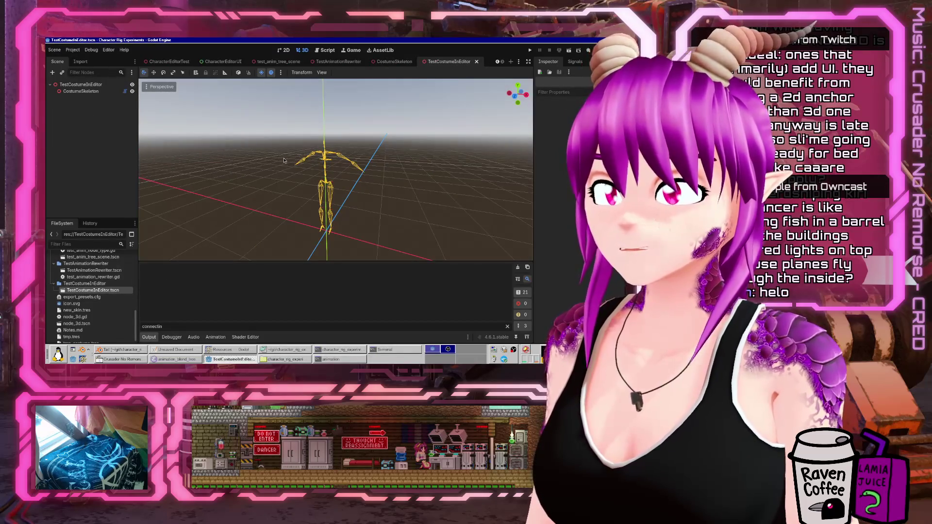
Comment out the property_list_changed connection on line 9 and return to 3D
left_click(98, 91)
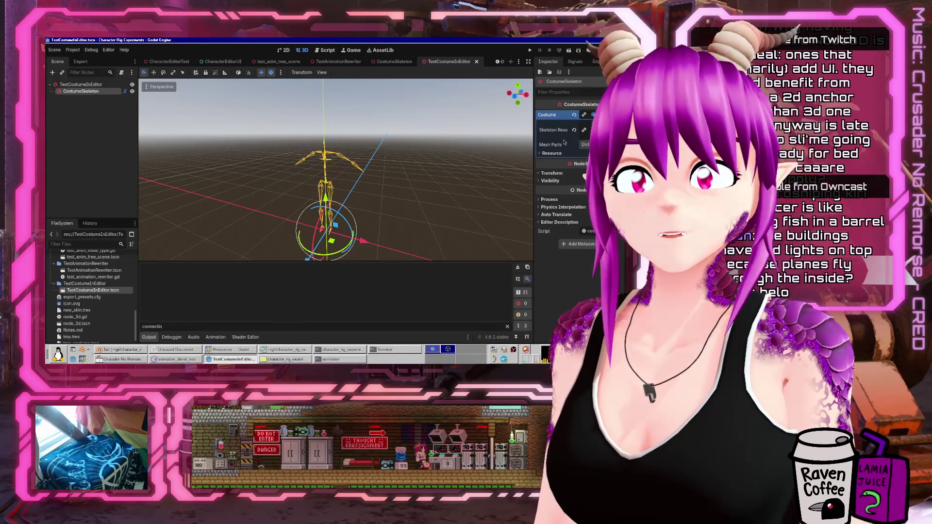
left_click(327, 50)
type("#")
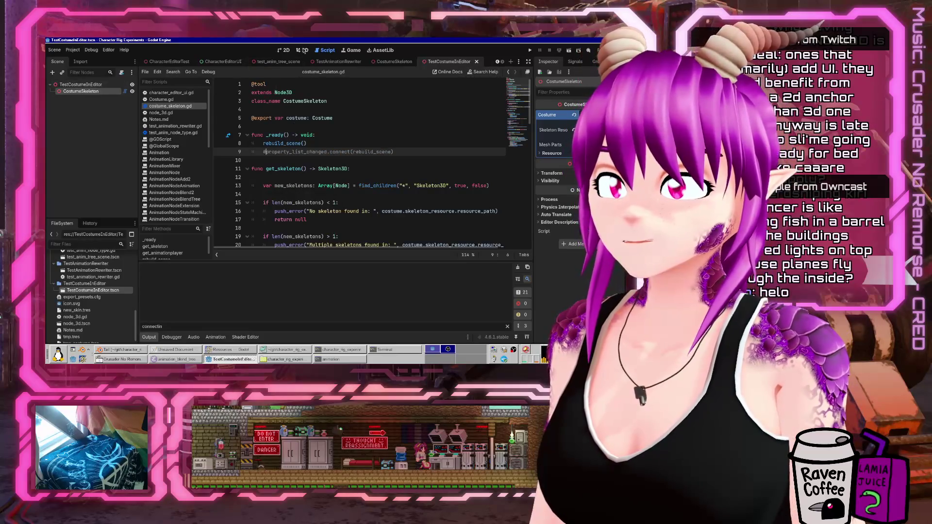
left_click(302, 50)
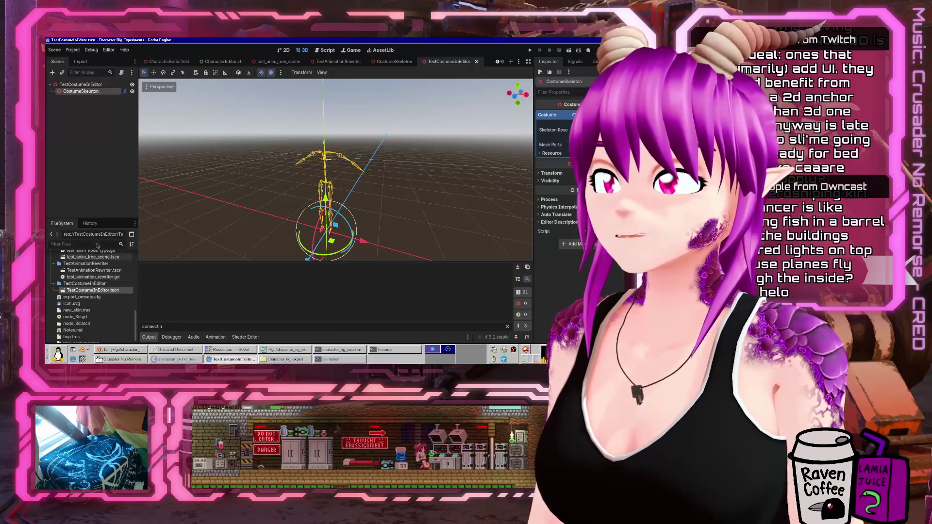
Test-run the project adding the Mannequin part, then stop and reopen TestCostumeInEditor
left_click(530, 51)
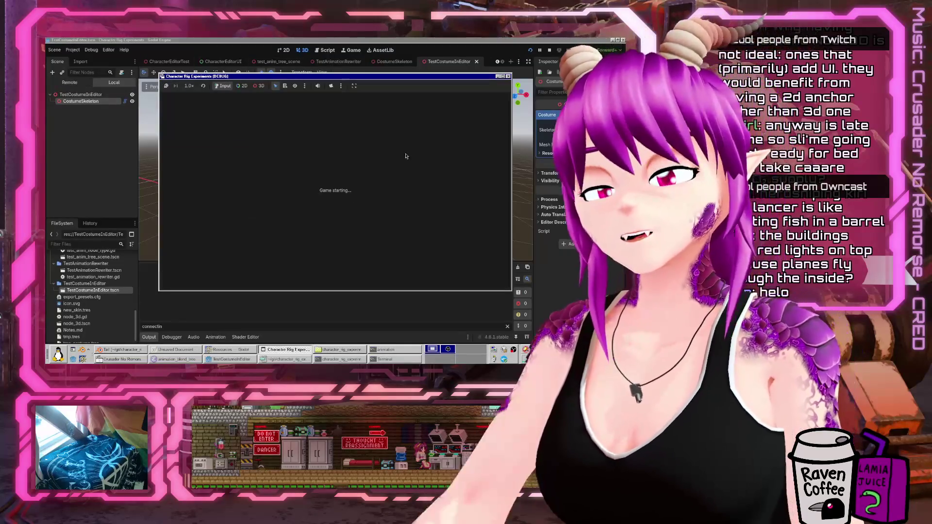
scroll(434, 175, "down", 5)
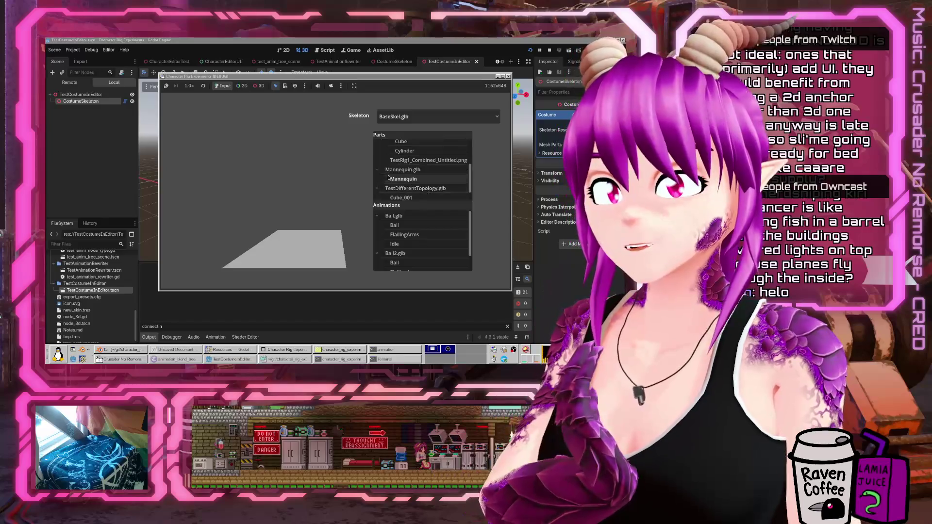
left_click(386, 179)
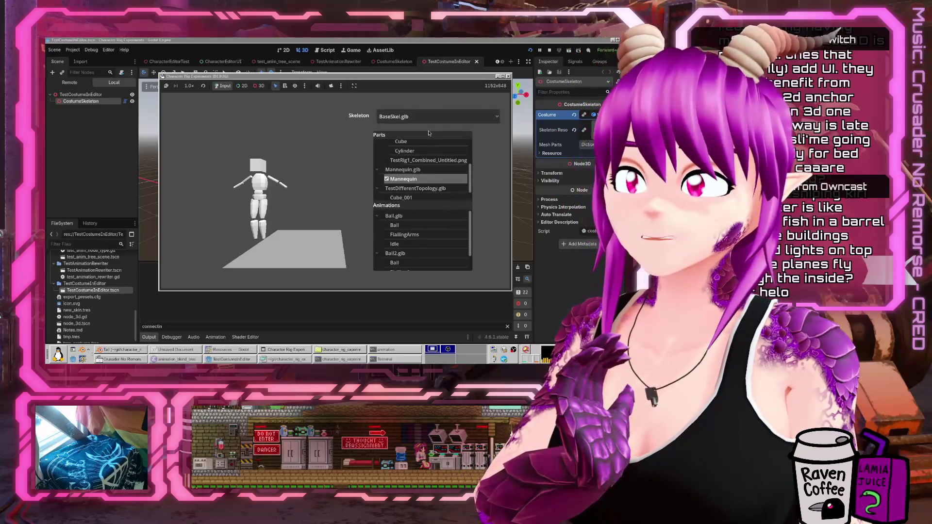
left_click(508, 77)
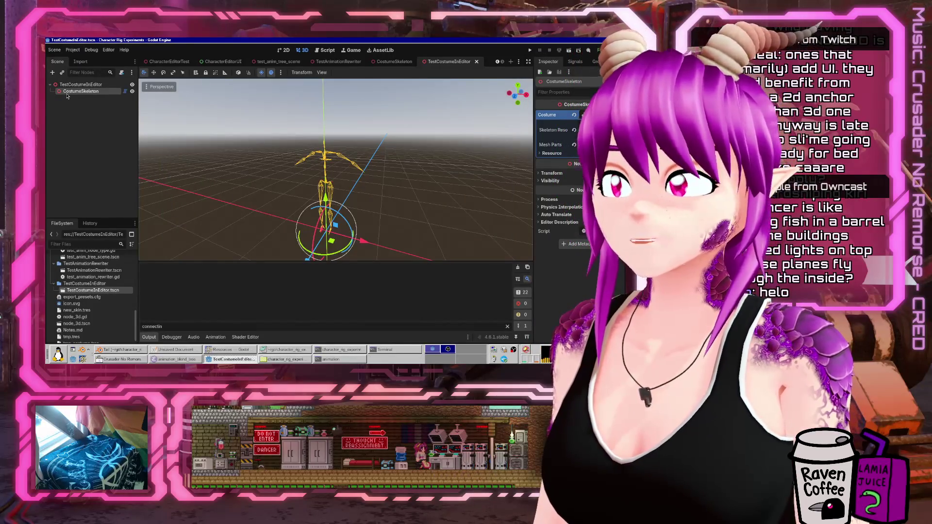
middle_click(447, 59)
double_click(71, 290)
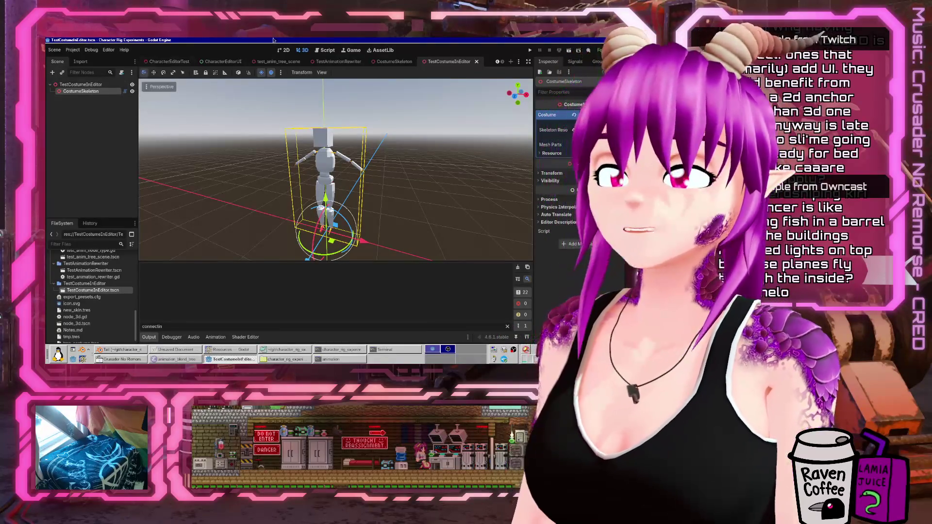
Uncomment the property_list_changed connection on line 9 and return to the 3D view
left_click(325, 50)
left_click(332, 143)
left_click(395, 152)
key("Delete")
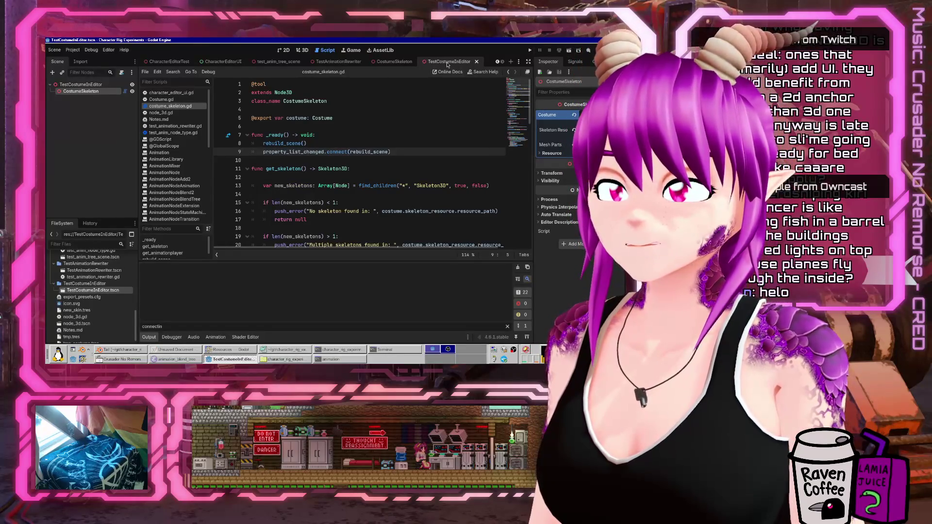
left_click(99, 86)
key("ctrl+F2")
Clear CostumeSkeleton's Costume, save, and close then reopen TestCostumeInEditor
left_click(95, 91)
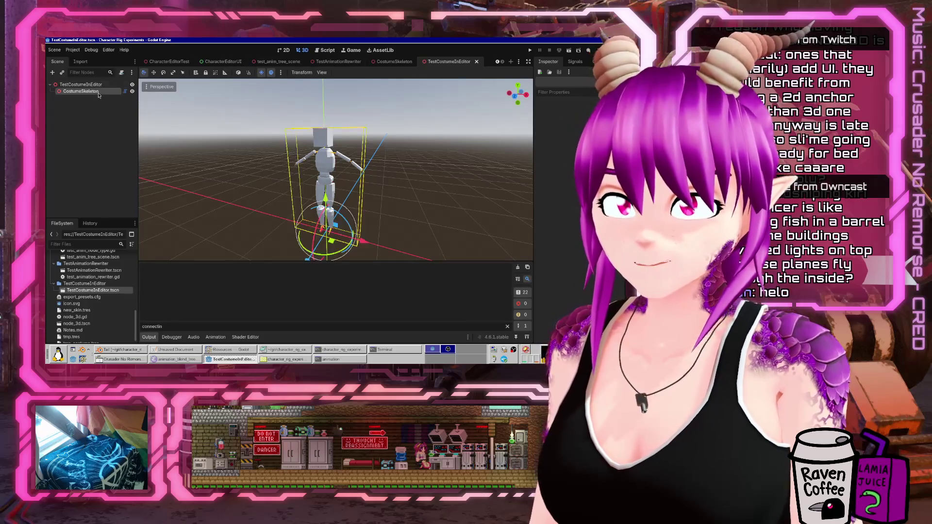
left_click(574, 116)
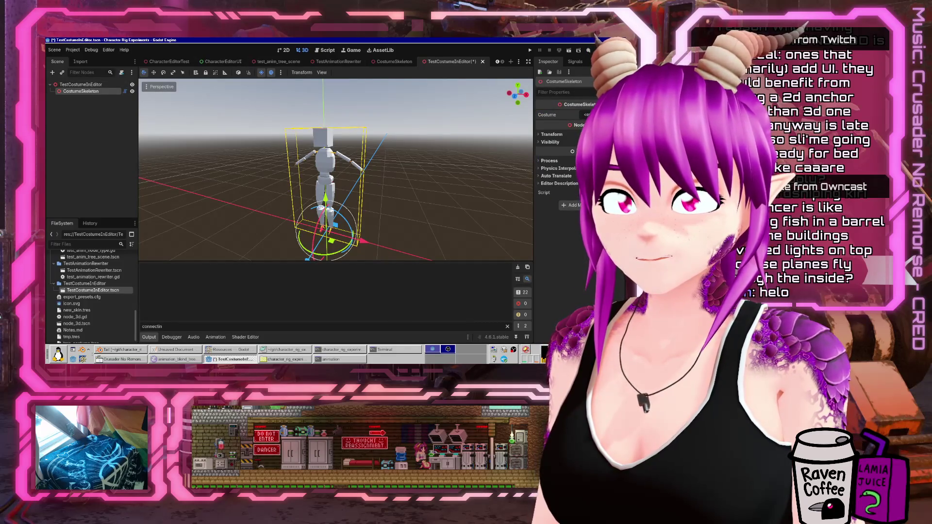
key("ctrl+s")
left_click(482, 62)
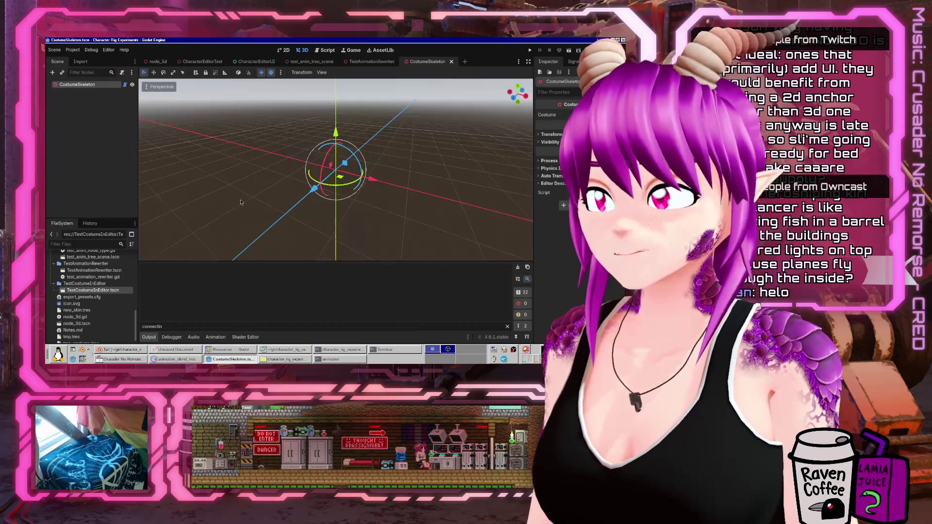
double_click(100, 290)
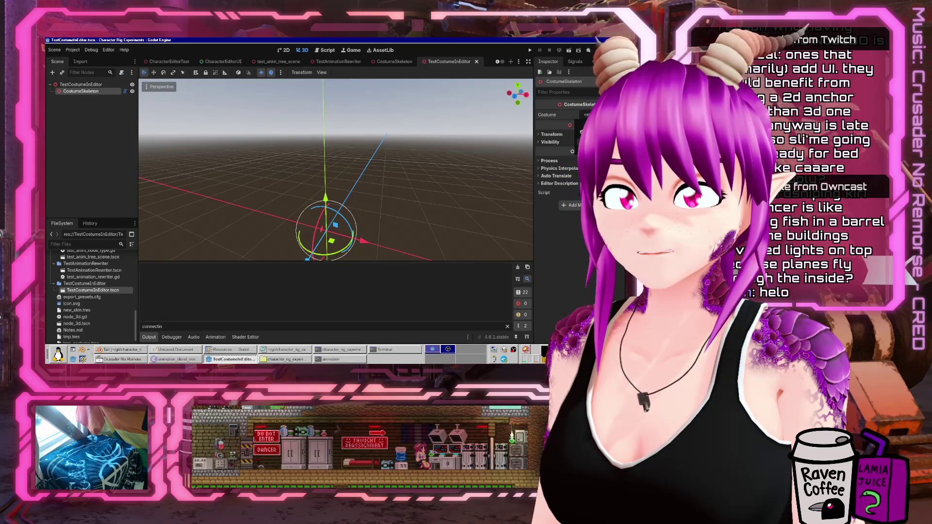
Assign tmp_costume.tres as the Costume and clear the Output filter
left_click(587, 115)
double_click(268, 128)
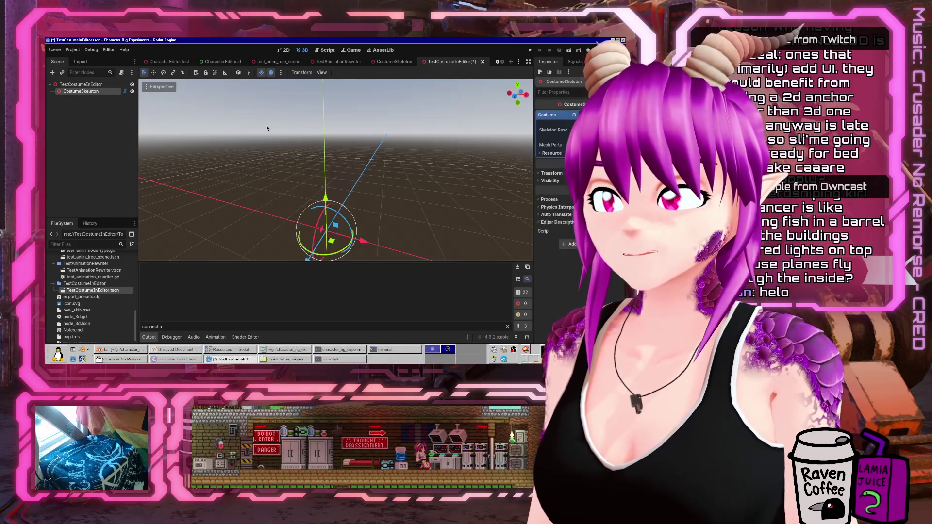
left_click(508, 326)
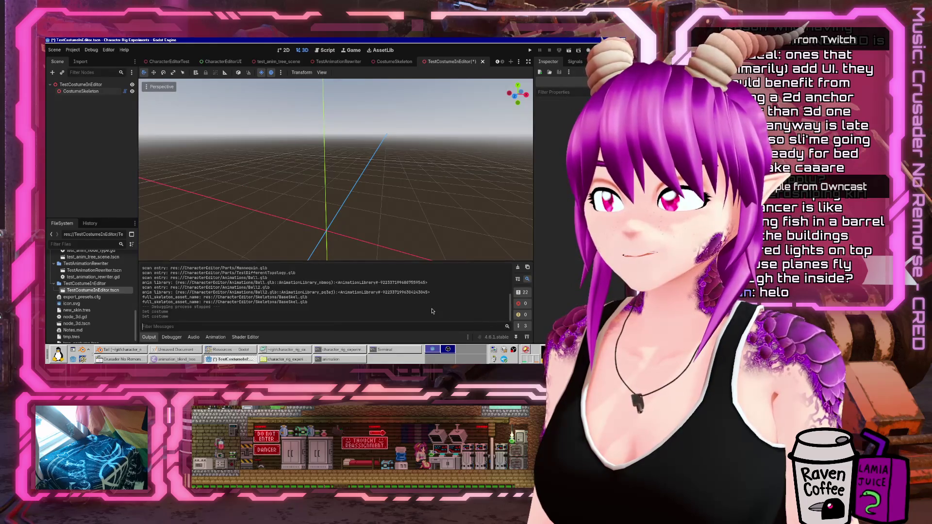
left_click(87, 92)
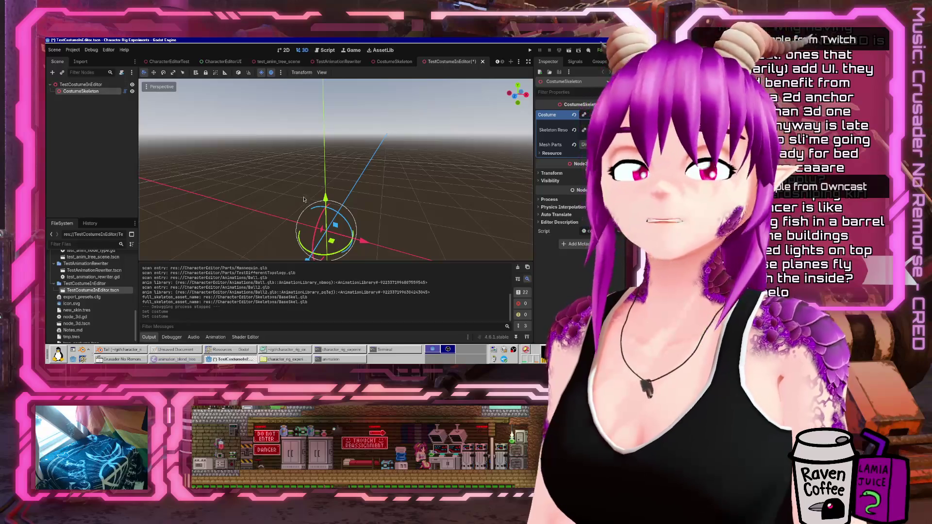
left_click(228, 350)
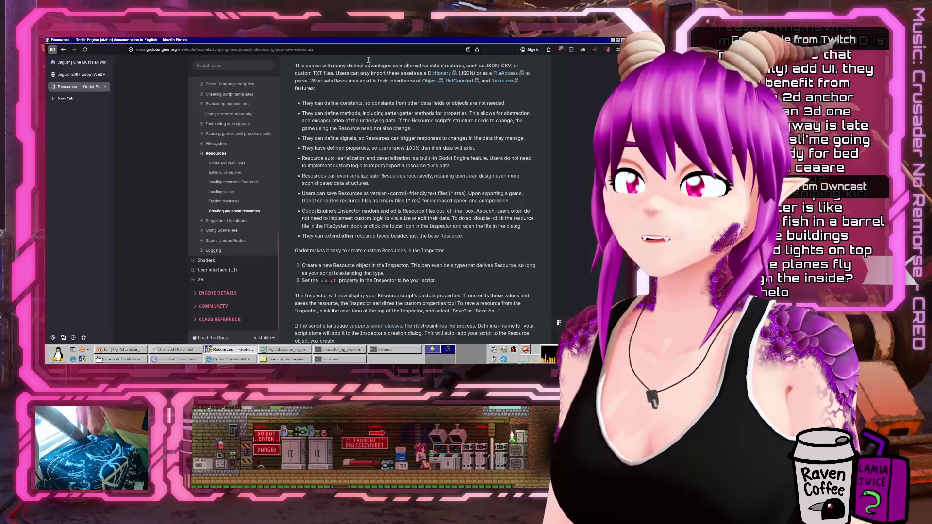
Search the web for 'godot tool script property changed signal' in a new tab
key("ctrl+t")
type("godot")
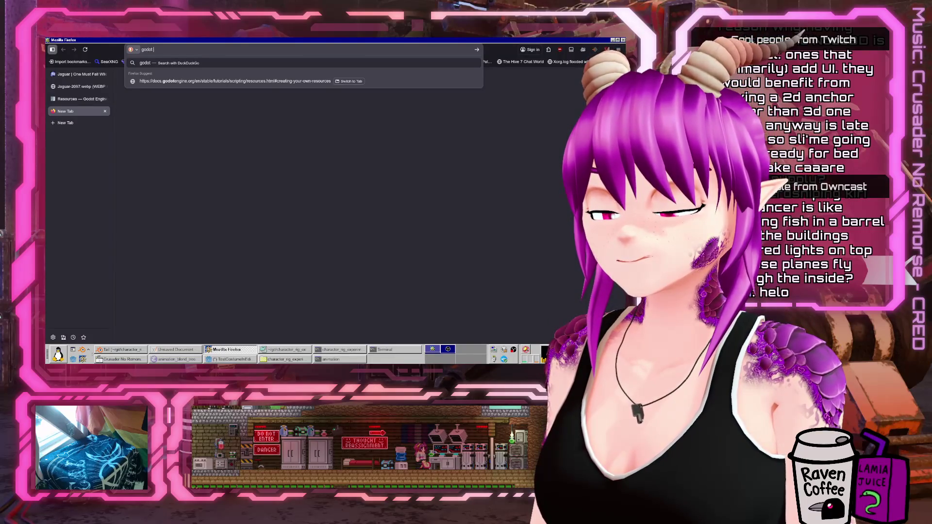
type(" tool script property changed signal")
key("Return")
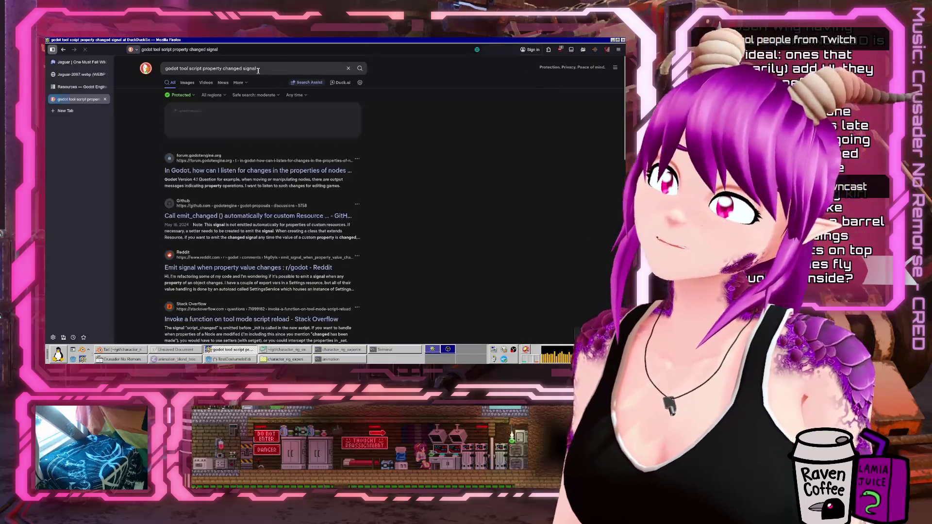
Read the Godot forum thread's replies, then switch back to the Godot editor
left_click(254, 171)
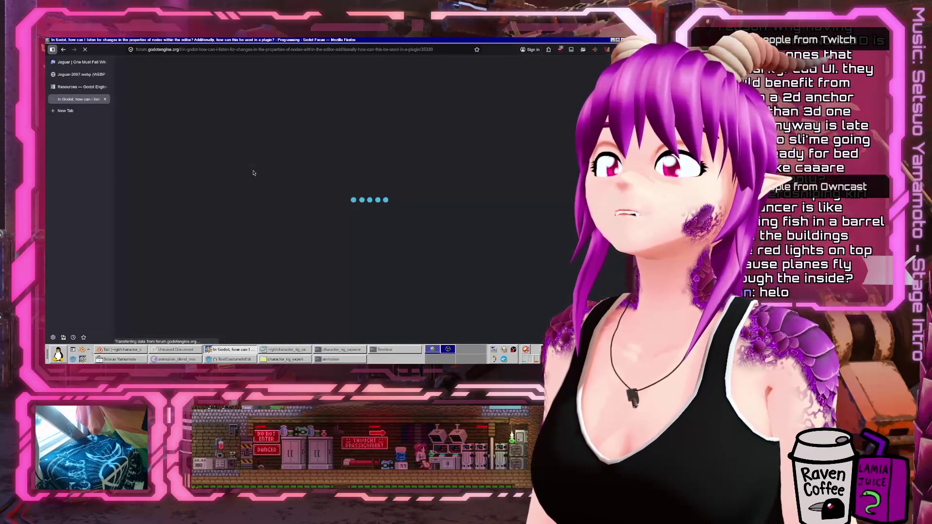
scroll(477, 257, "down", 5)
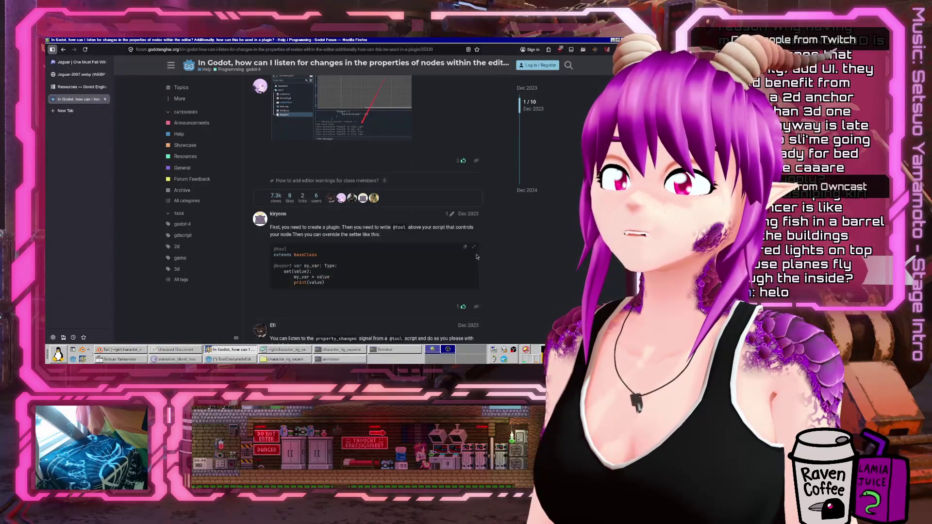
scroll(477, 256, "down", 3)
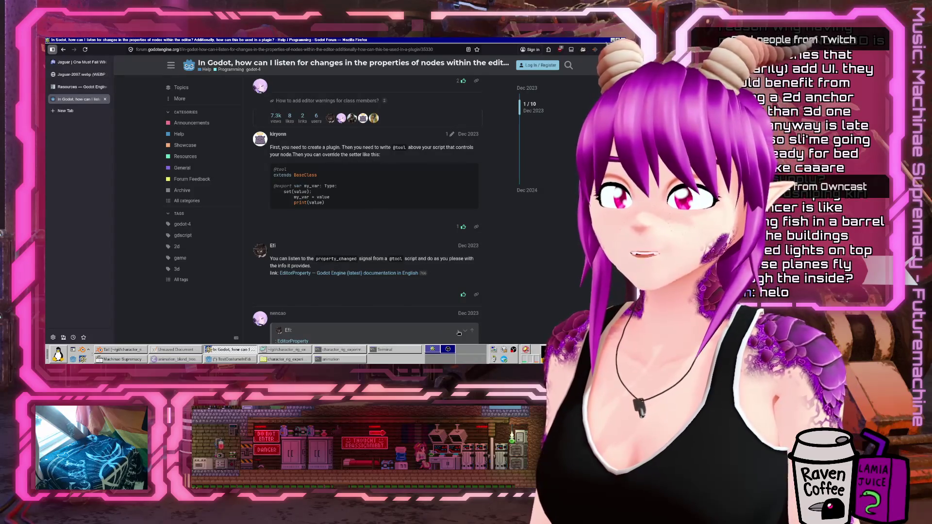
left_click(227, 358)
left_click(229, 358)
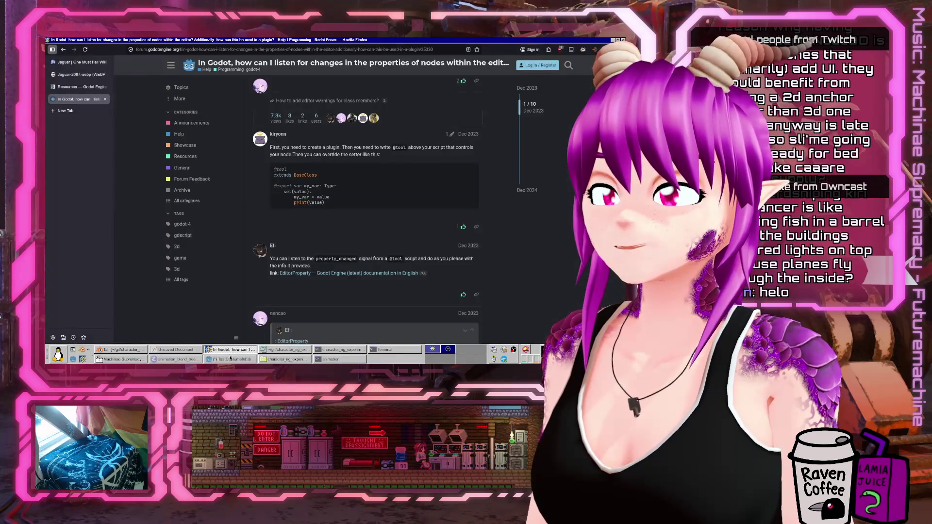
left_click(231, 361)
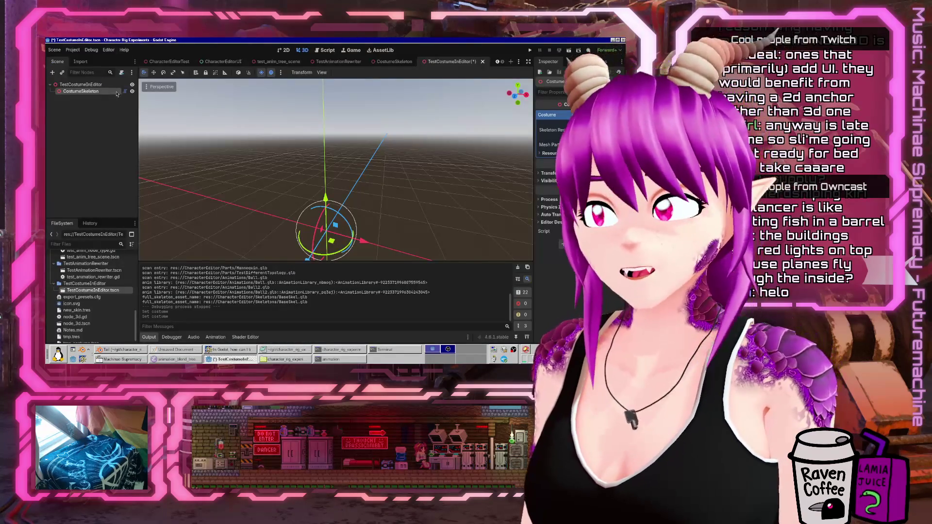
Change line 9 to property_changed.connect(rebuild_scene), then comment it out with #
left_click(332, 51)
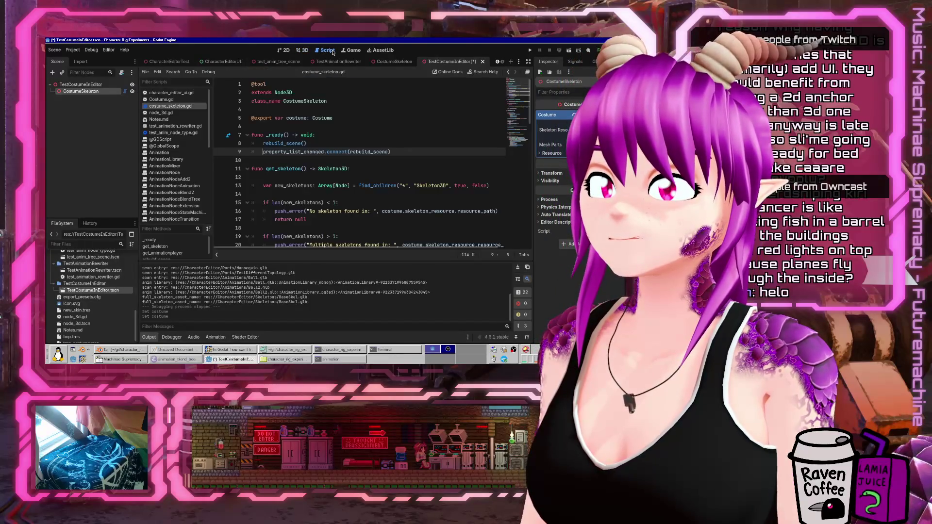
left_click(298, 151)
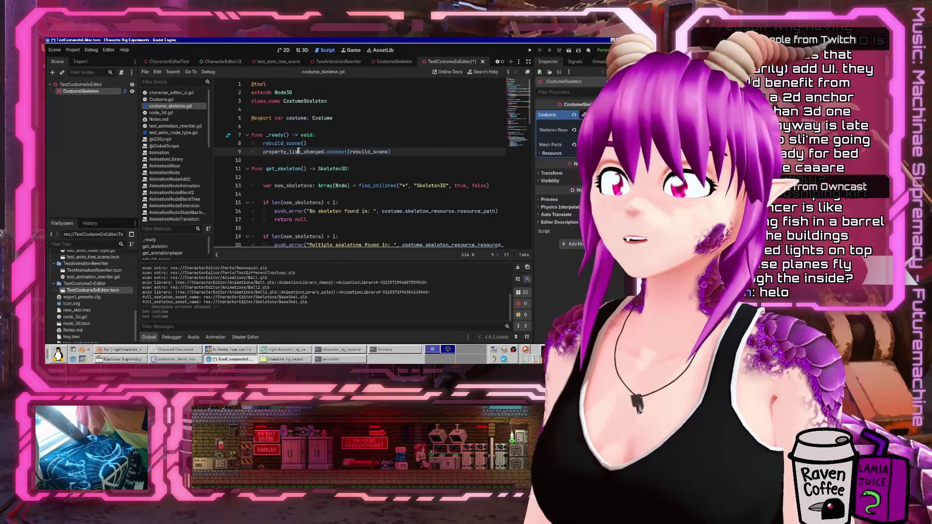
key("Delete")
key("BackSpace")
key("BackSpace")
key("BackSpace")
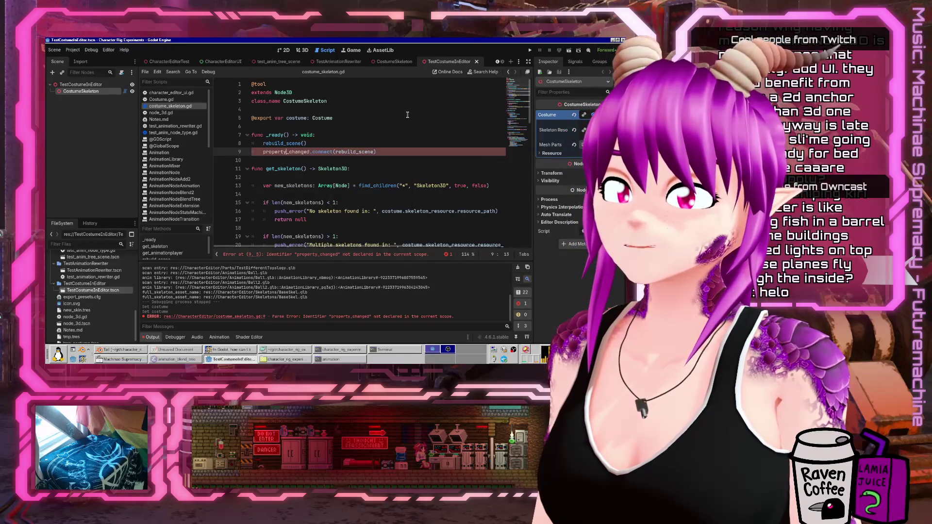
type("#")
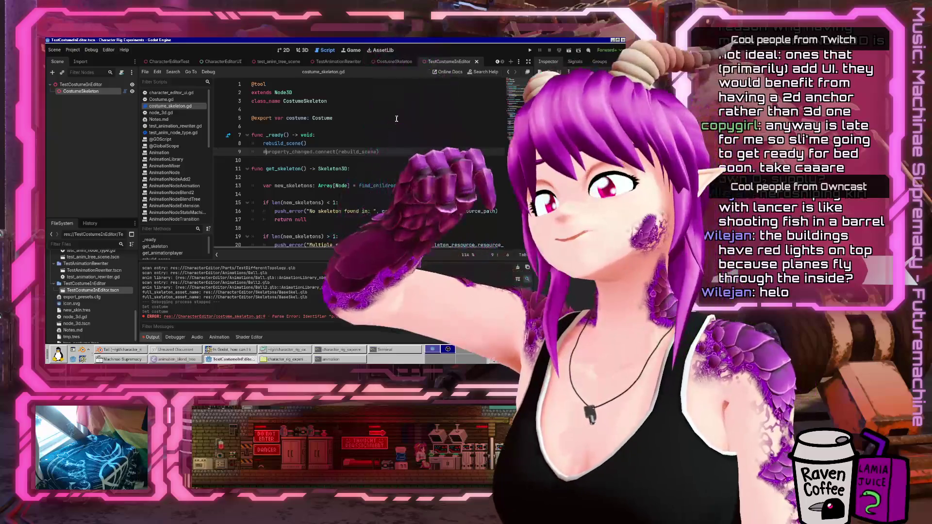
Open the property_changed signal docs via Search Help, then bring up the forum thread
left_click(479, 72)
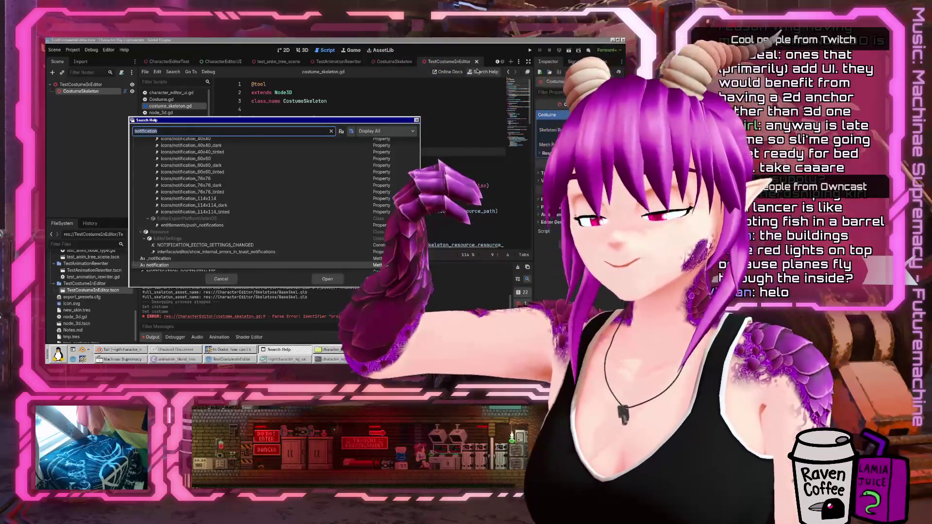
type("propert_chn")
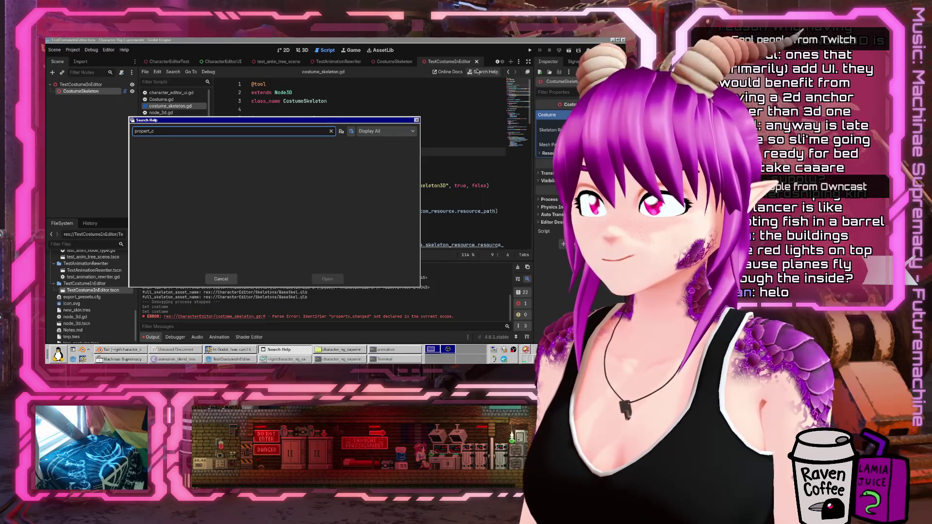
key("BackSpace")
key("BackSpace")
type("y_changed")
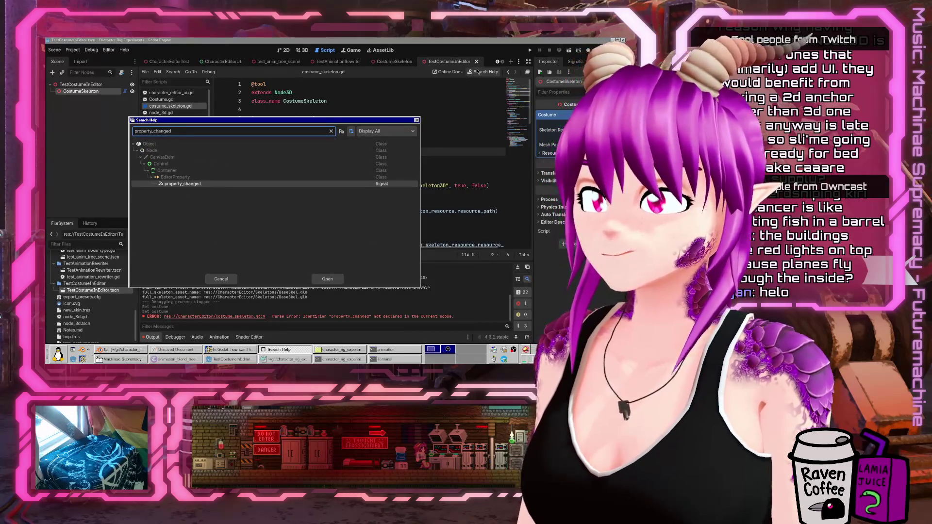
double_click(198, 185)
scroll(301, 148, "up", 15)
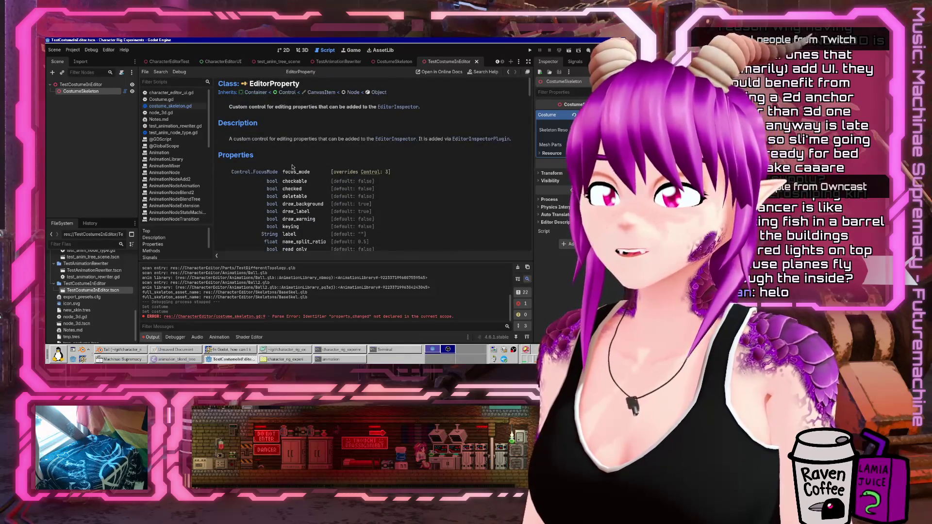
left_click(228, 349)
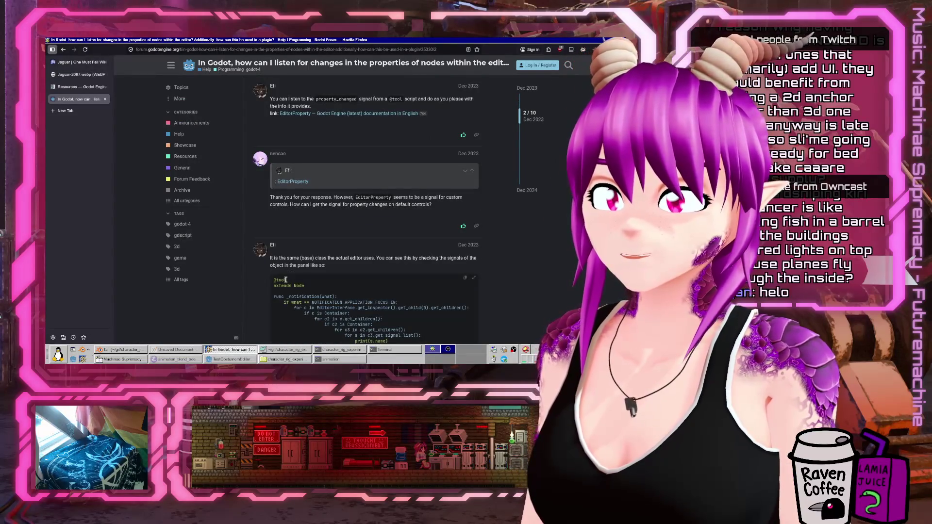
Scroll the forum thread down to the property_edited reply, then return to Godot
scroll(286, 280, "down", 3)
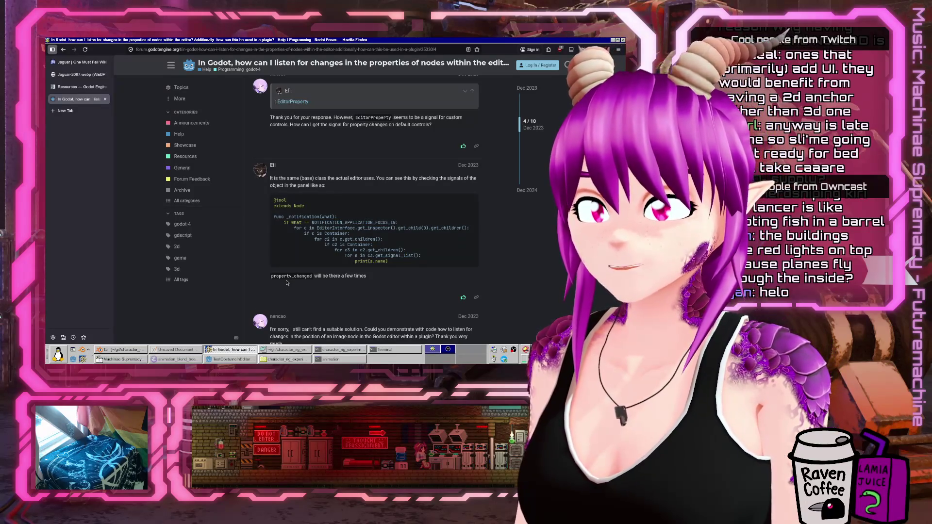
scroll(432, 196, "down", 7)
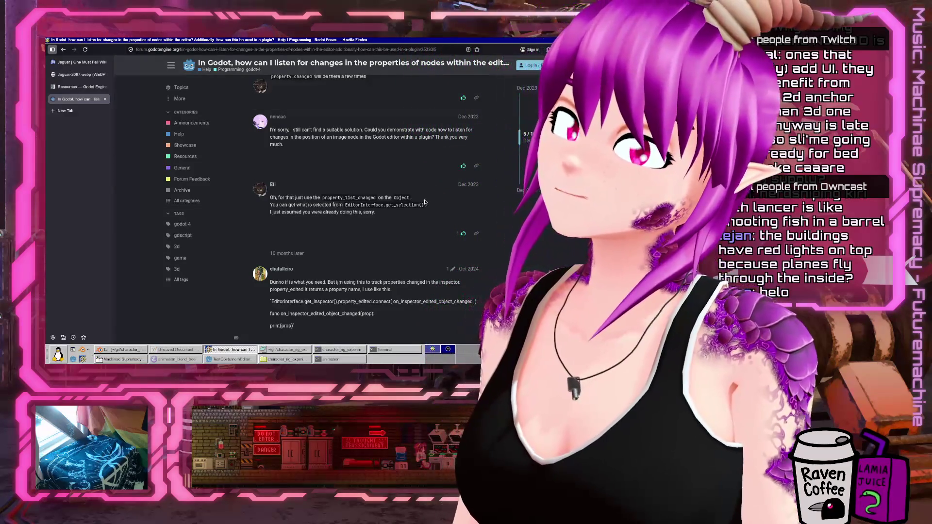
scroll(425, 202, "down", 3)
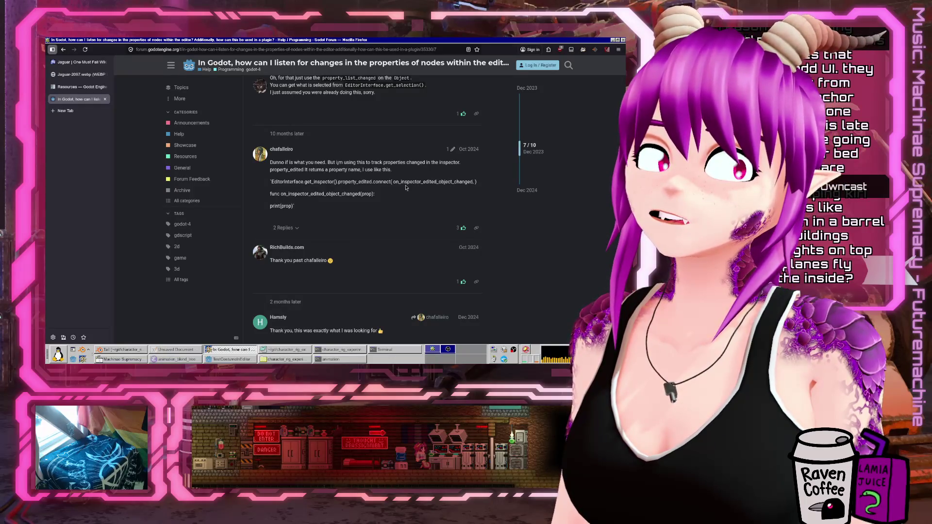
scroll(369, 211, "down", 3)
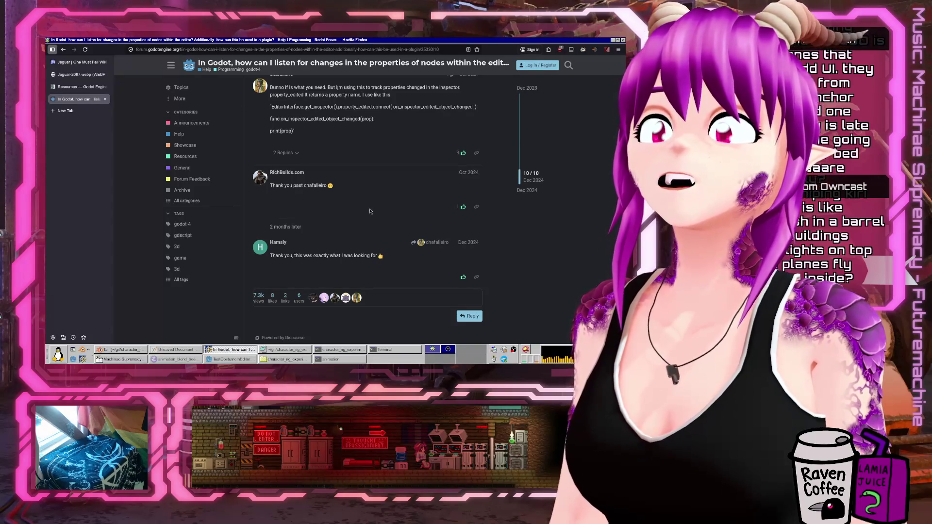
scroll(370, 212, "up", 3)
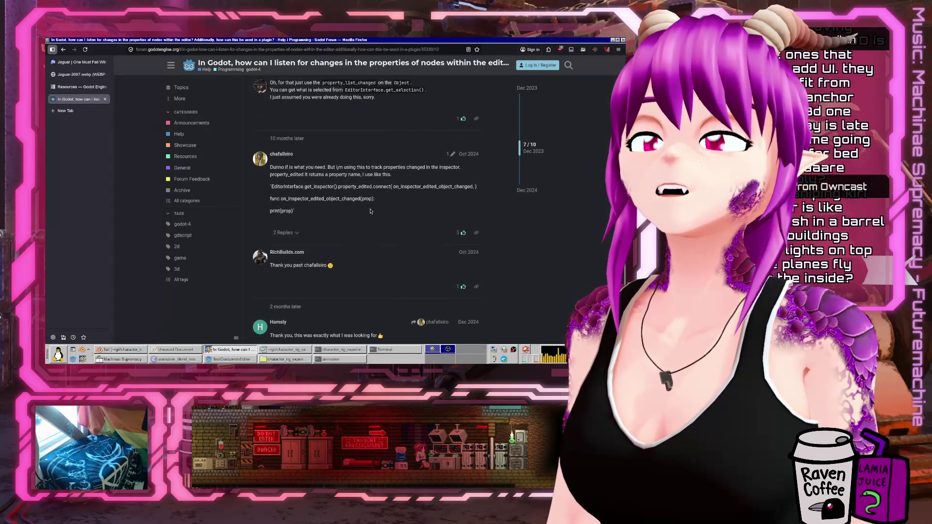
right_click(370, 212)
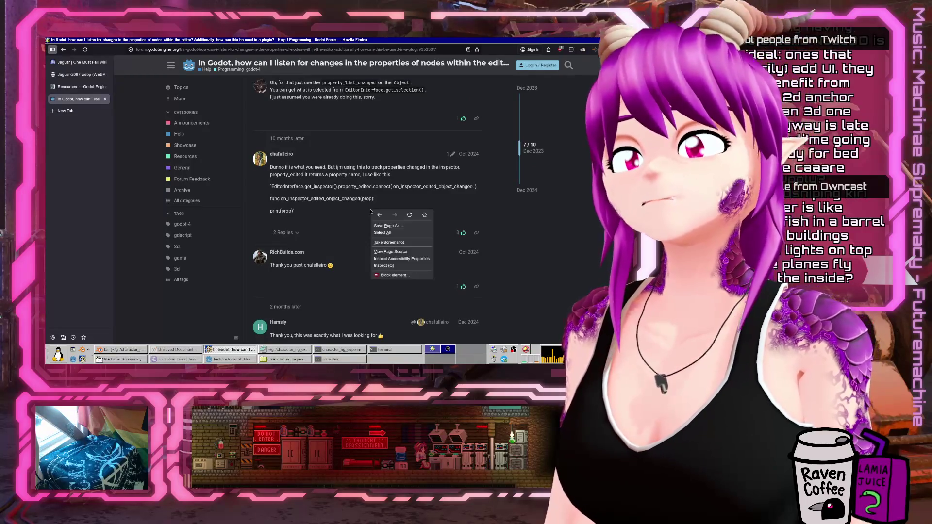
left_click(339, 194)
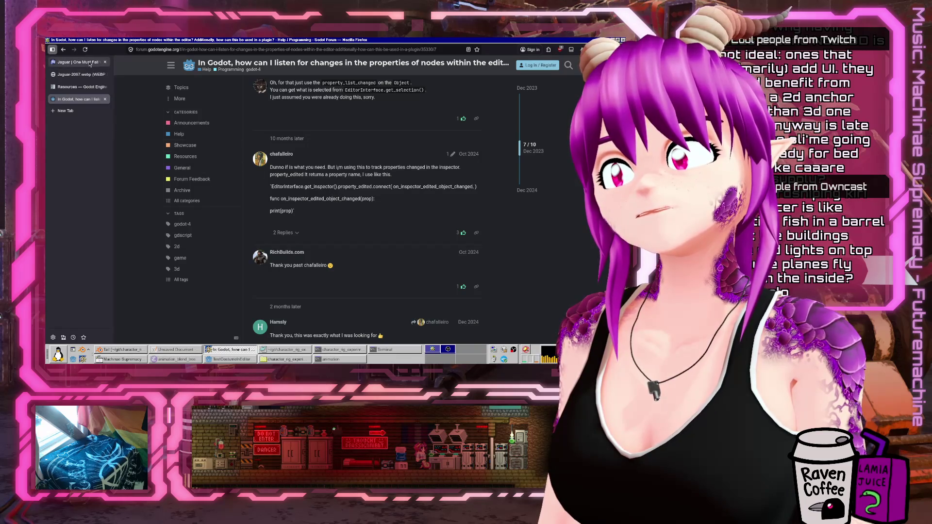
left_click(221, 360)
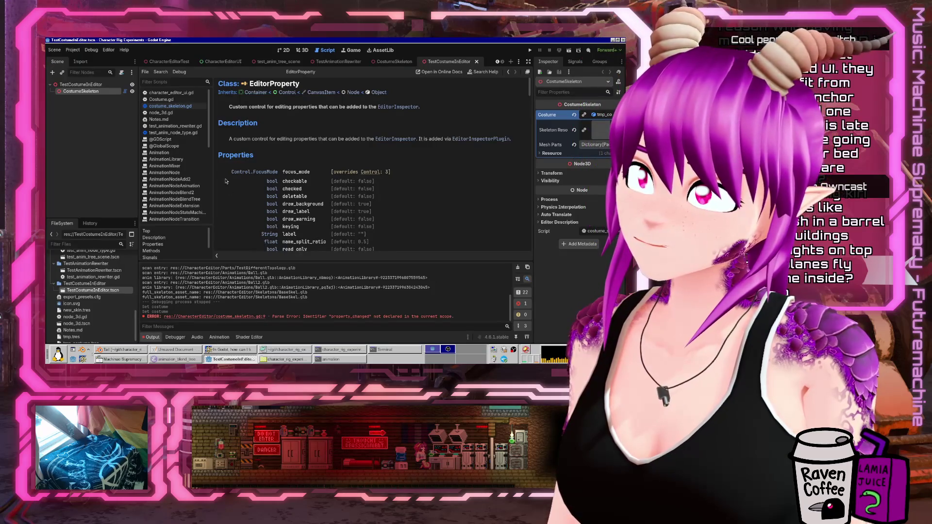
Open costume_skeleton.gd and dismiss the Skeleton3D documentation popup
left_click(188, 106)
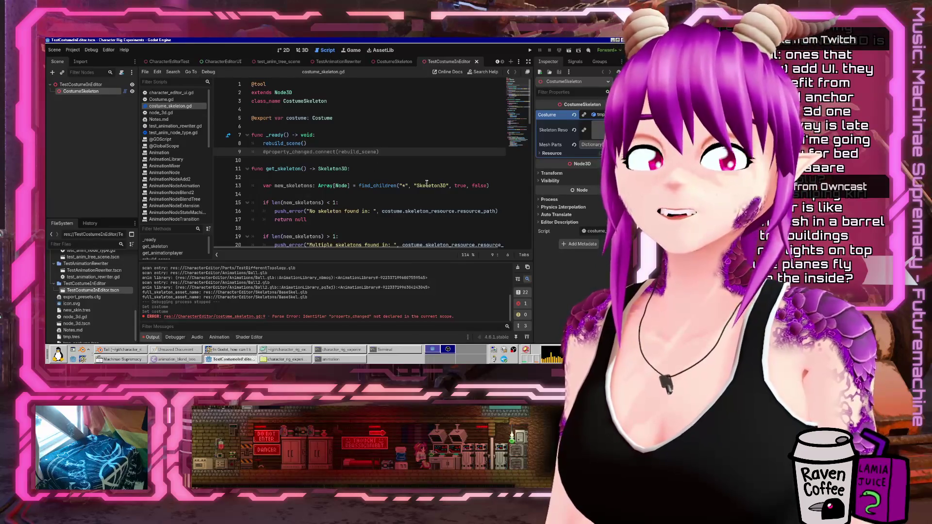
mouse_move(427, 183)
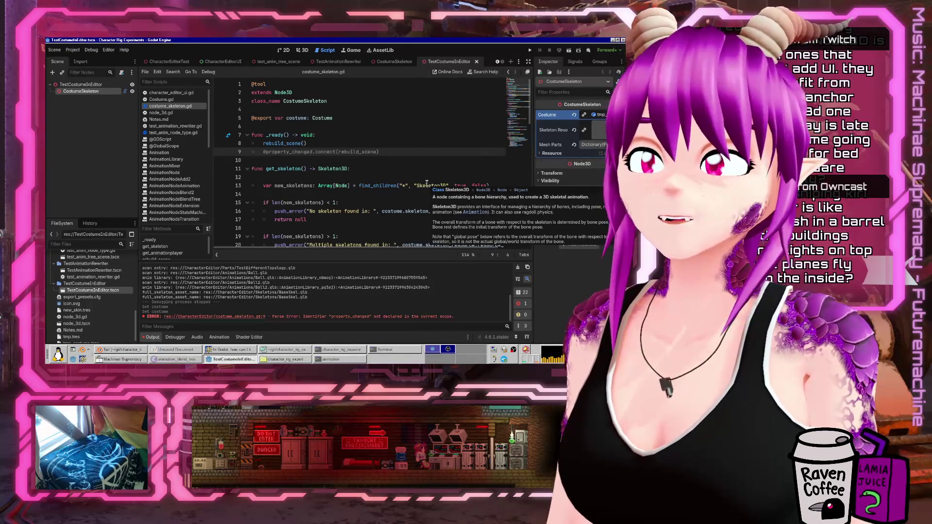
left_click(349, 127)
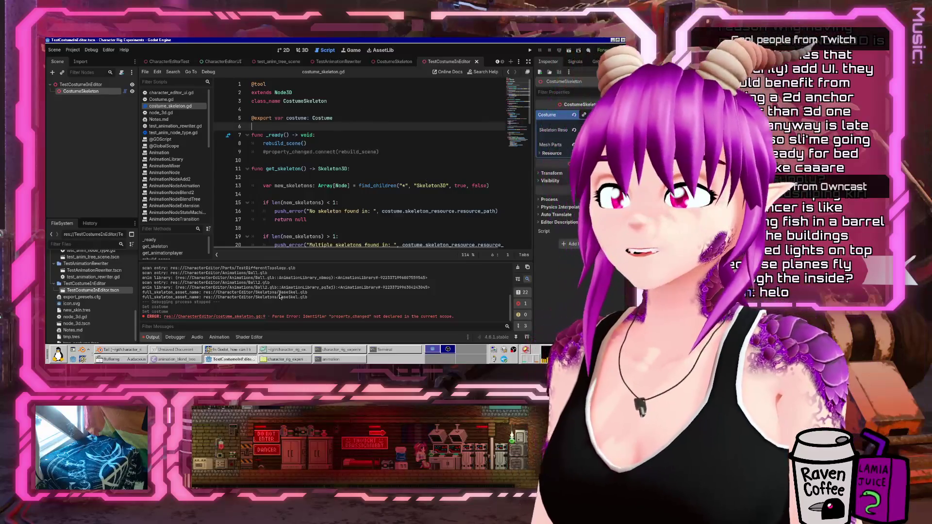
Recheck the forum thread, then end the costume export line (line 5) with a colon
left_click(231, 349)
scroll(419, 218, "up", 10)
scroll(419, 218, "down", 3)
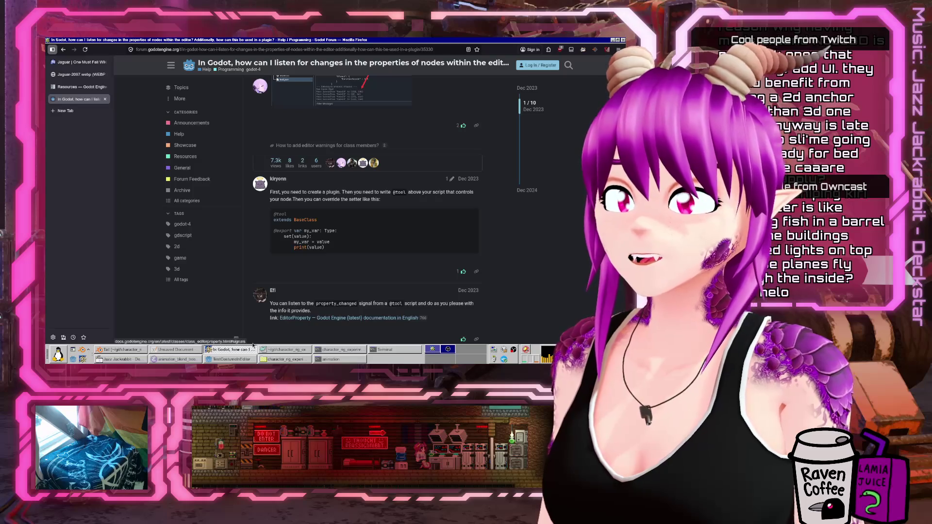
left_click(233, 350)
left_click(357, 117)
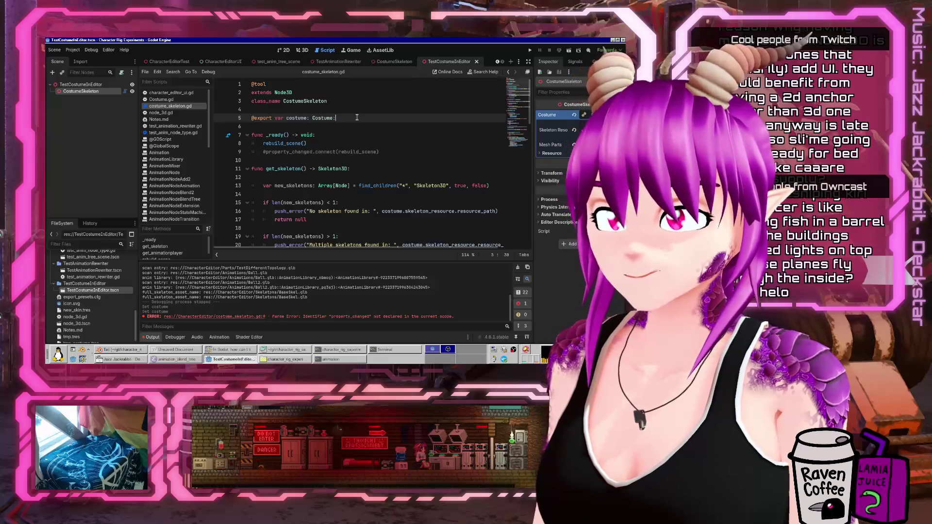
Add the setter header set(value): under the costume export line
key("Return")
type("set")
left_click(240, 361)
left_click(240, 360)
left_click(242, 350)
left_click(242, 350)
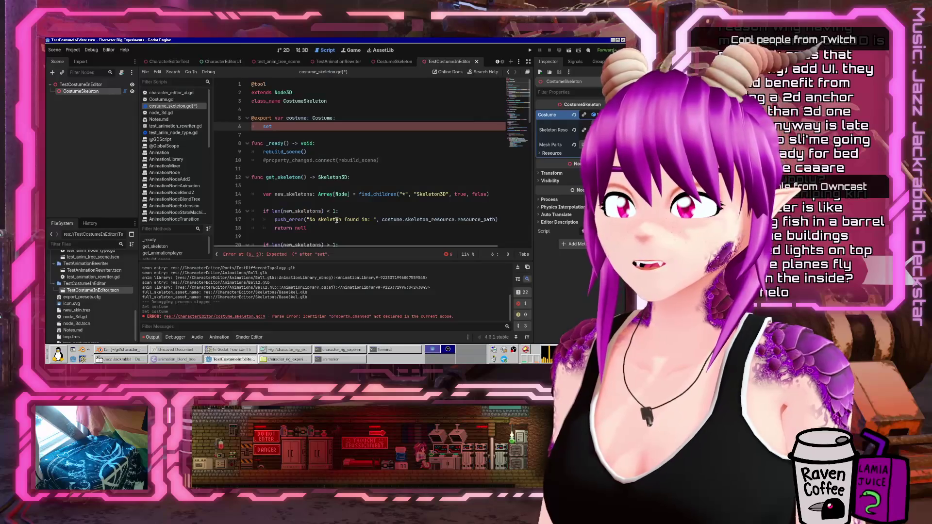
type("(")
type("value):")
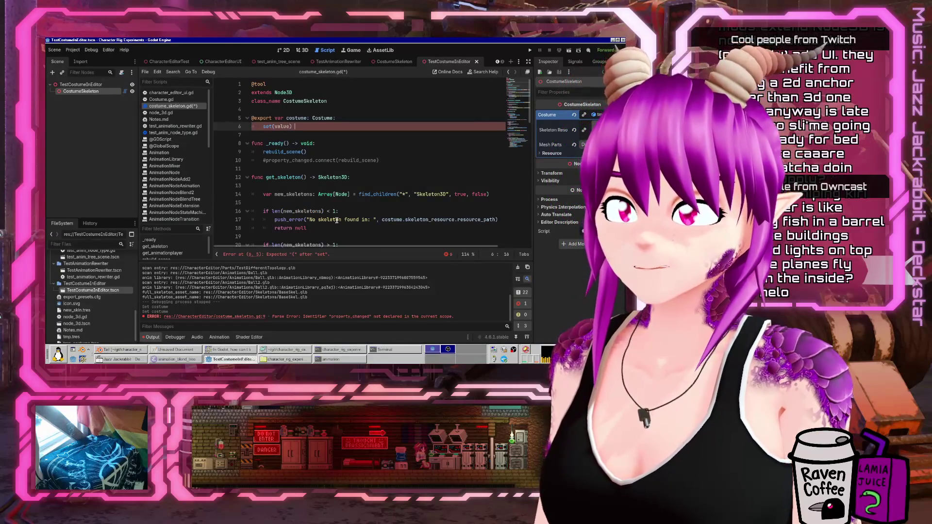
key("Return")
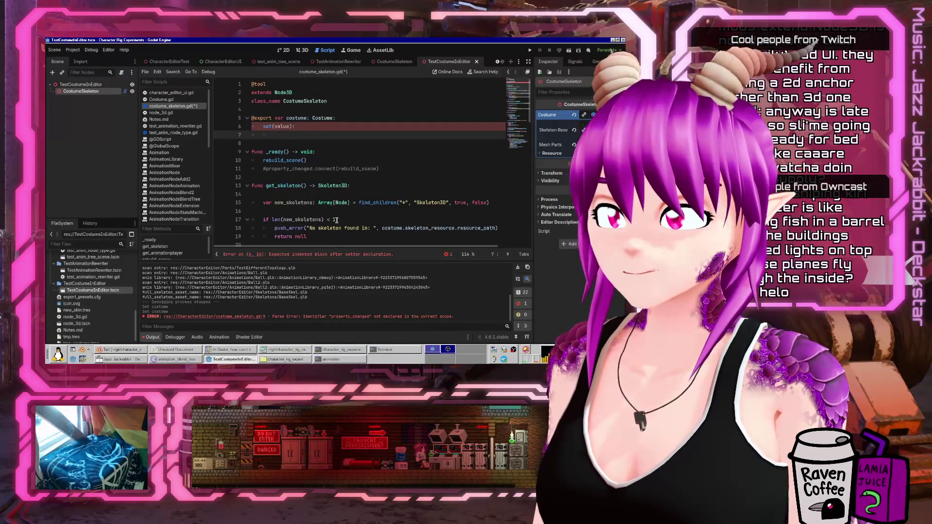
Write the setter body costume = value and rebuild_scene(), then save costume_skeleton.gd
type("co")
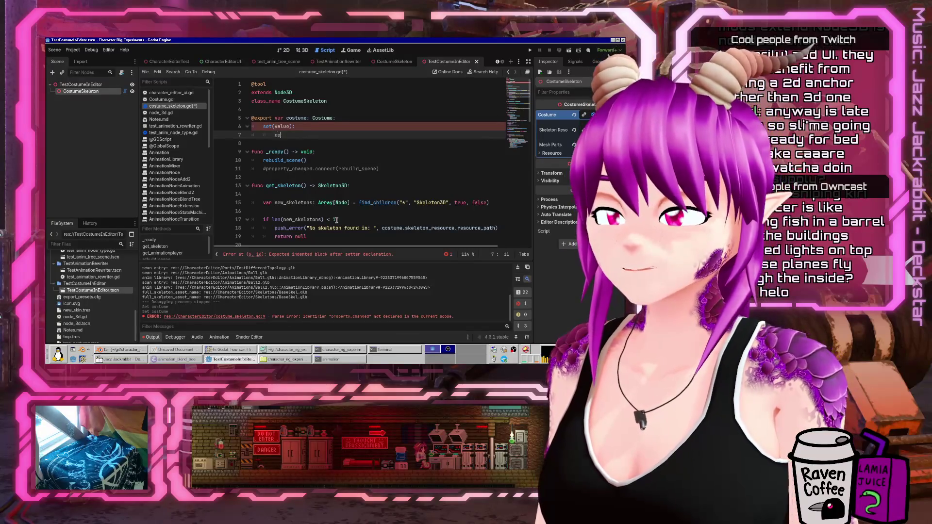
type("stume = value")
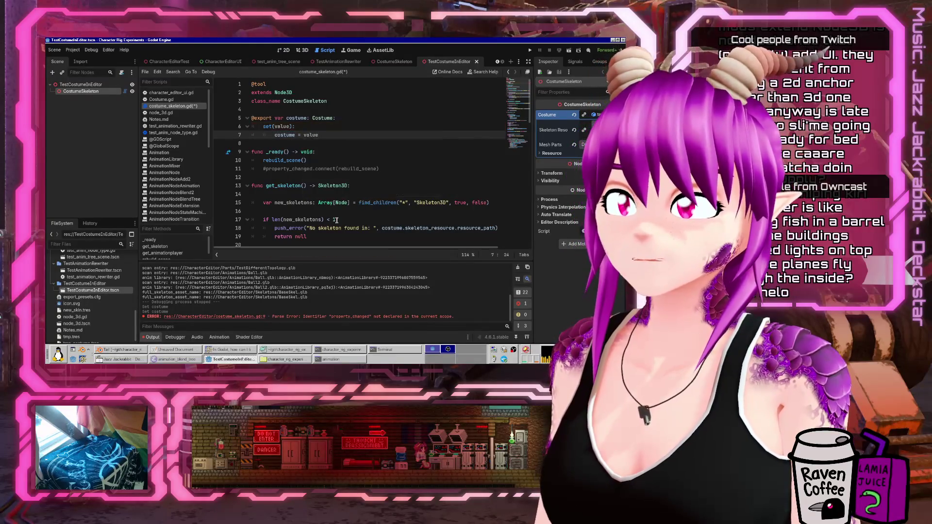
key("Return")
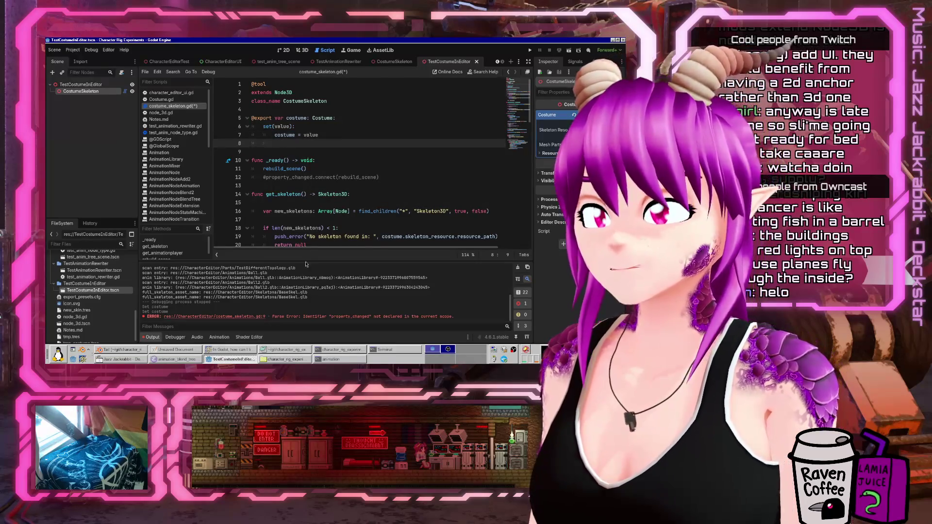
left_click(251, 357)
left_click(250, 357)
left_click(250, 352)
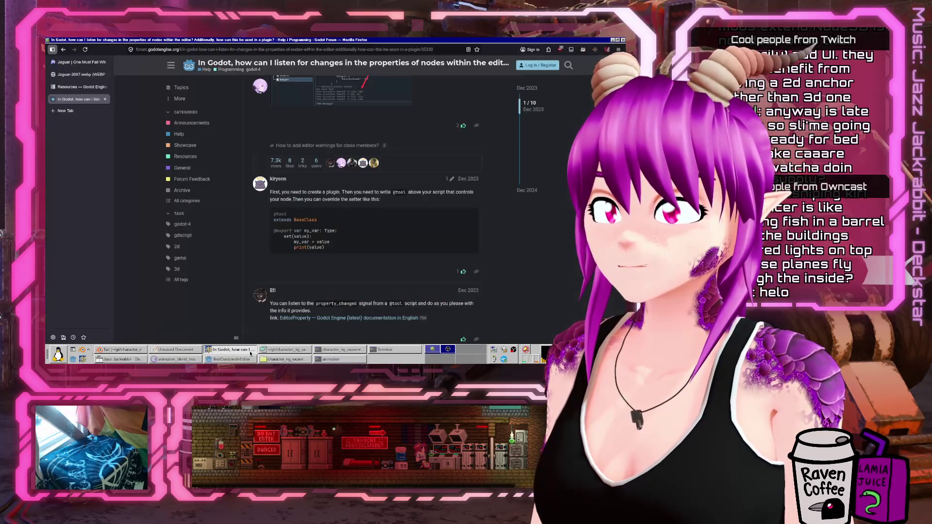
left_click(250, 352)
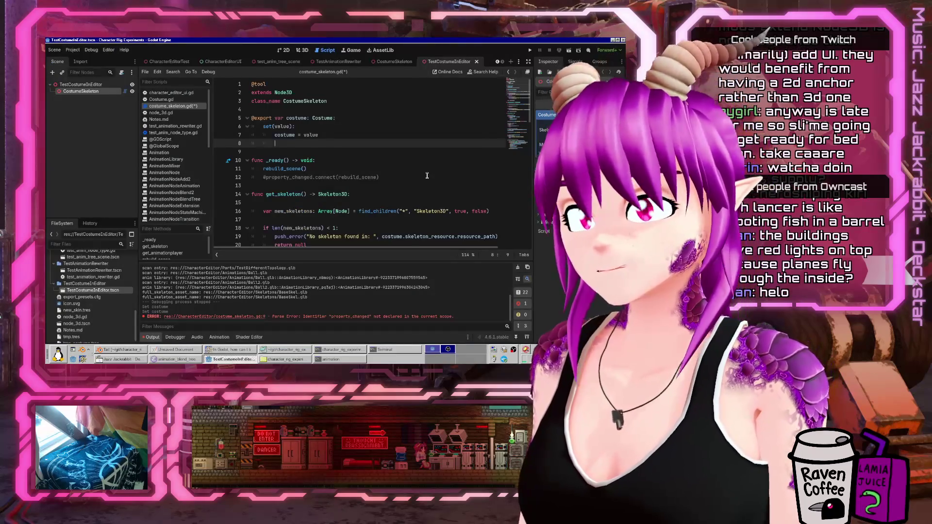
type("rebuild_scene()")
key("ctrl+s")
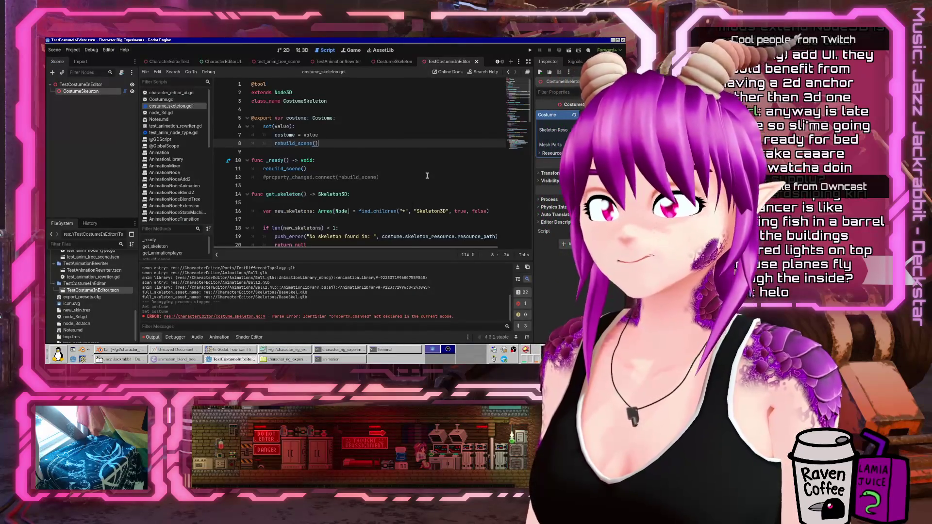
Select the TestCostumeInEditor root node and show the scene in the 3D view
left_click(80, 85)
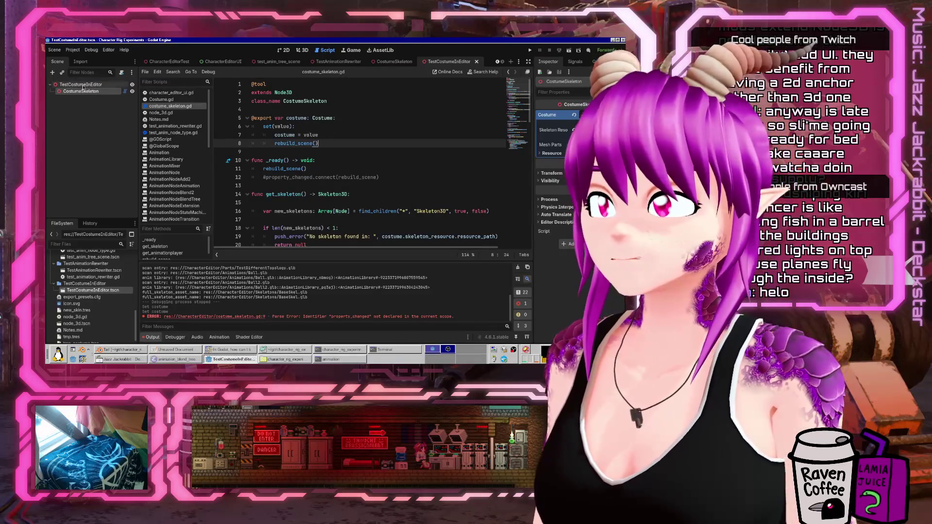
left_click(80, 86)
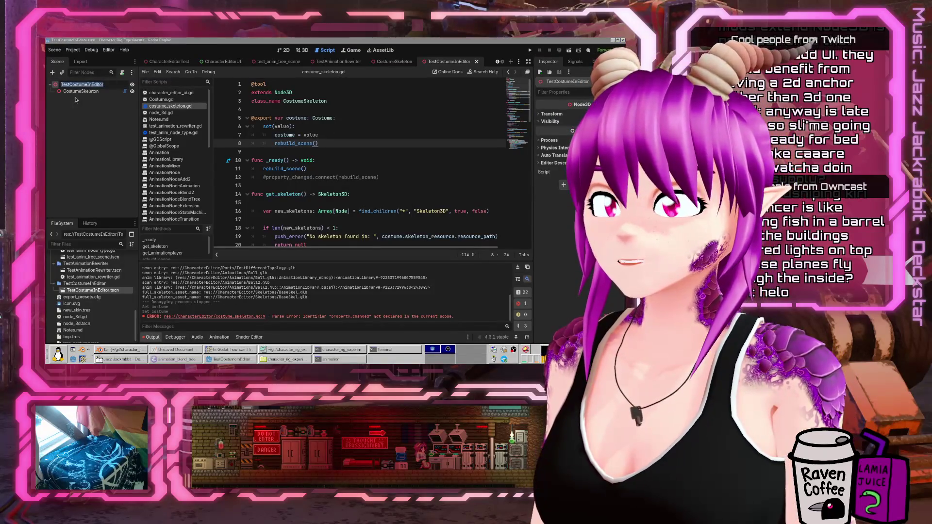
left_click(302, 50)
left_click(347, 108)
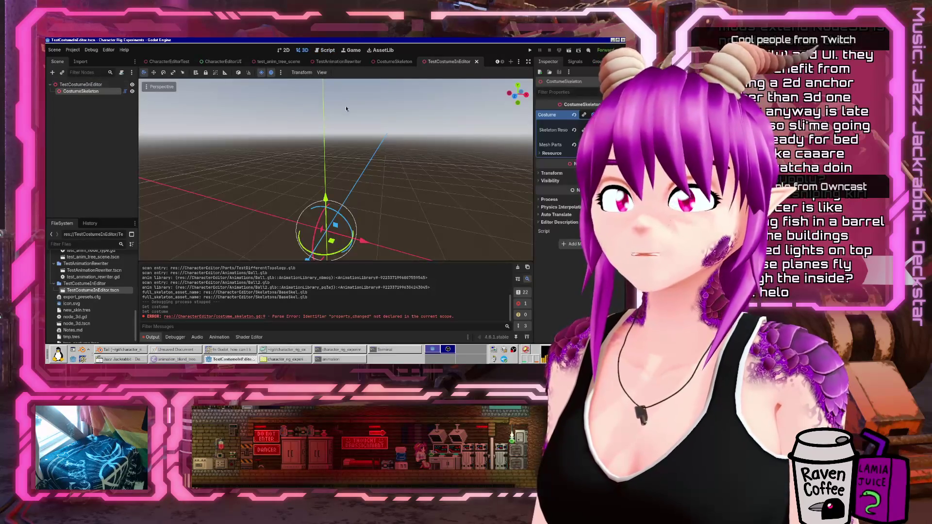
left_click(574, 115)
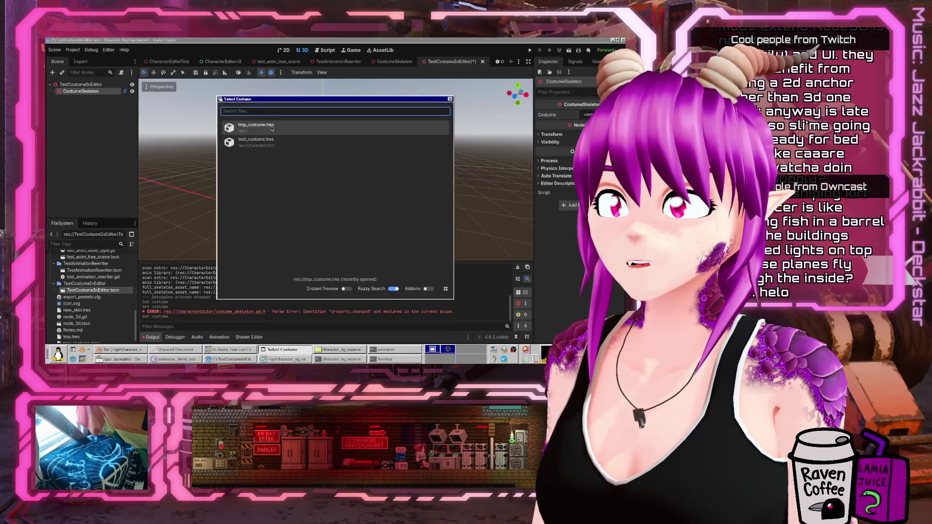
left_click(271, 128)
left_click(323, 155)
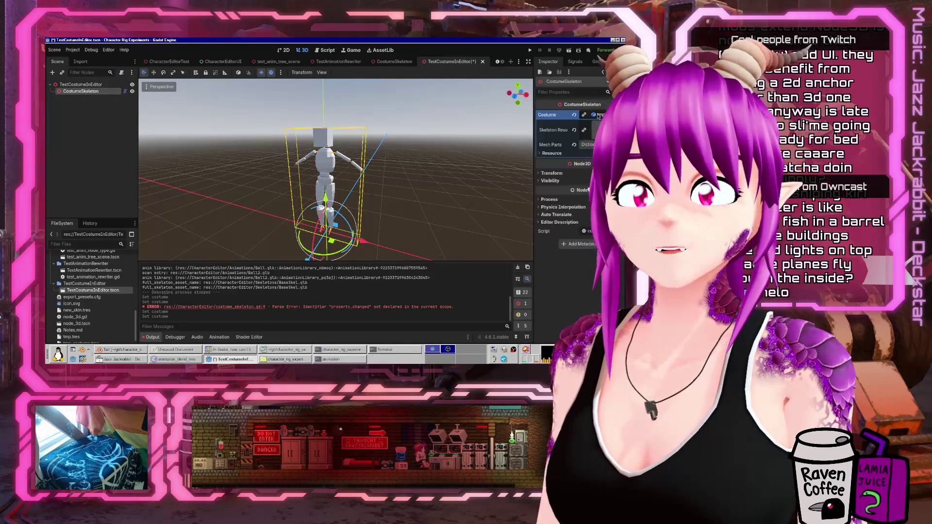
left_click(575, 115)
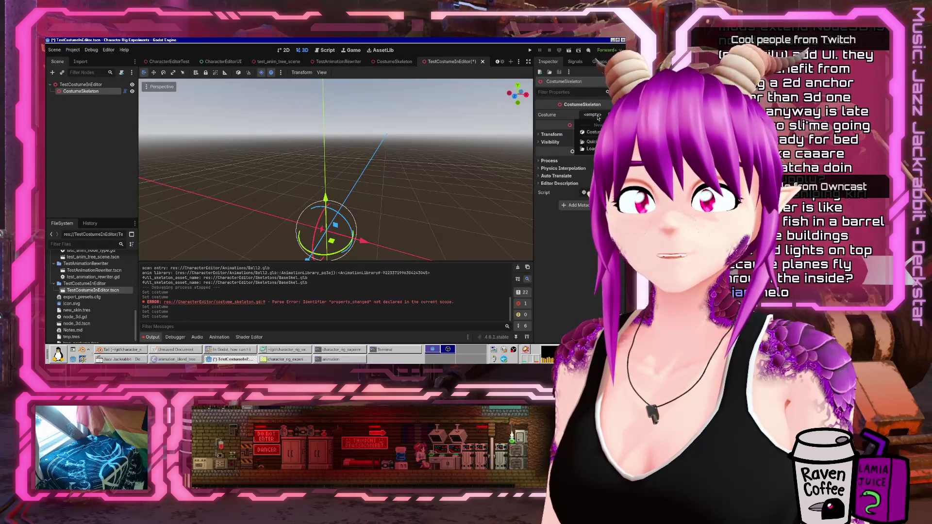
left_click(593, 140)
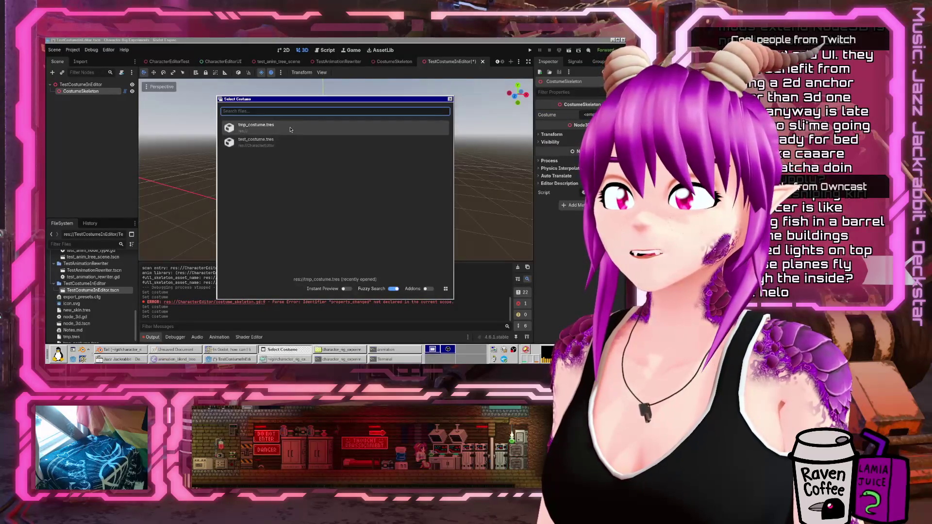
double_click(399, 135)
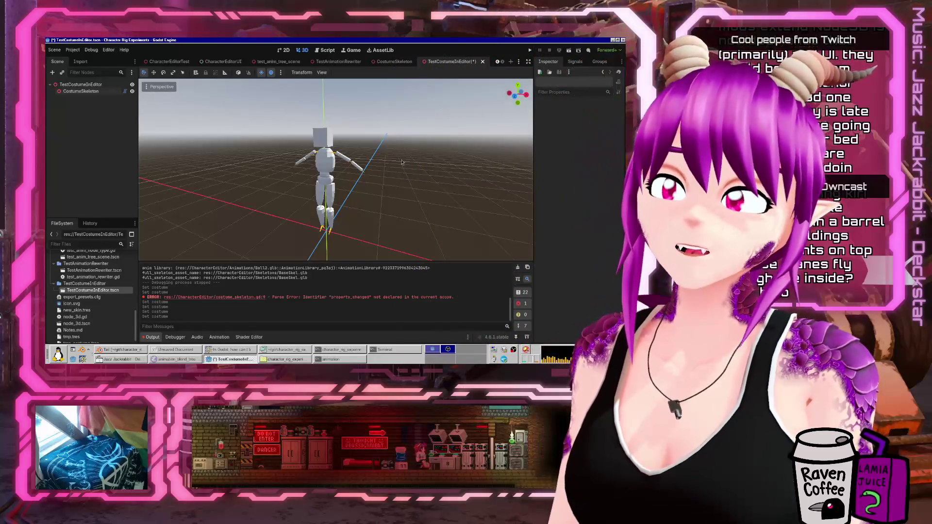
mouse_move(368, 121)
left_mouse_down()
mouse_move(224, 193)
mouse_move(339, 160)
left_mouse_up()
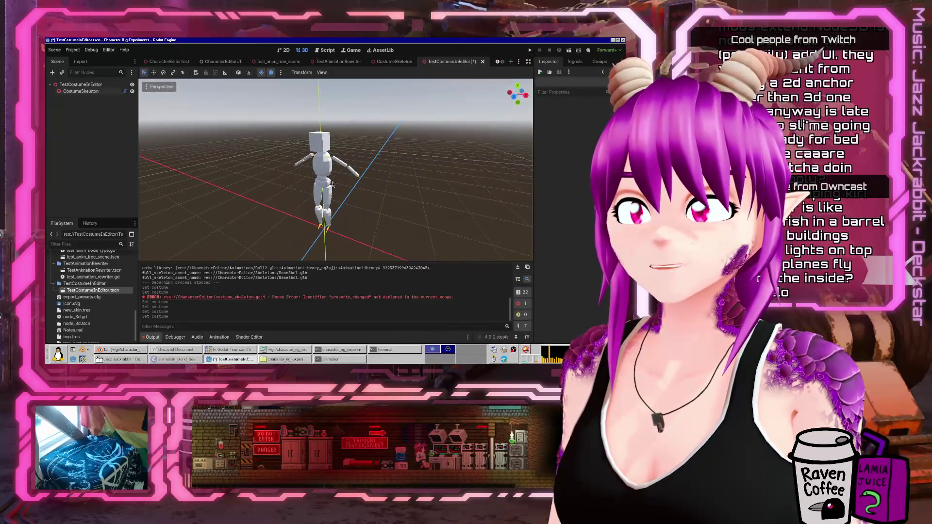
left_click(321, 160)
Save and run the project, then tick the Cube and Mannequin parts in the game's Parts list
left_click(530, 50)
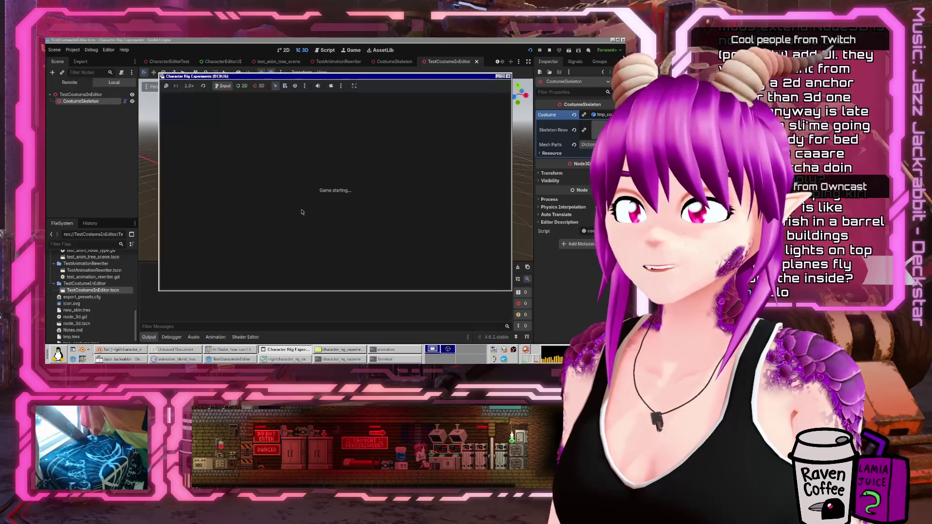
scroll(408, 164, "down", 1)
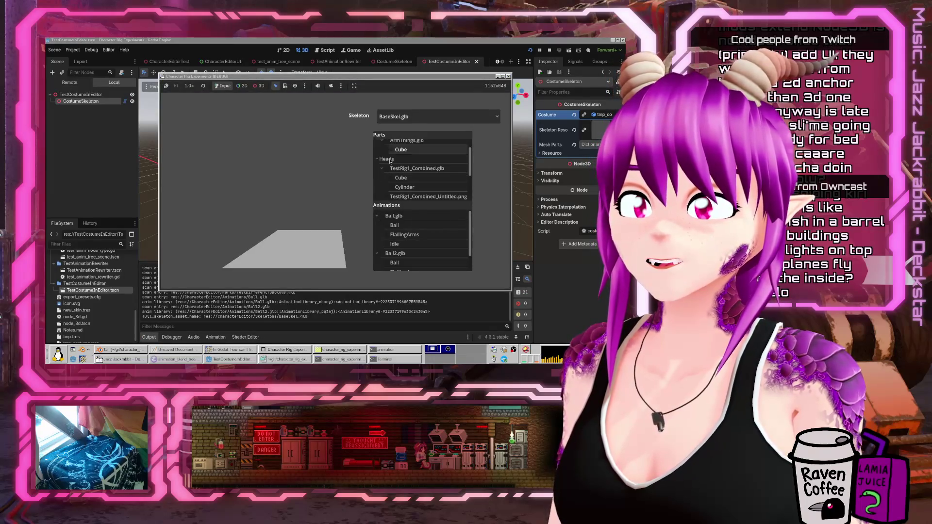
left_click(392, 149)
scroll(397, 186, "down", 3)
left_click(387, 186)
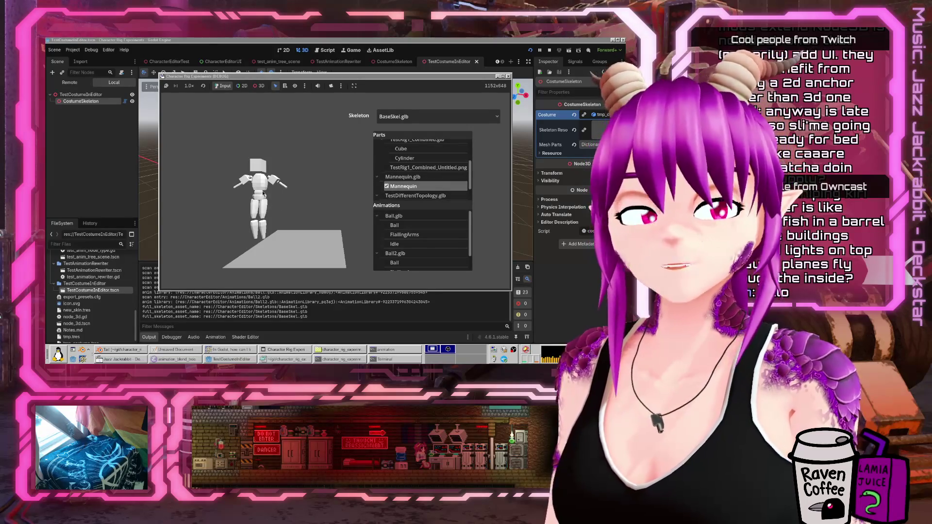
left_click(363, 81)
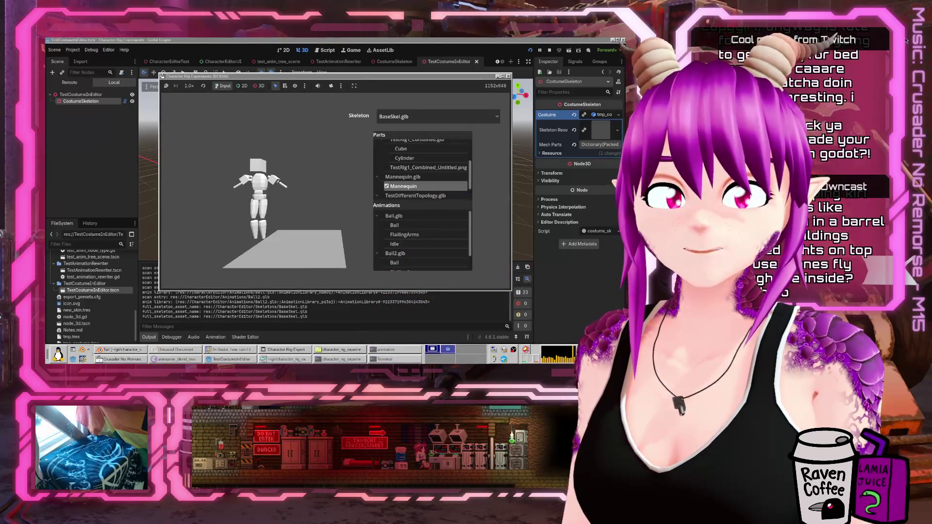
key("alt+Tab")
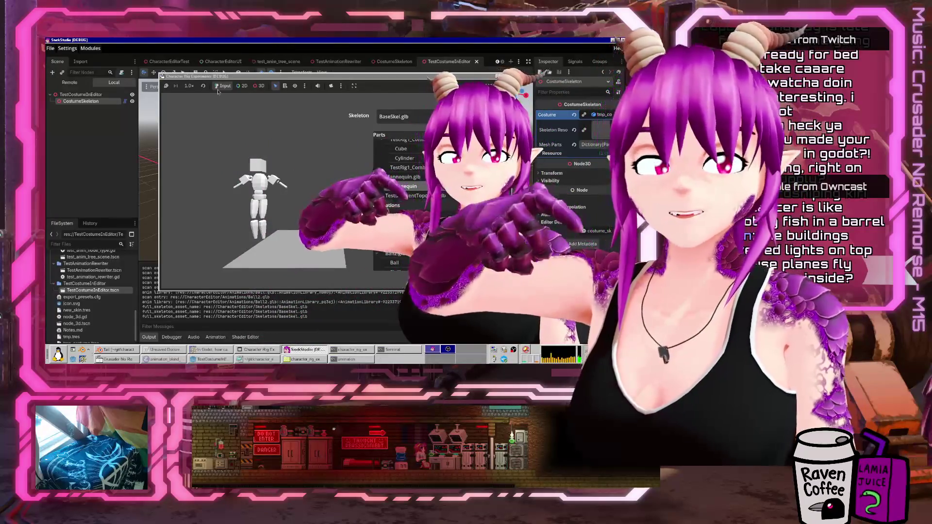
left_click(90, 48)
left_click(99, 58)
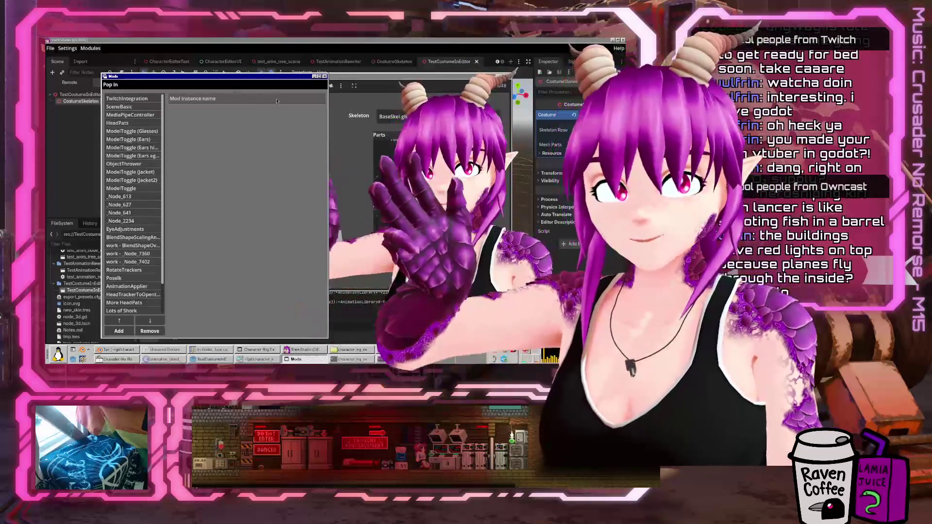
left_click(325, 76)
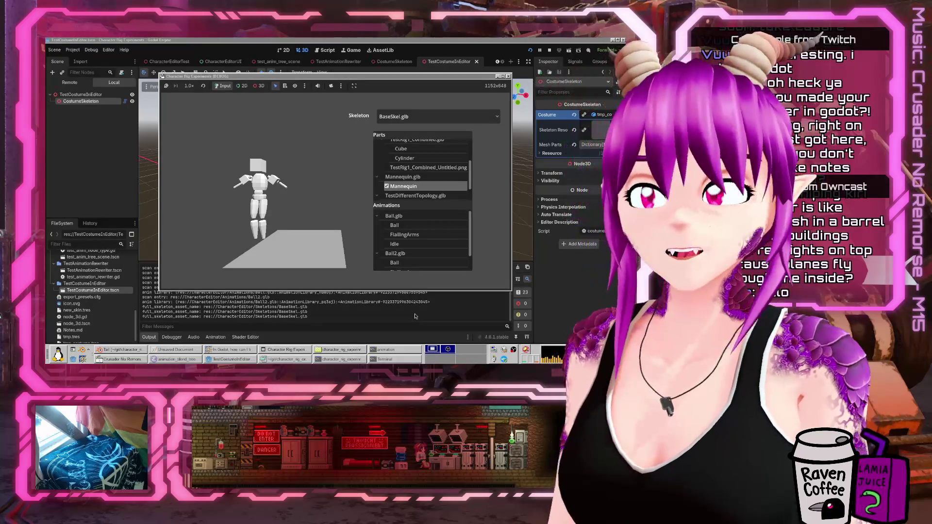
Stop the game and reload tmp_costume.tres as CostumeSkeleton's Costume property
left_click(508, 76)
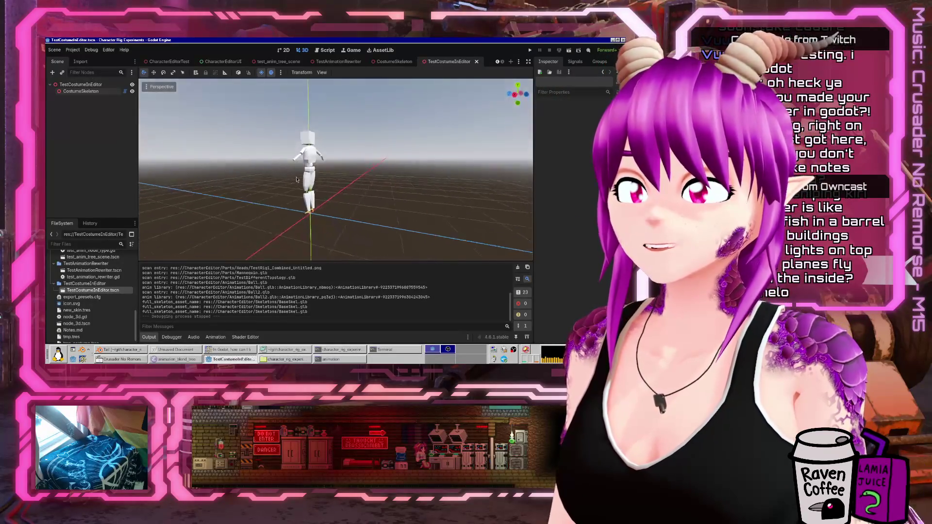
left_click(69, 91)
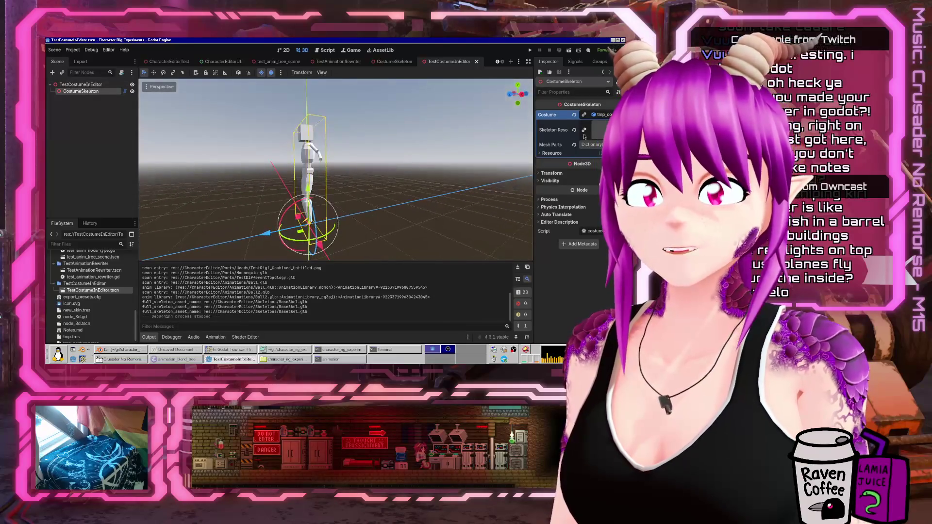
left_click(575, 115)
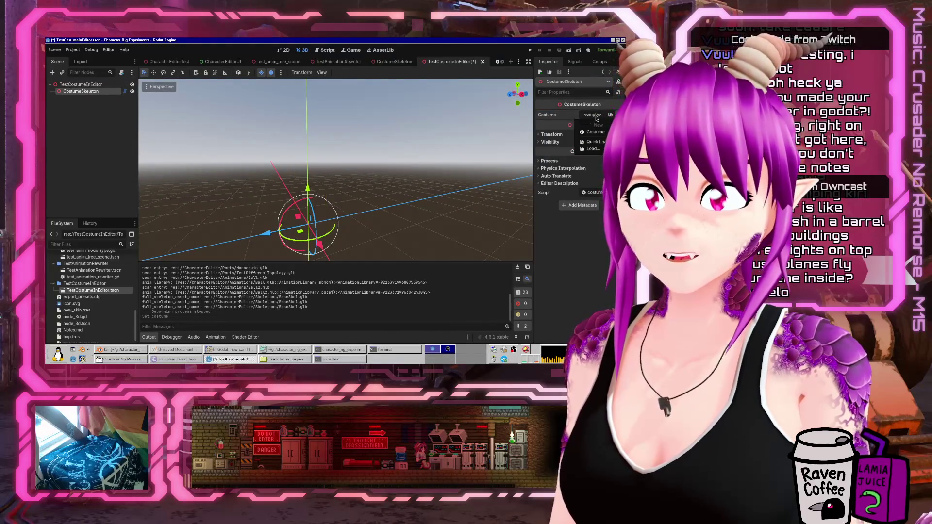
left_click(593, 141)
double_click(268, 128)
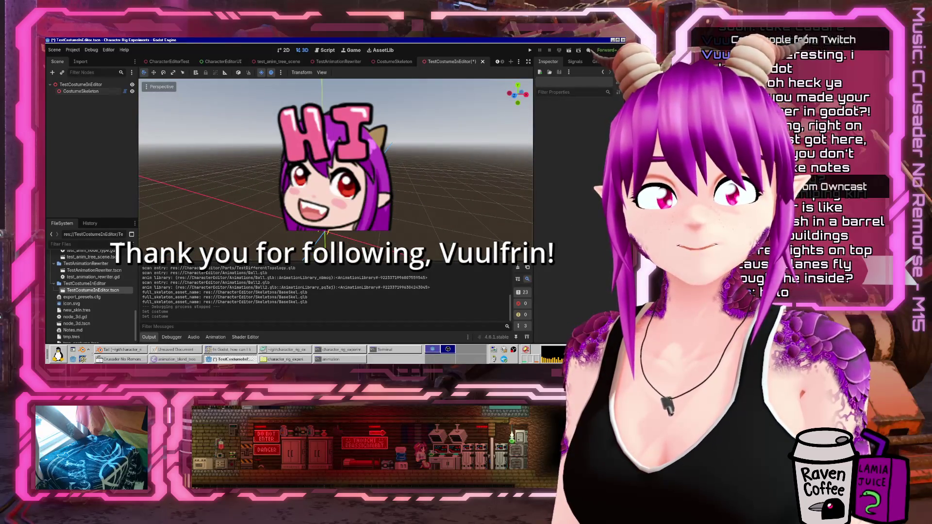
Inspect the rebuilt mannequin from other angles, save the scene, and reselect CostumeSkeleton
scroll(357, 145, "up", 5)
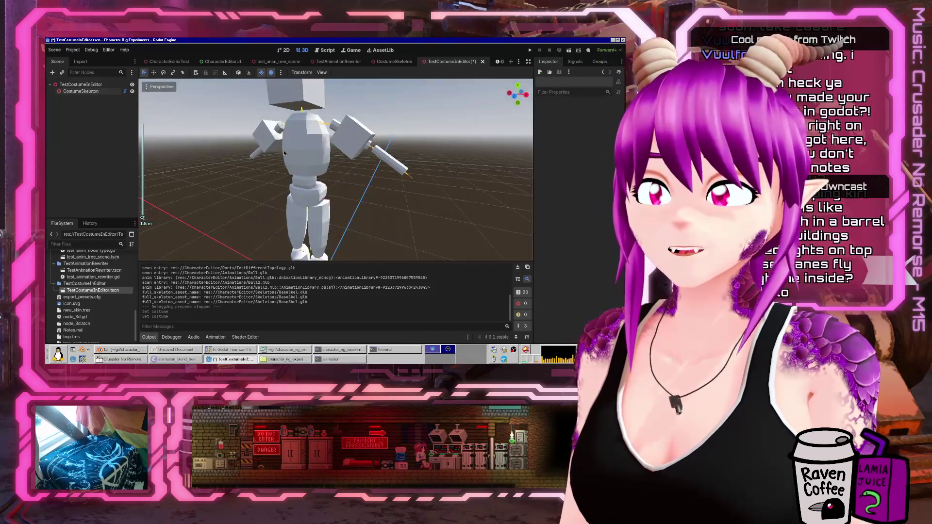
scroll(284, 153, "down", 4)
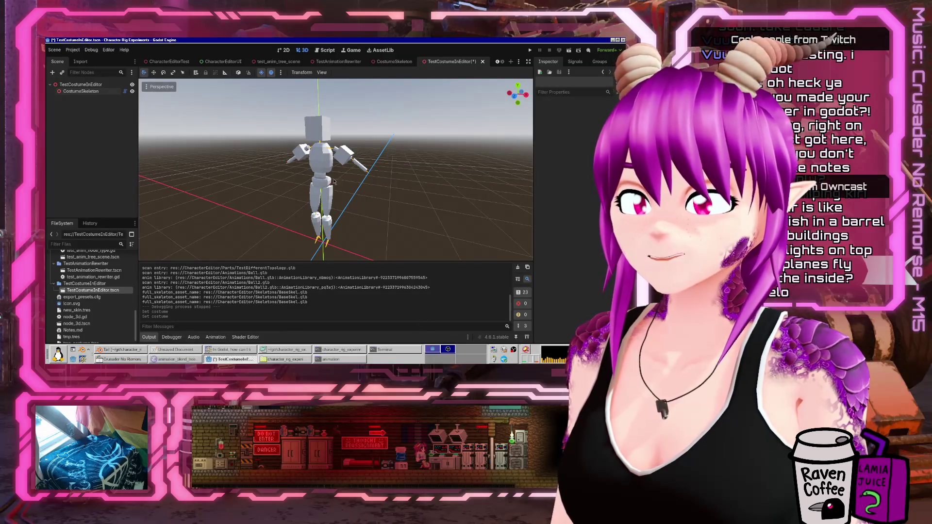
mouse_move(219, 166)
left_mouse_down()
mouse_move(279, 159)
mouse_move(186, 185)
mouse_move(338, 135)
left_mouse_up()
key("ctrl+s")
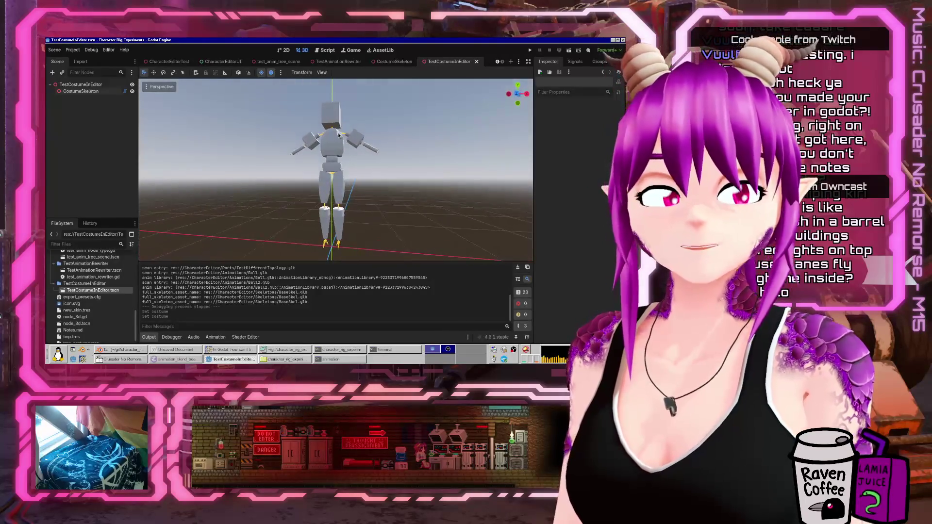
mouse_move(343, 175)
left_mouse_down()
mouse_move(272, 185)
mouse_move(334, 191)
left_mouse_up()
left_click(323, 194)
scroll(301, 188, "down", 2)
scroll(334, 190, "up", 5)
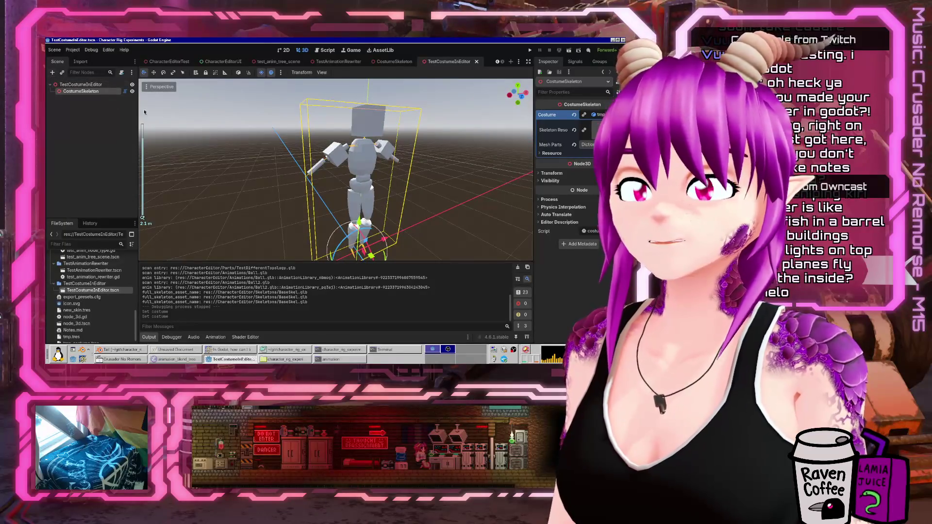
right_click(95, 92)
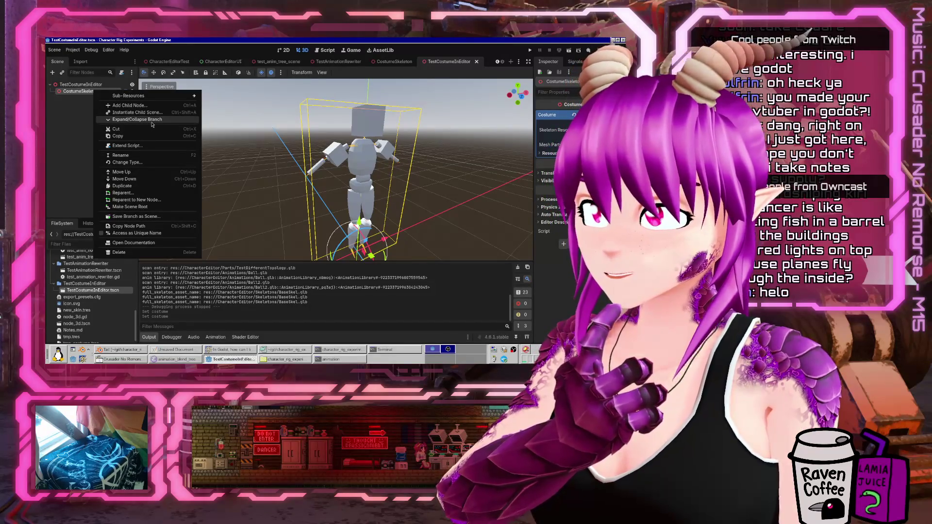
Add an AnimationTree node with no Anim Player assigned, save the scene, and run the project
key("Escape")
key("ctrl+z")
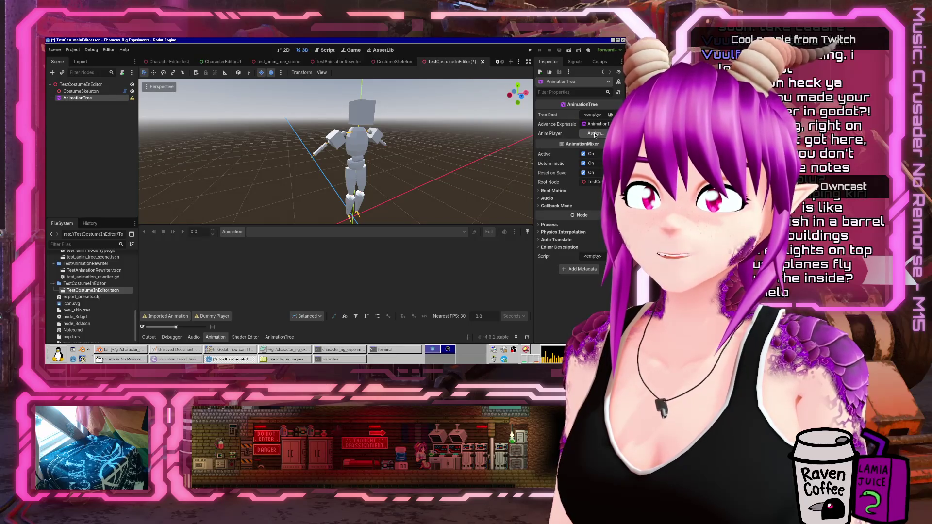
left_click(596, 134)
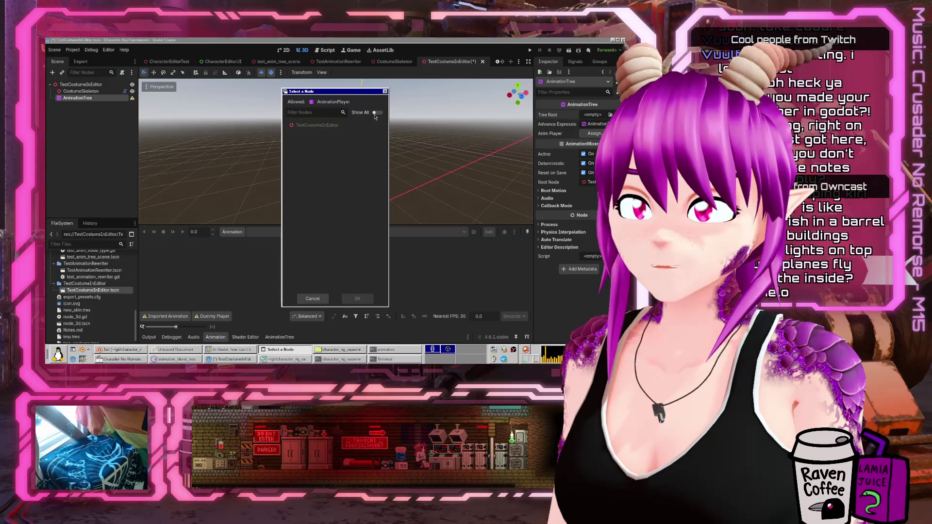
left_click(376, 113)
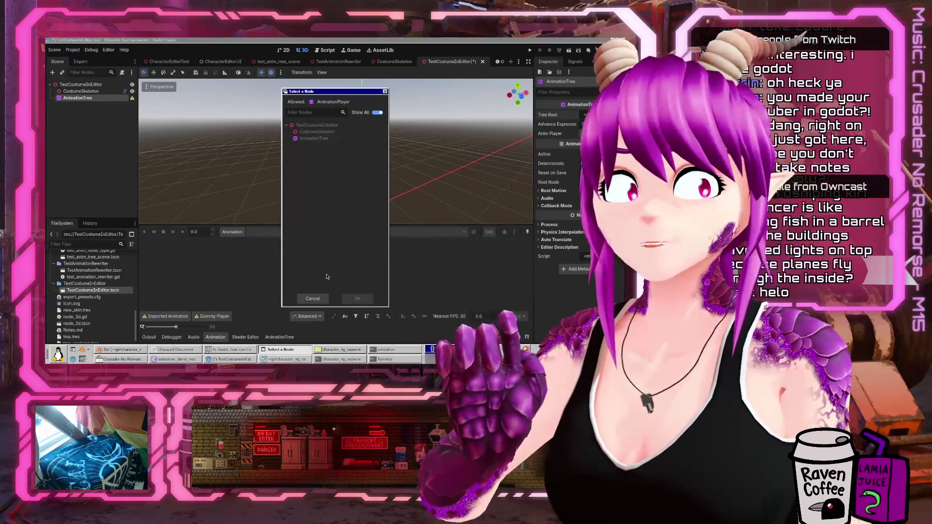
left_click(314, 299)
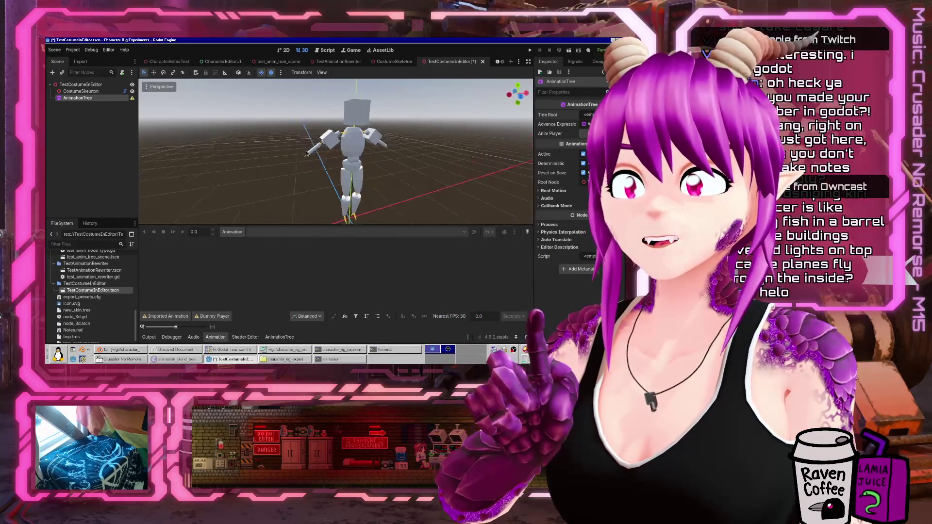
key("ctrl+s")
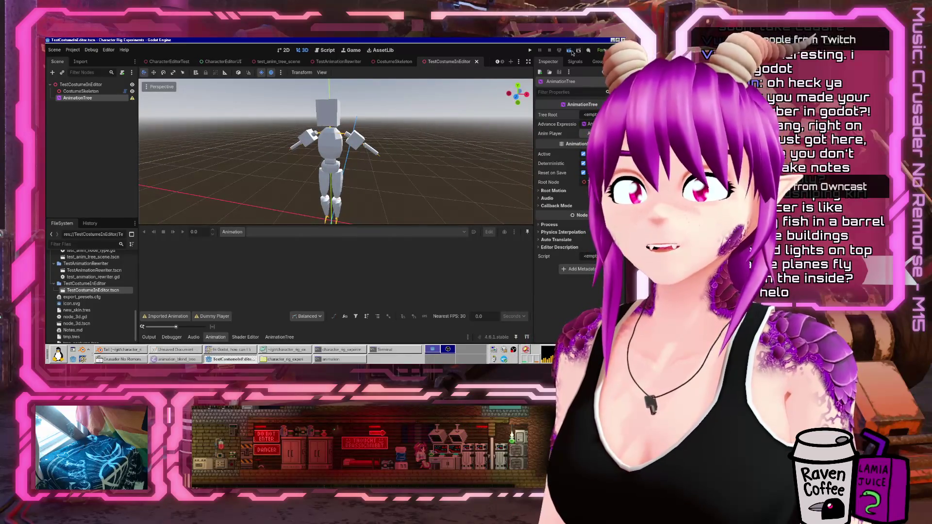
left_click(570, 51)
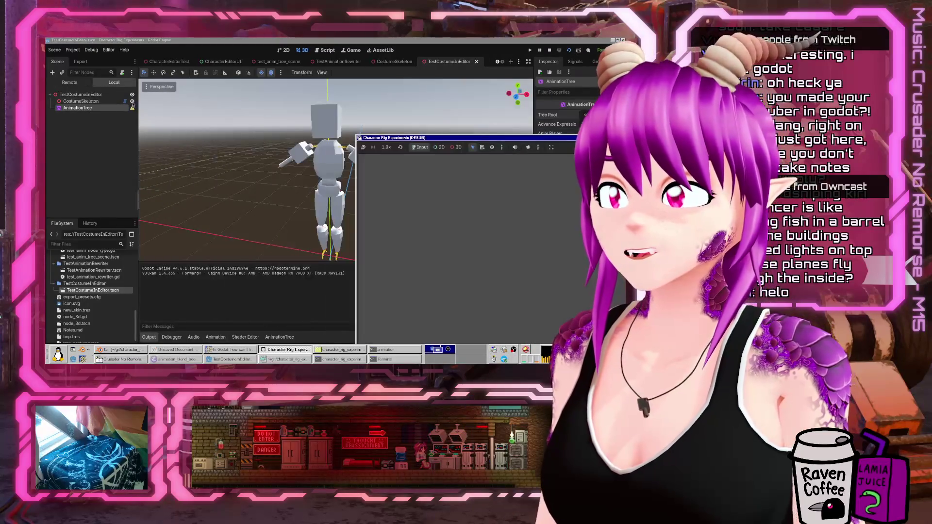
In the Remote scene tree, expand CostumeSkeleton > BaseSkel and inspect its AnimationPlayer
left_click(70, 82)
left_click(54, 101)
left_click(58, 107)
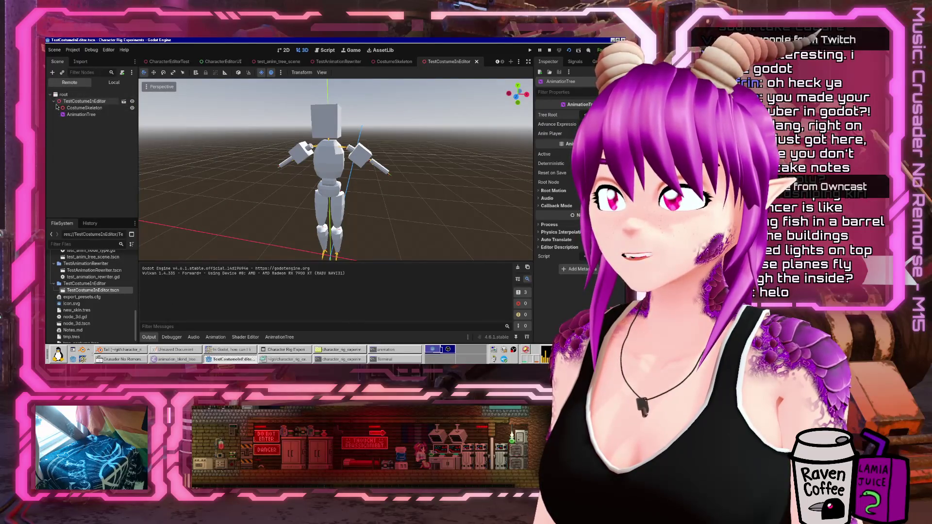
left_click(62, 114)
left_click(88, 128)
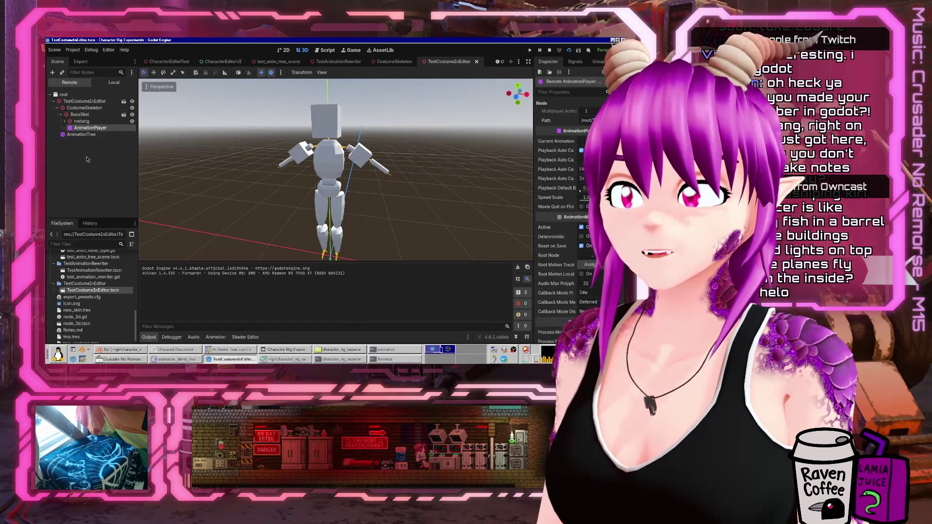
Close the running game and reselect CostumeSkeleton in the local scene tree
left_click(286, 350)
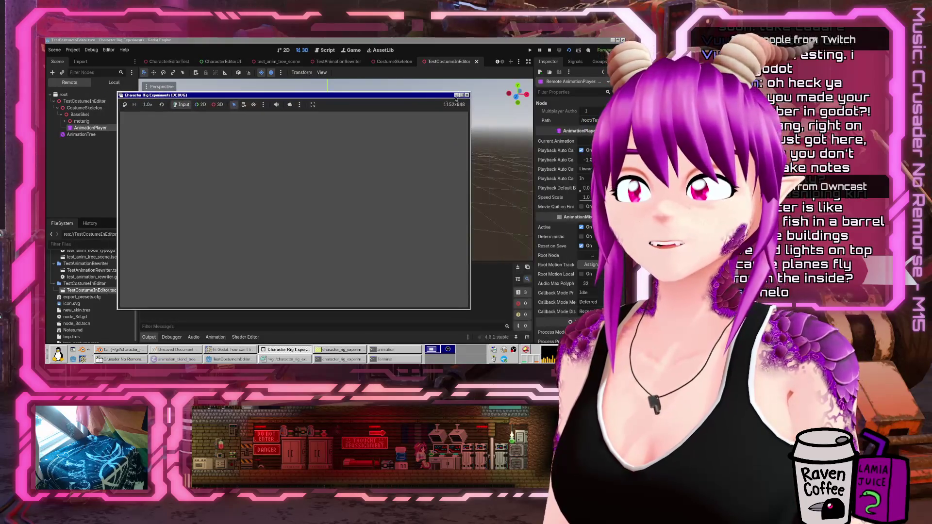
left_click(467, 95)
left_click(81, 92)
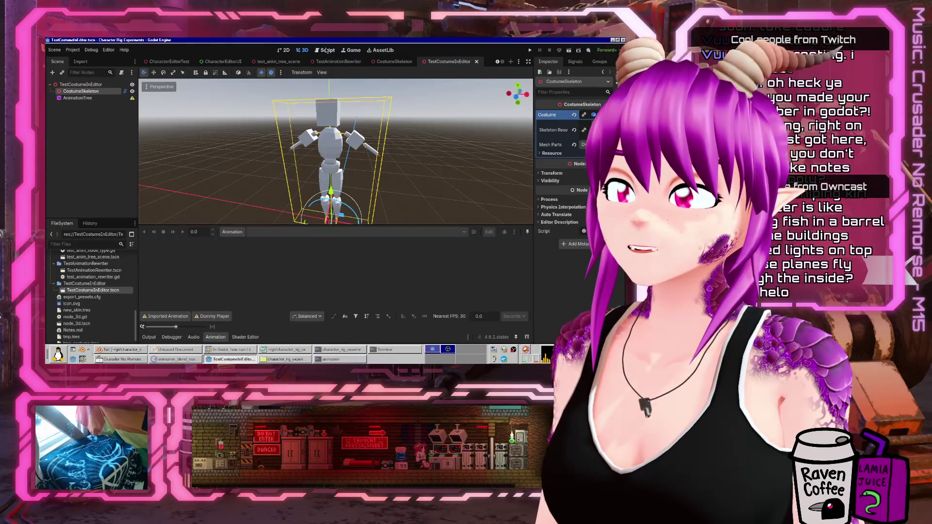
right_click(90, 92)
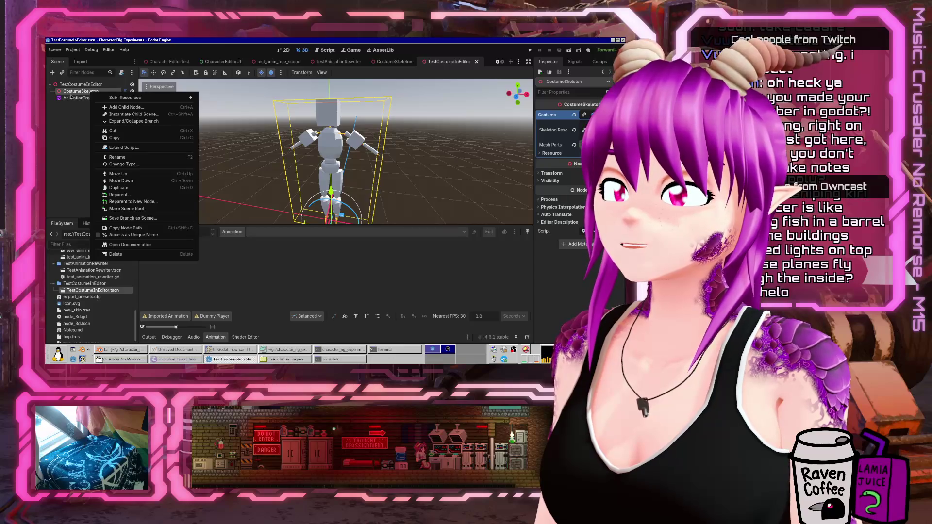
key("Escape")
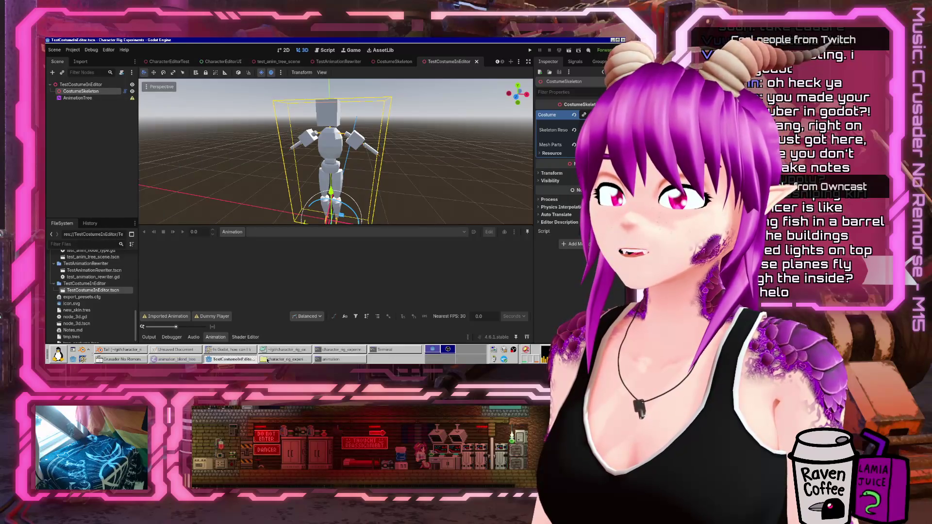
left_click(249, 353)
Search the web for why Godot can't see a script-instantiated node in the editor
key("ctrl+t")
type("godot")
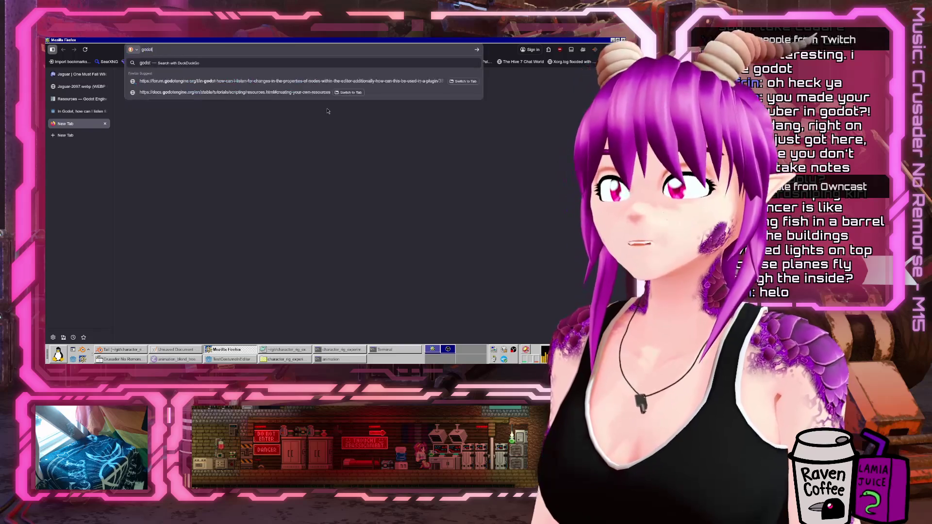
type(" can't see children of tool scrtip")
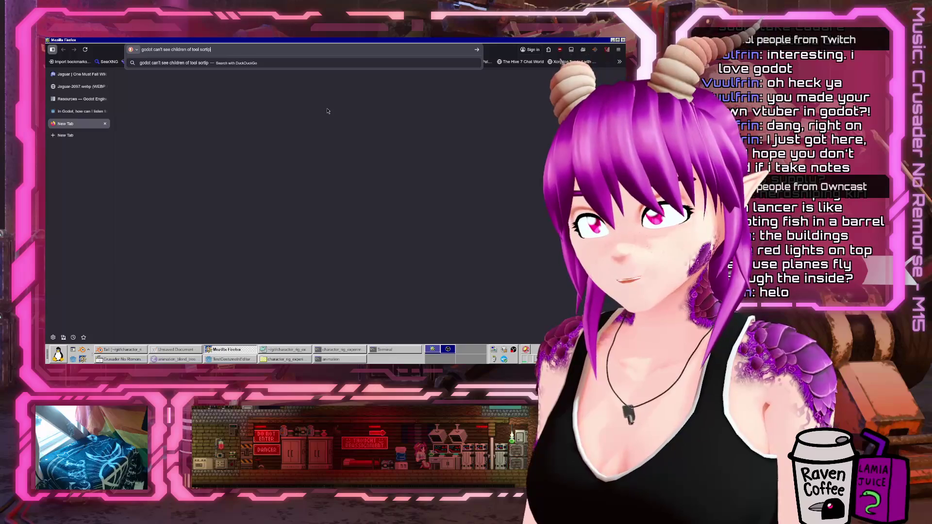
key("BackSpace")
key("BackSpace")
type("ptn")
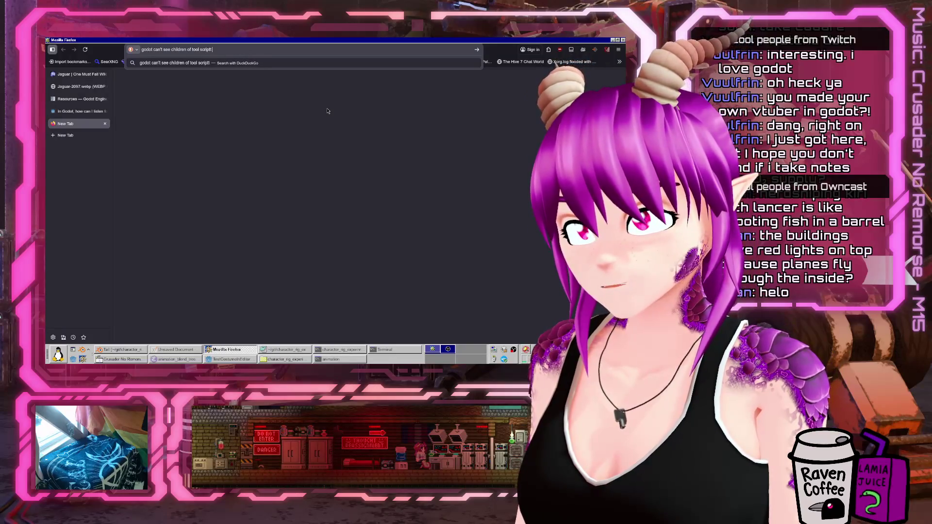
key("BackSpace")
type("node in editor")
key("Return")
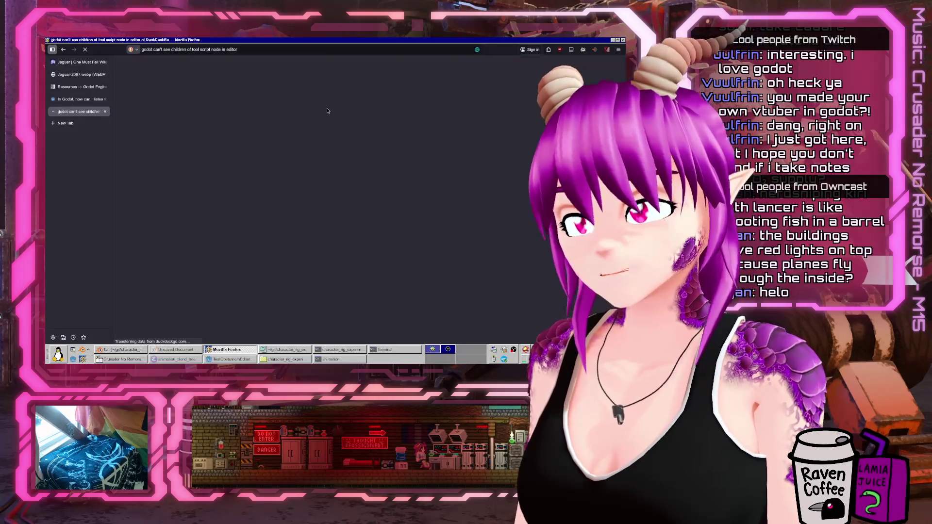
Open the Stack Overflow question and read the answer about setting the nodes' owner
left_click(238, 169)
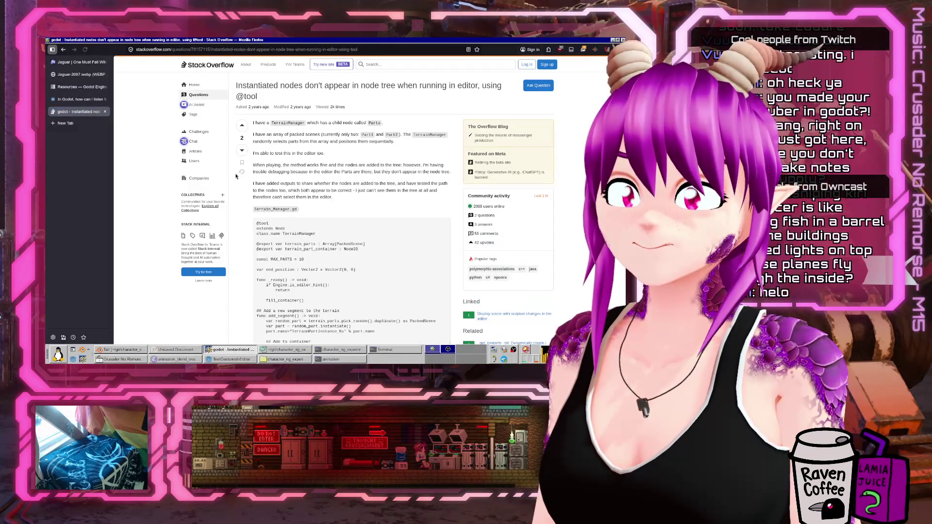
scroll(237, 176, "down", 10)
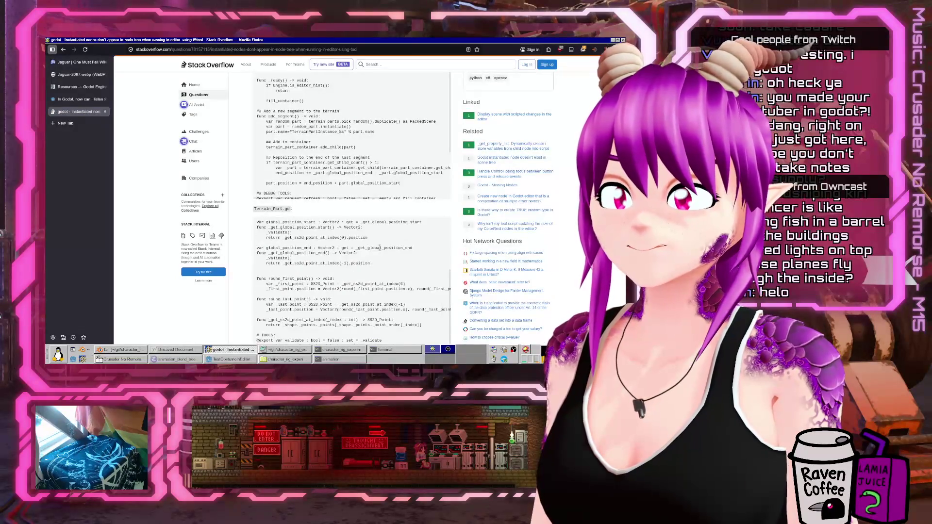
scroll(514, 198, "up", 10)
scroll(513, 198, "down", 3)
scroll(513, 197, "up", 3)
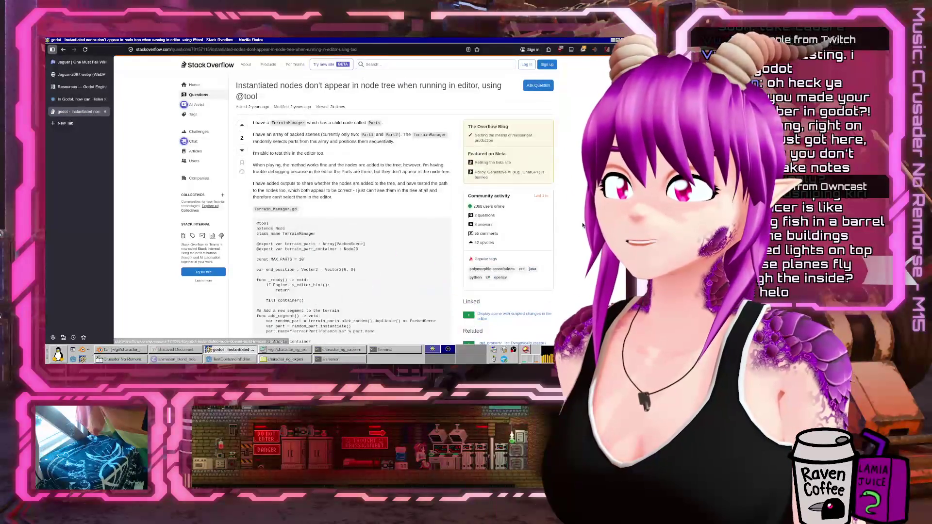
scroll(513, 198, "down", 3)
scroll(513, 197, "down", 5)
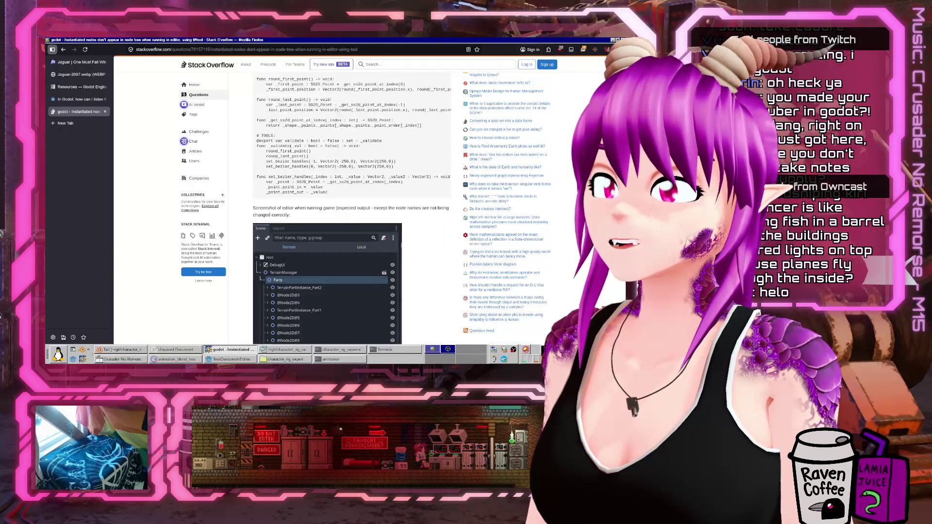
scroll(514, 198, "down", 10)
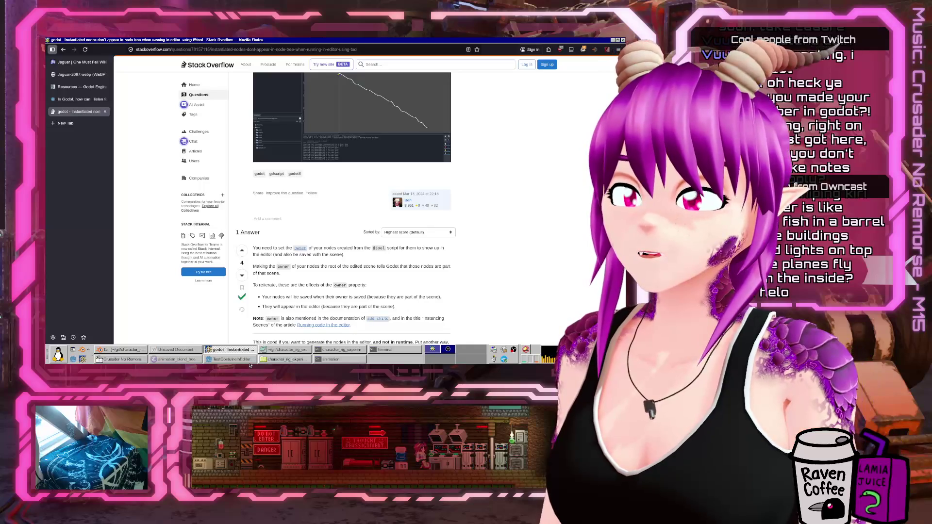
left_click(232, 360)
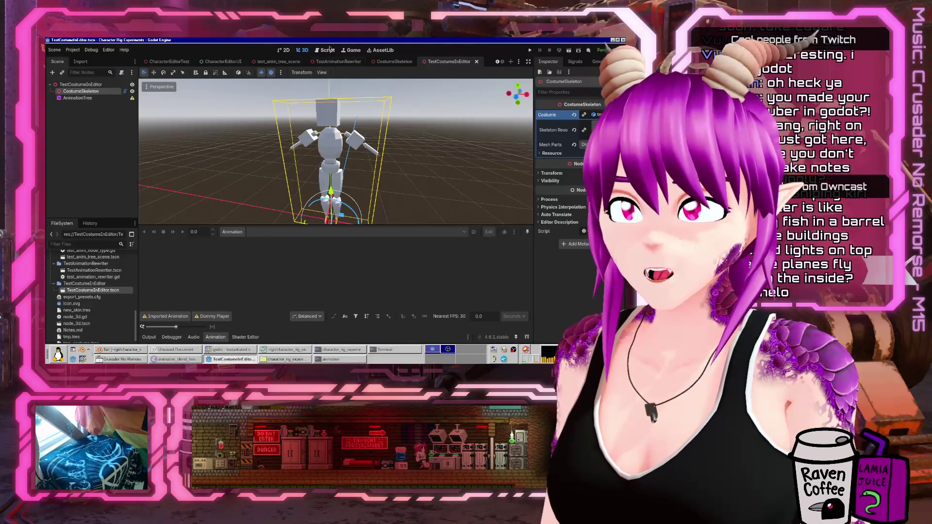
Insert new_scene.owner = self as line 60, right after add_child(new_scene)
left_click(328, 51)
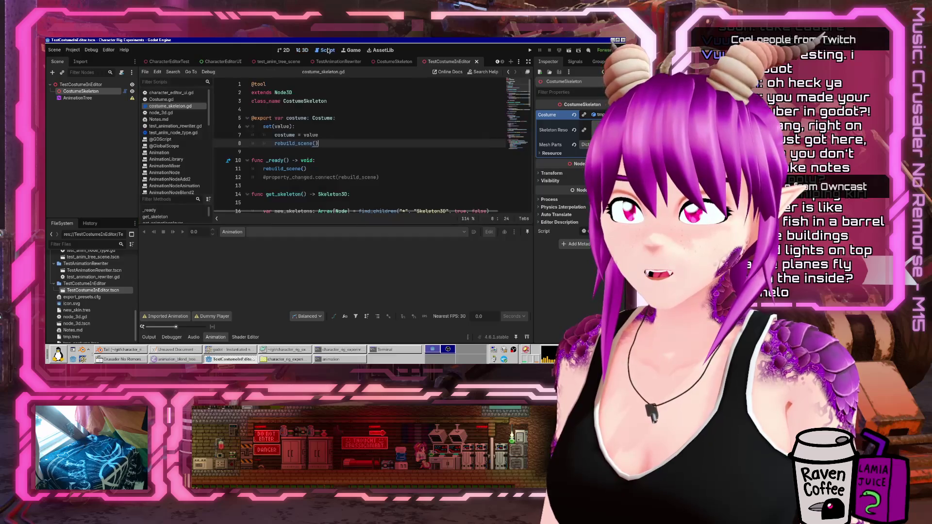
scroll(341, 127, "down", 14)
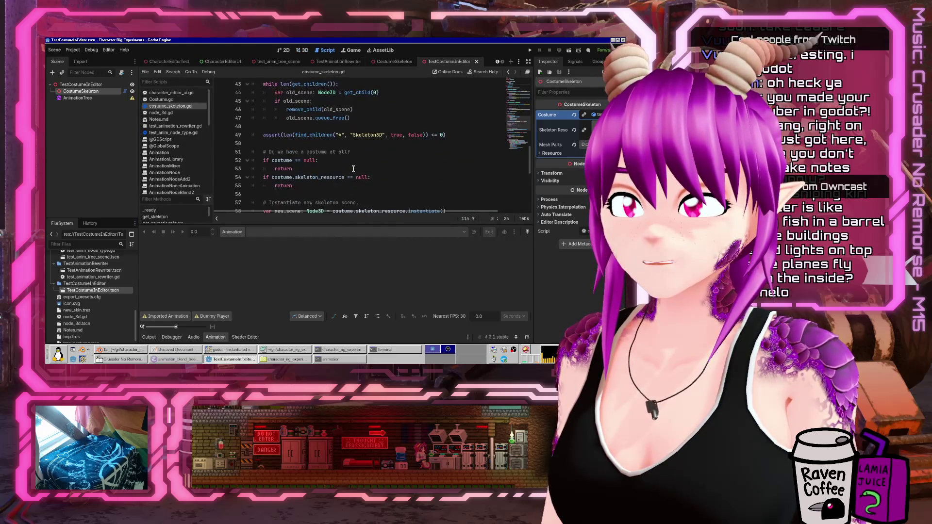
scroll(353, 169, "up", 3)
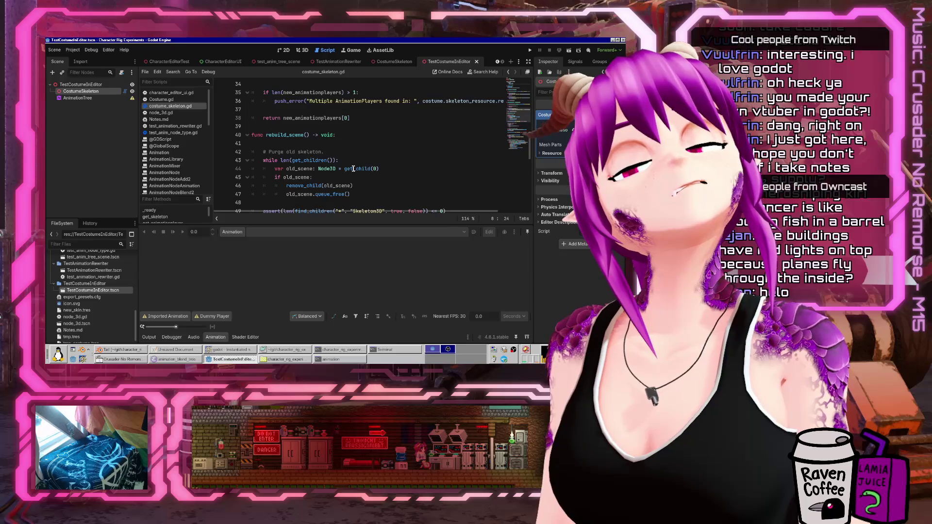
scroll(353, 169, "down", 5)
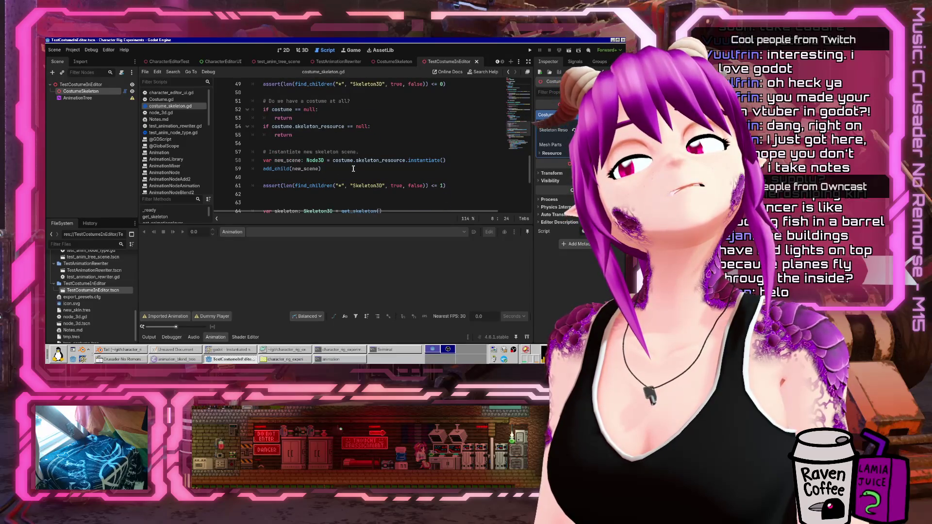
left_click(353, 169)
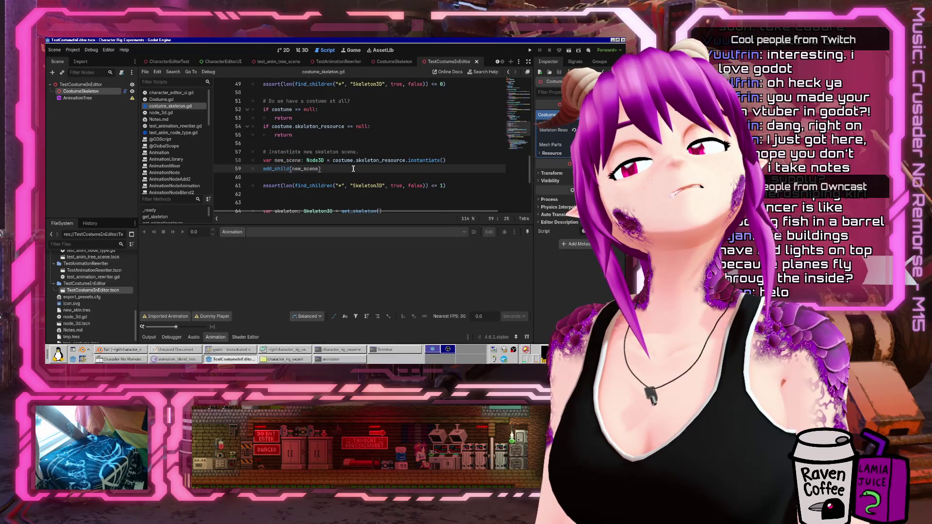
key("Return")
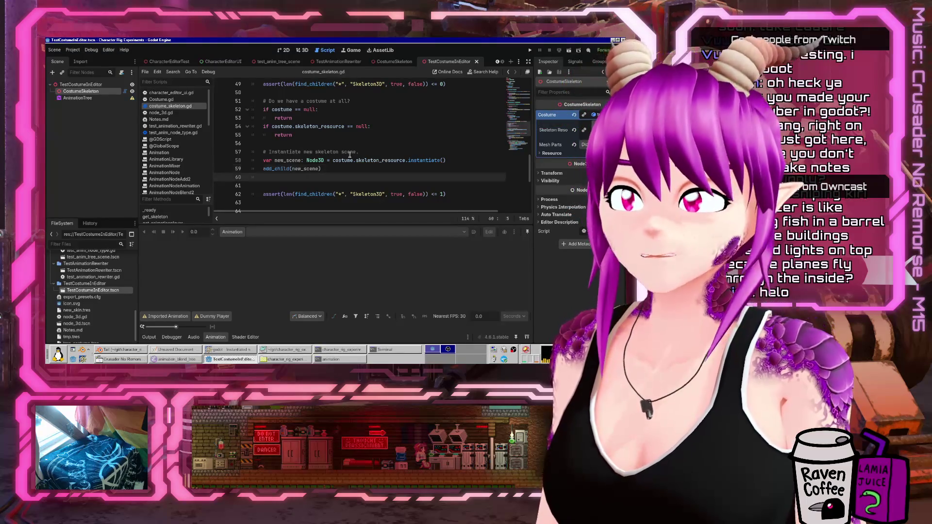
type("new_scene.owner ")
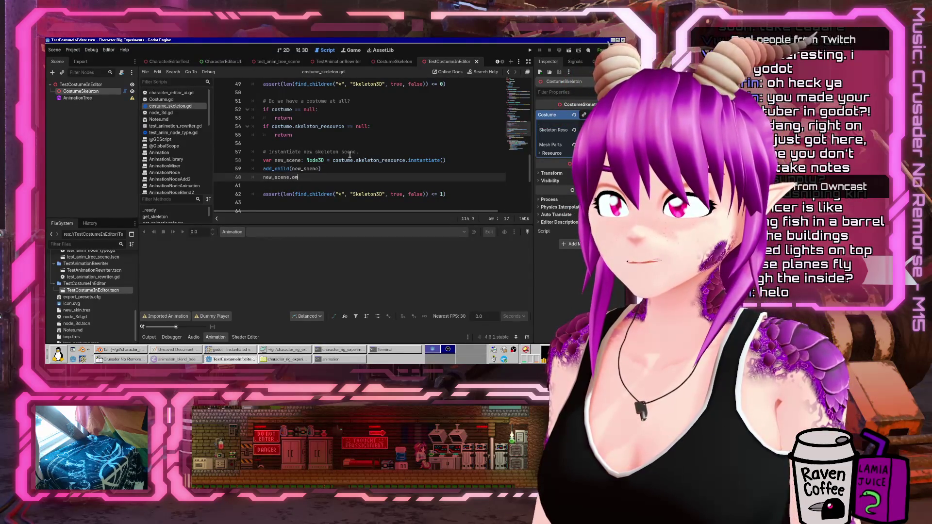
type("= self")
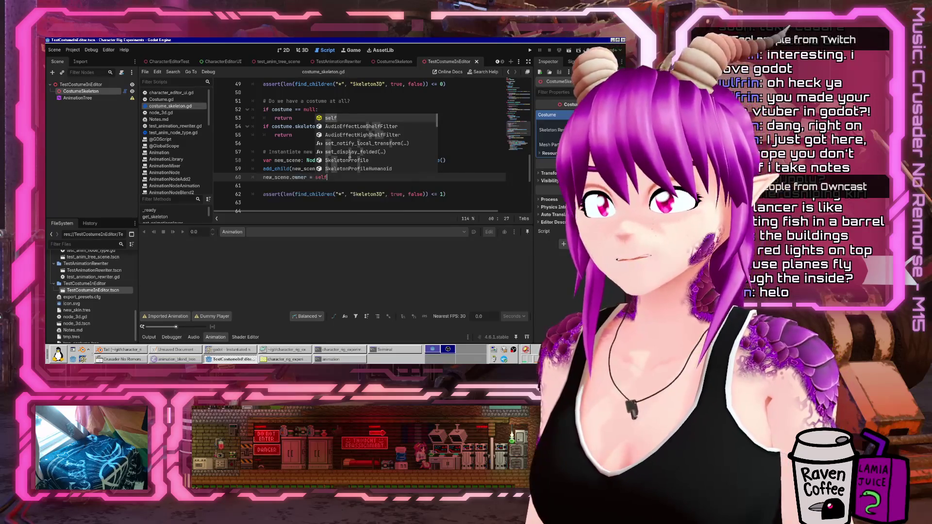
scroll(274, 150, "down", 2)
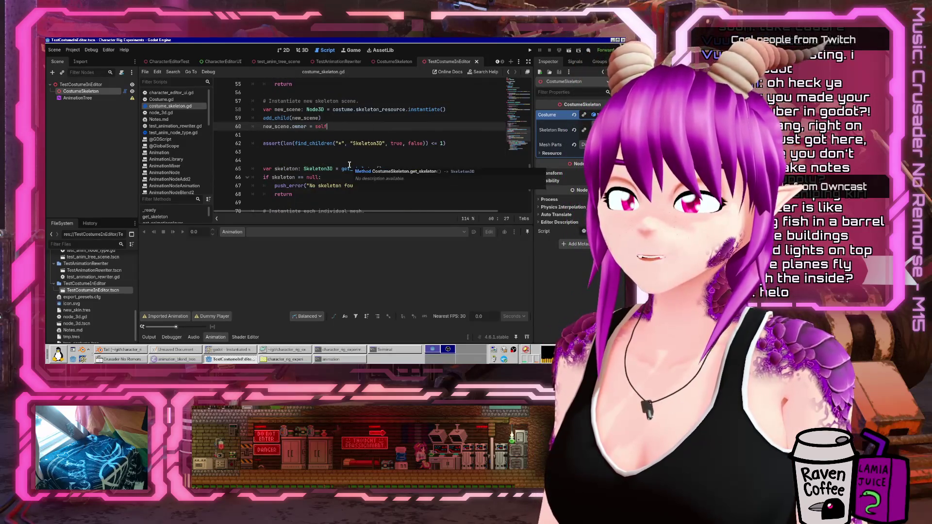
scroll(334, 163, "down", 4)
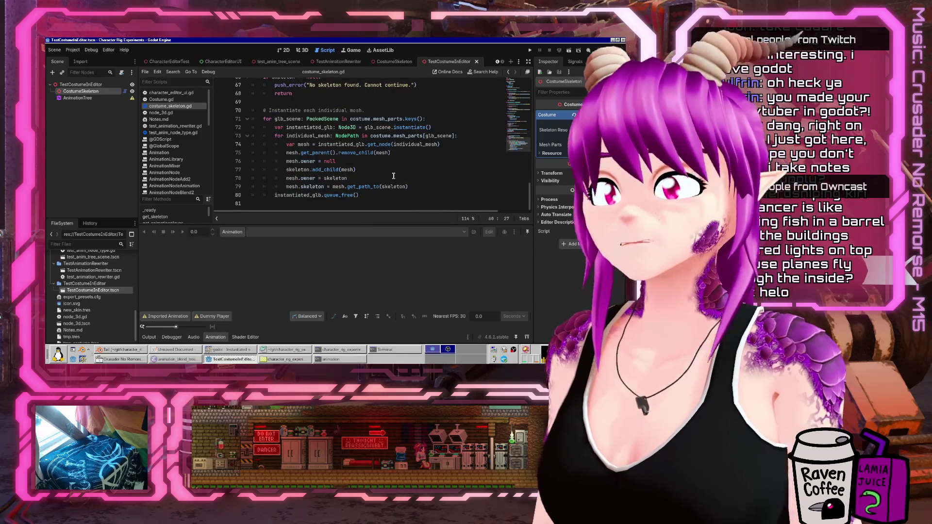
scroll(393, 175, "up", 6)
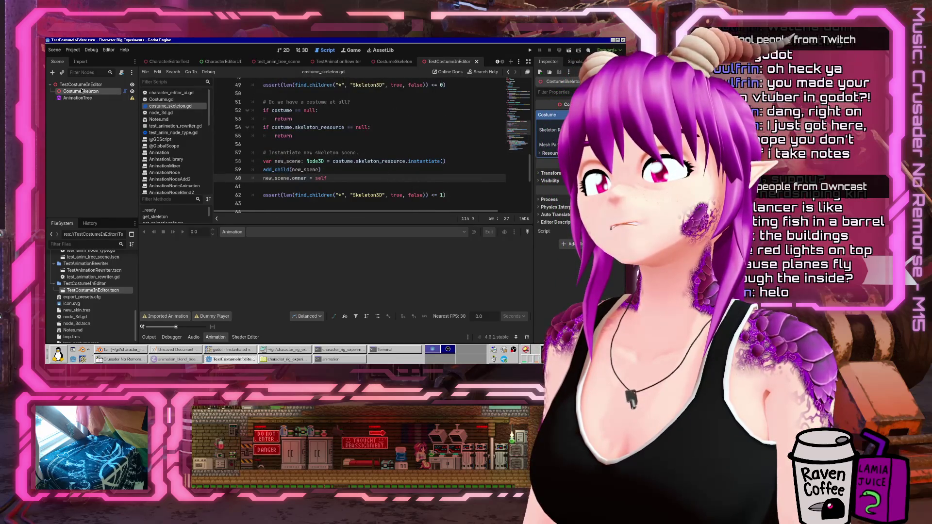
Clear and Quick Load the costume .tres on CostumeSkeleton, then select the rebuilt mannequin
left_click(306, 52)
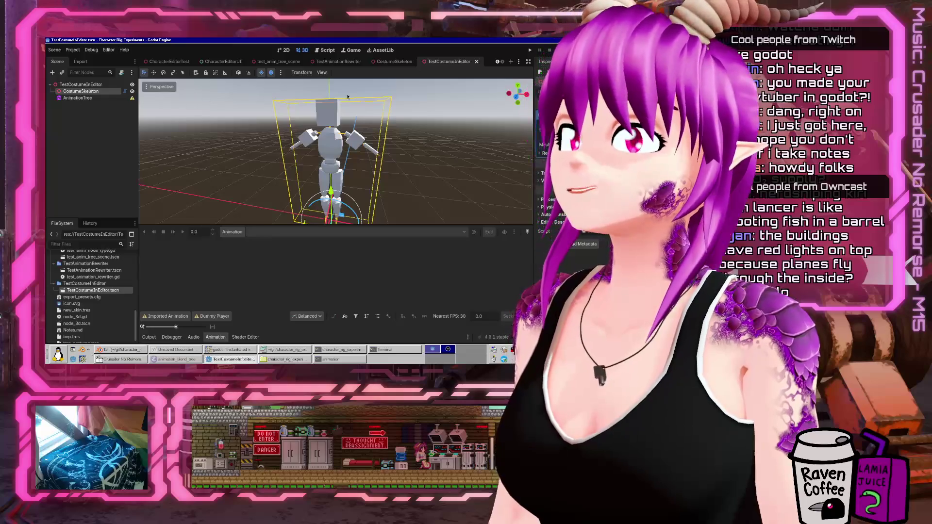
left_click(583, 115)
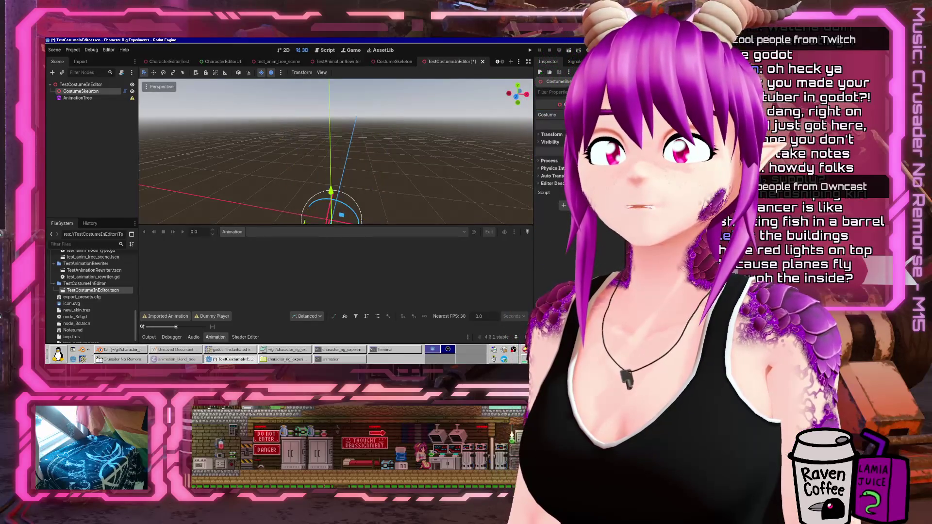
left_click(583, 115)
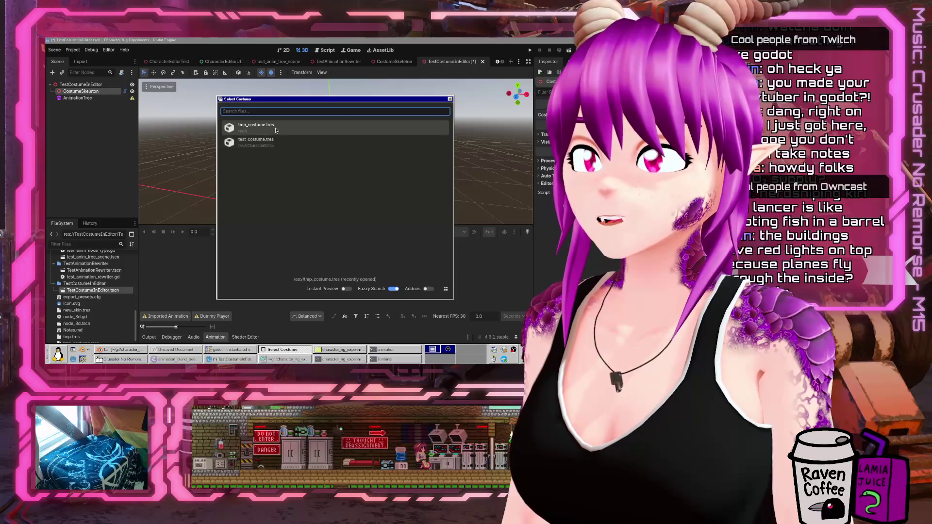
double_click(294, 127)
left_click(306, 139)
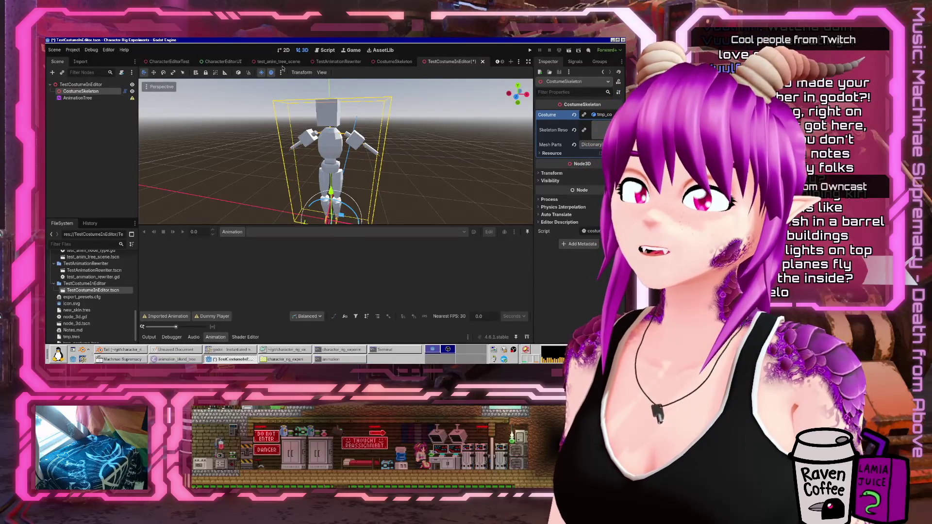
left_click(328, 53)
type("new_scene.owner = get_parent")
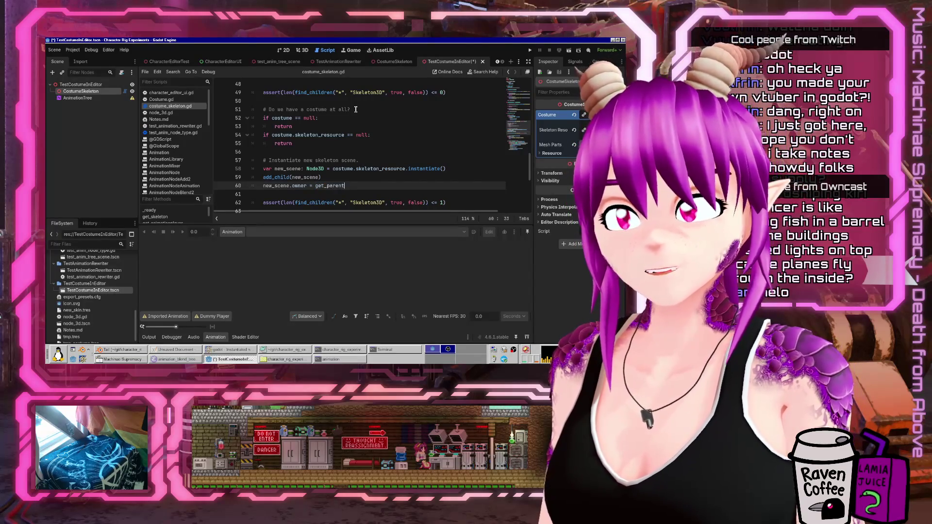
Complete the owner line as get_parent(), save, and reload the costume so BaseSkel rebuilds
type("()")
key("ctrl+s")
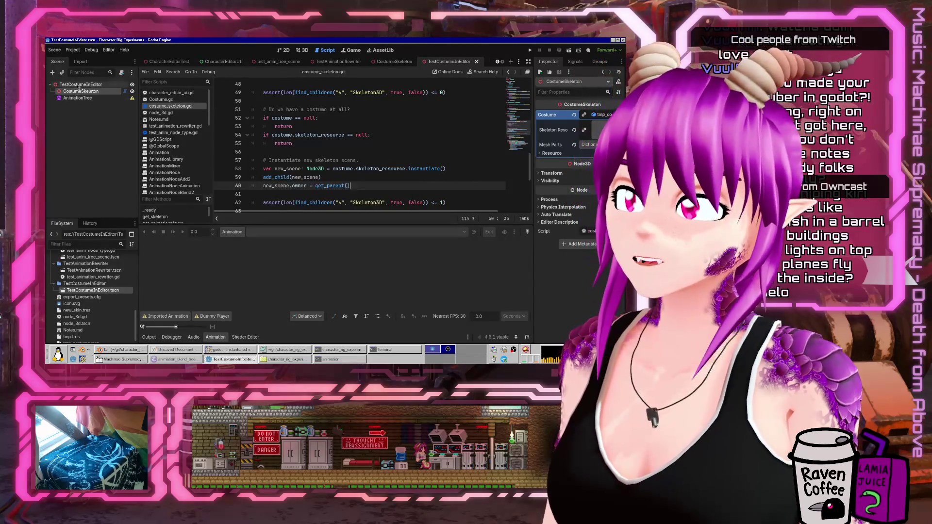
left_click(79, 84)
left_click(80, 92)
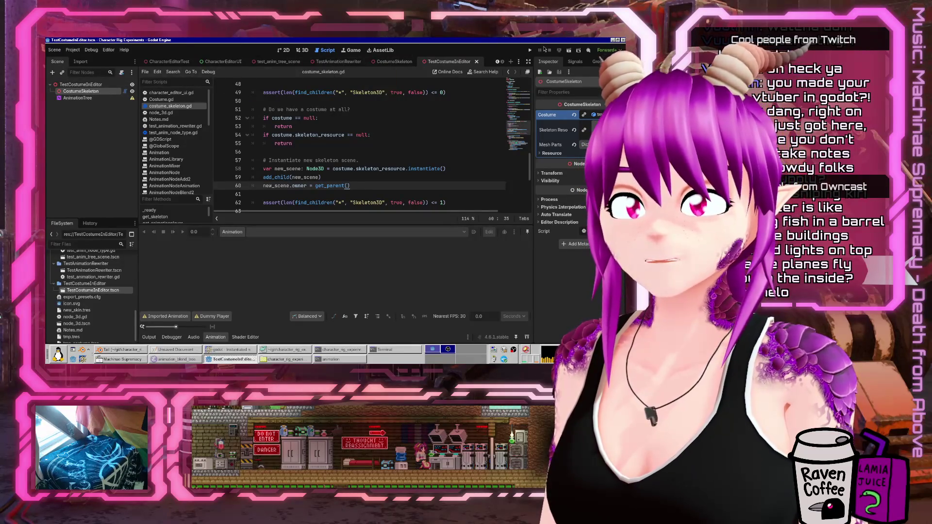
left_click(302, 50)
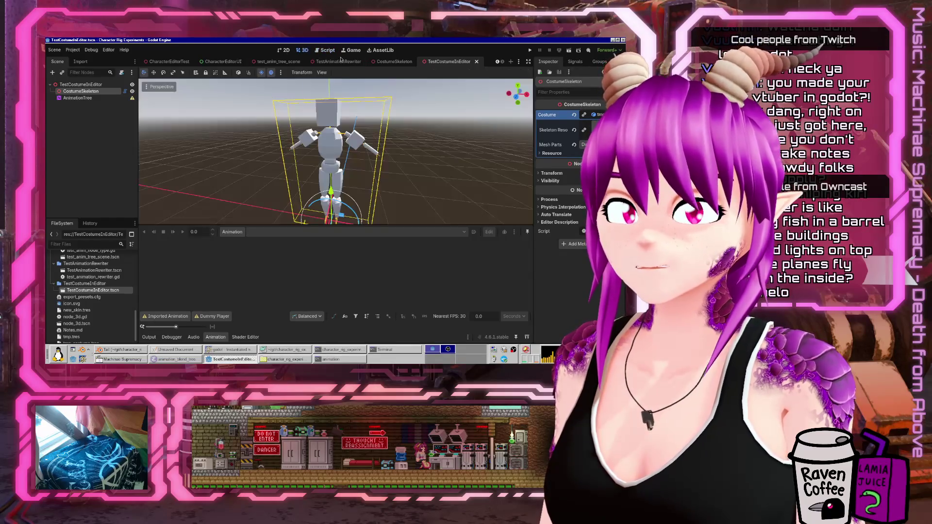
left_click(574, 116)
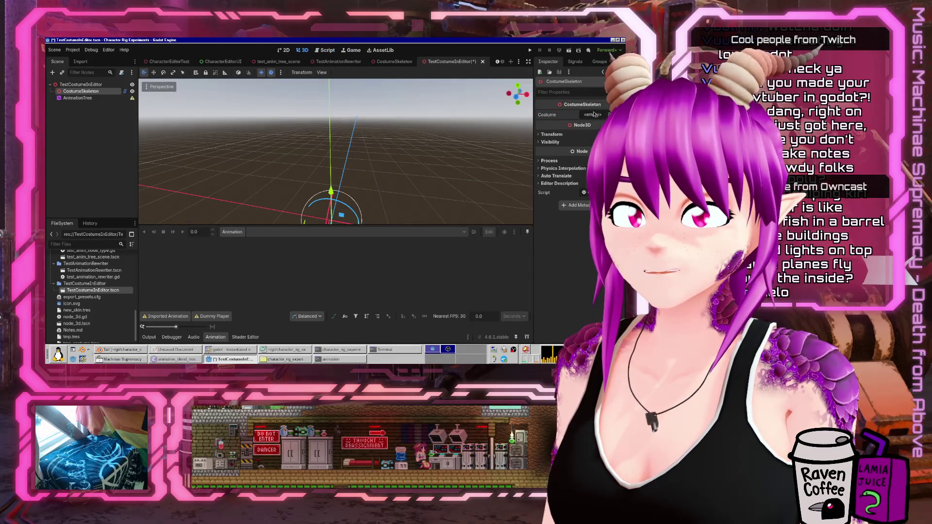
left_click(591, 142)
double_click(261, 141)
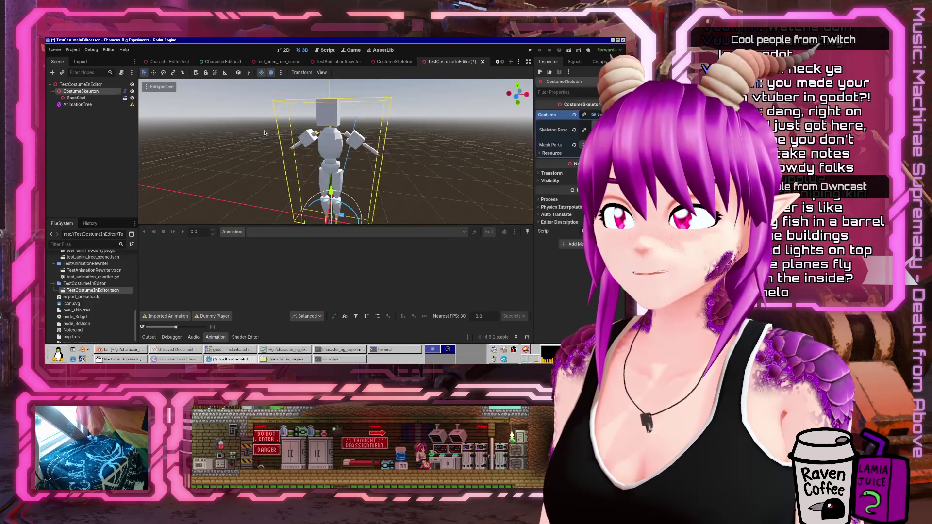
left_click(86, 99)
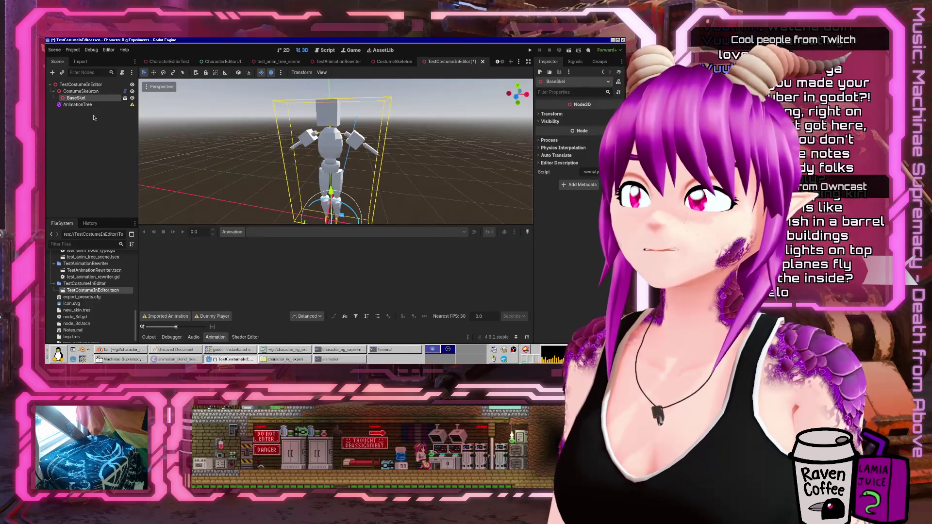
Make BaseSkel's children editable and set its AnimationPlayer as the AnimationTree's Anim Player
right_click(86, 101)
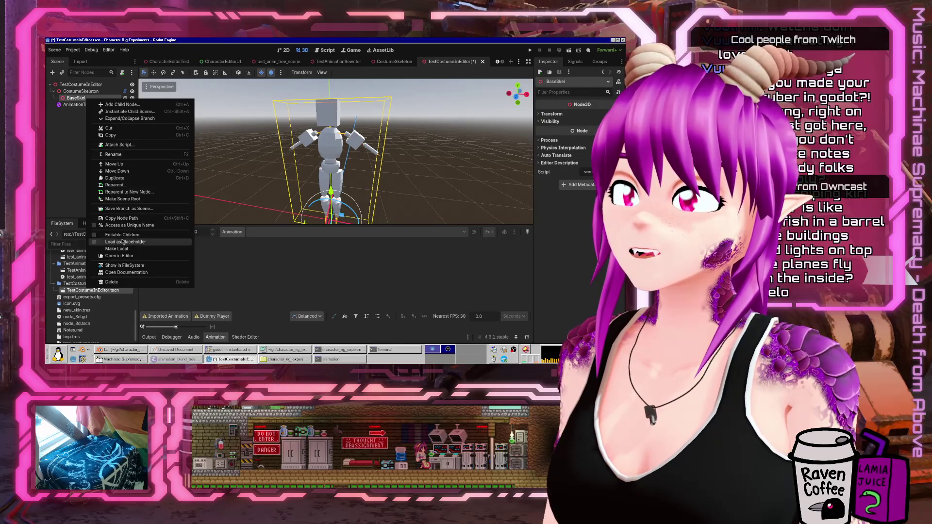
left_click(122, 235)
left_click(86, 111)
left_click(84, 118)
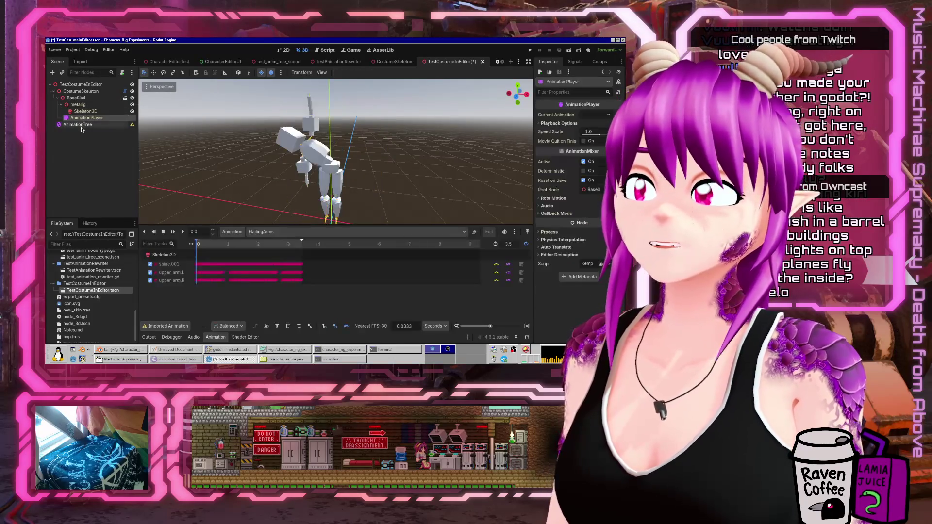
left_click(78, 125)
left_click(593, 134)
left_click(321, 157)
left_click(313, 298)
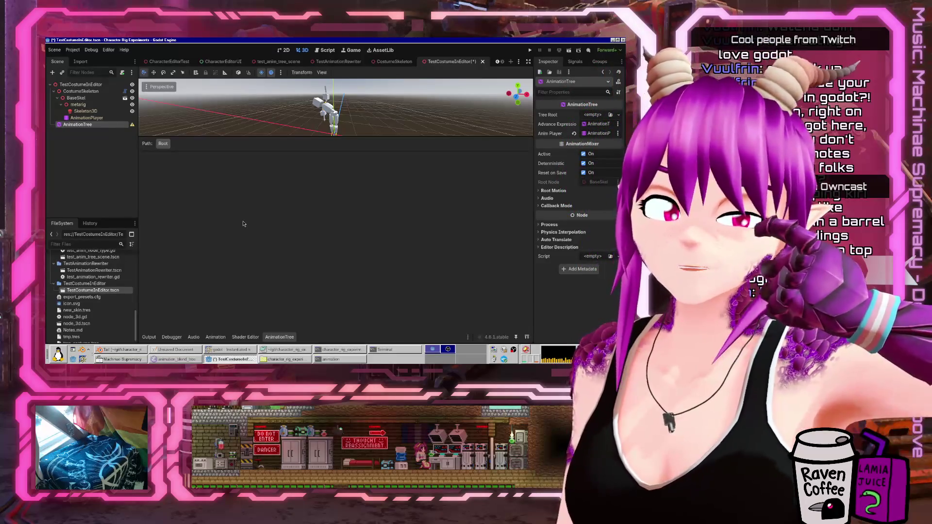
left_click_drag(183, 139, 253, 278)
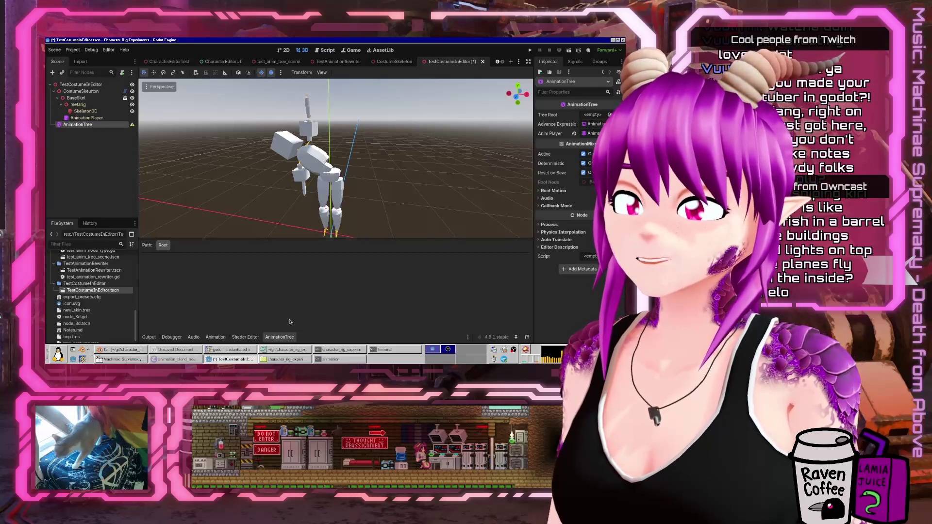
mouse_move(335, 155)
left_mouse_down()
mouse_move(369, 152)
mouse_move(358, 153)
left_mouse_up()
left_click(86, 118)
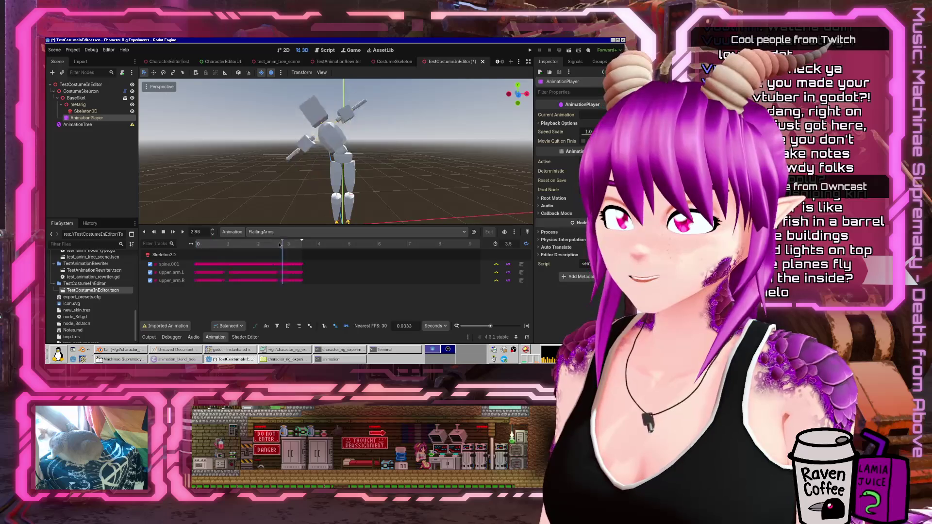
left_click(78, 124)
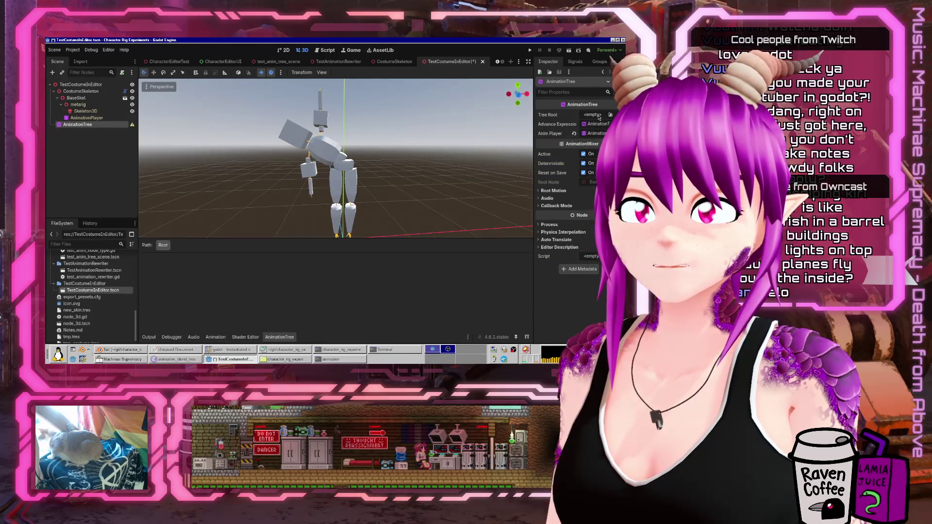
Set the AnimationTree's Tree Root to a new AnimationNodeBlendTree and enlarge the graph area
left_click(593, 115)
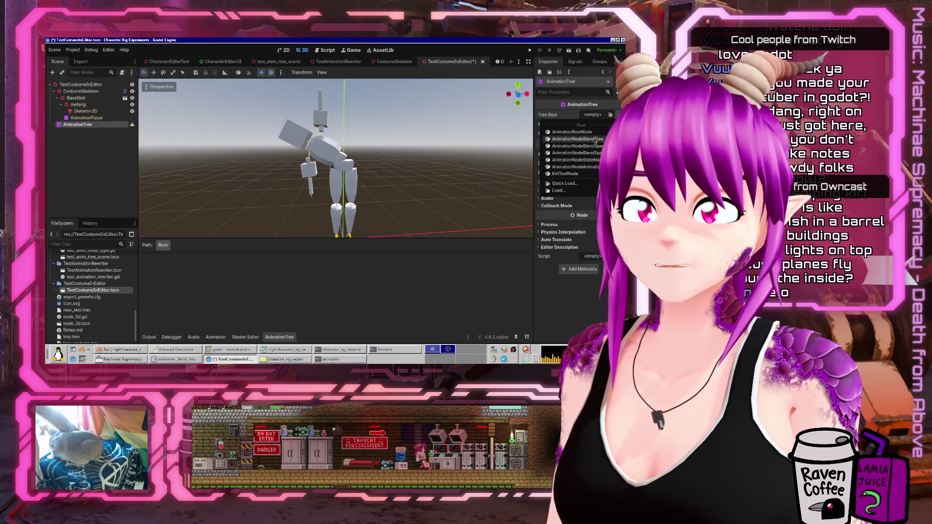
left_click(577, 139)
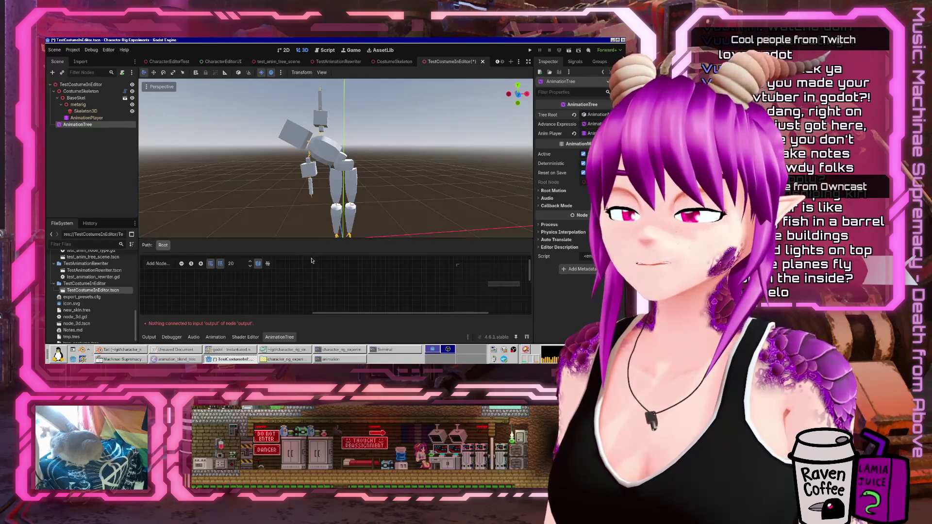
left_click_drag(324, 244, 321, 164)
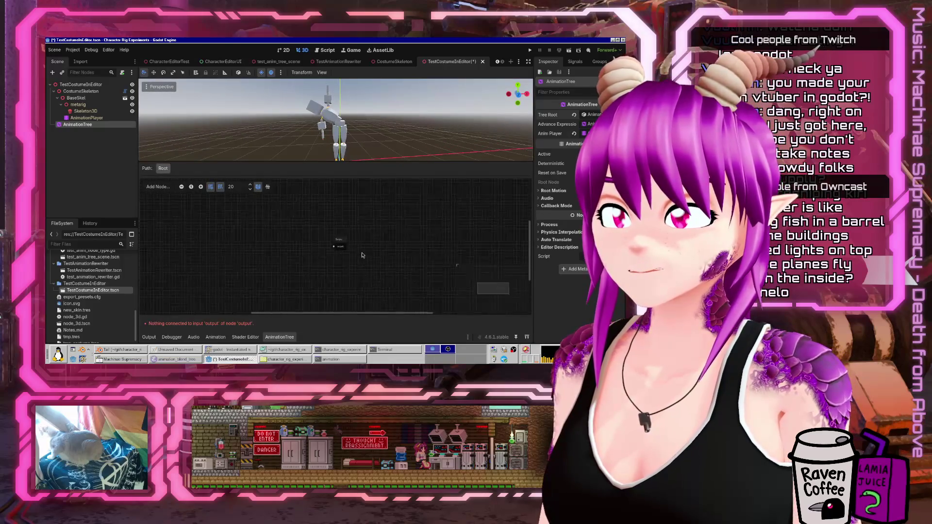
Add an Animation node set to Idle and connect it to the blend tree's Output
right_click(282, 261)
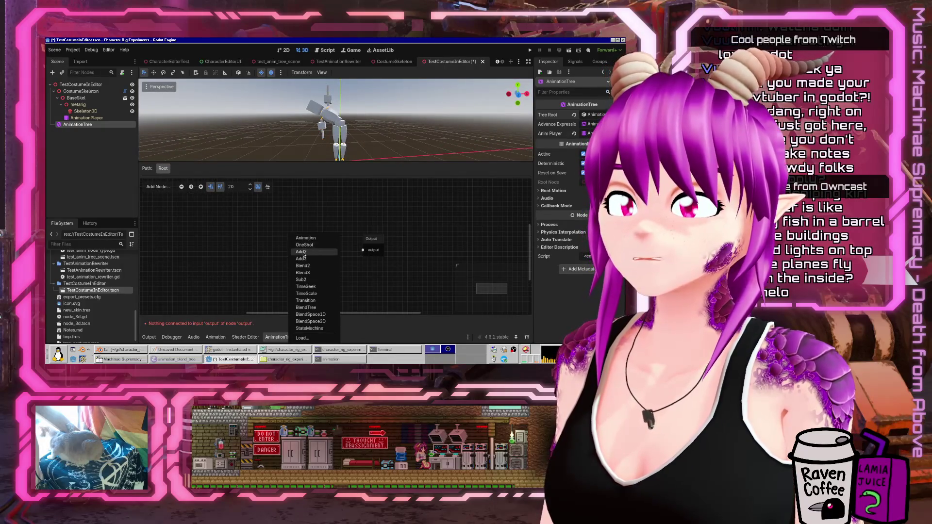
left_click(308, 242)
left_click(297, 281)
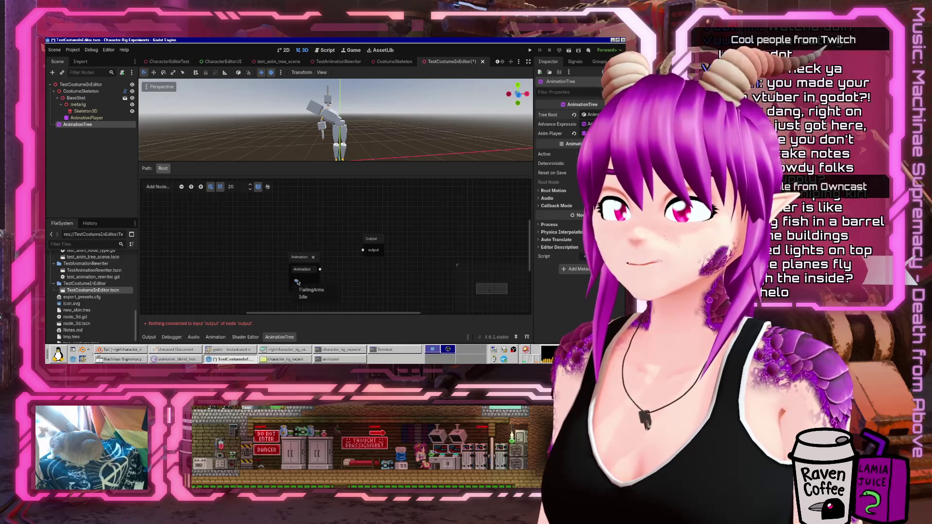
left_click(311, 299)
left_click_drag(320, 268, 363, 252)
left_click_drag(305, 260, 311, 246)
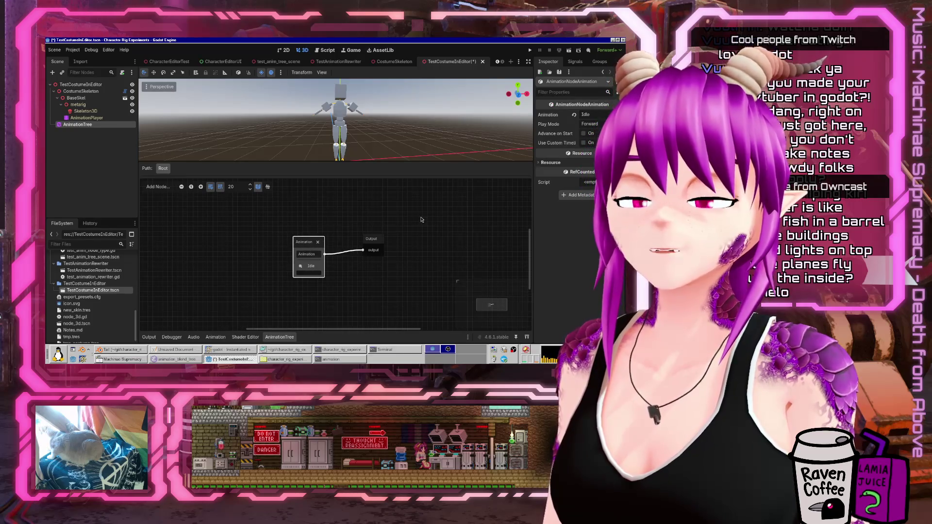
left_click_drag(390, 219, 362, 238)
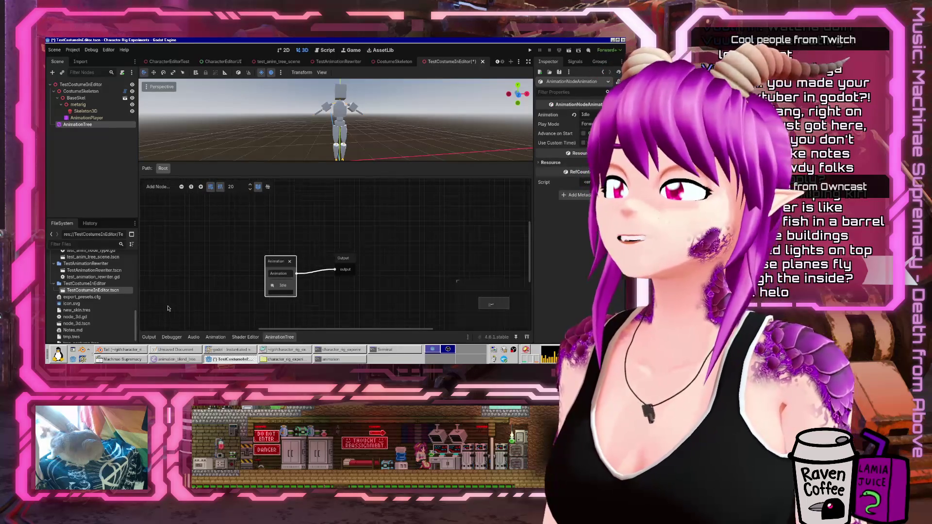
Save the scene with Ctrl+S and enlarge the 3D view again
key("ctrl+s")
scroll(431, 146, "down", 5)
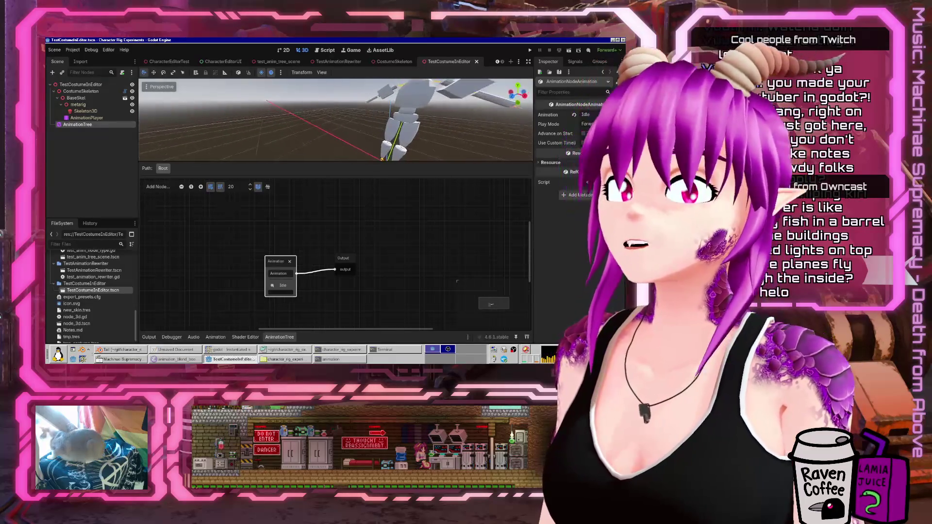
left_click_drag(430, 162, 427, 239)
scroll(329, 189, "down", 3)
scroll(329, 189, "up", 5)
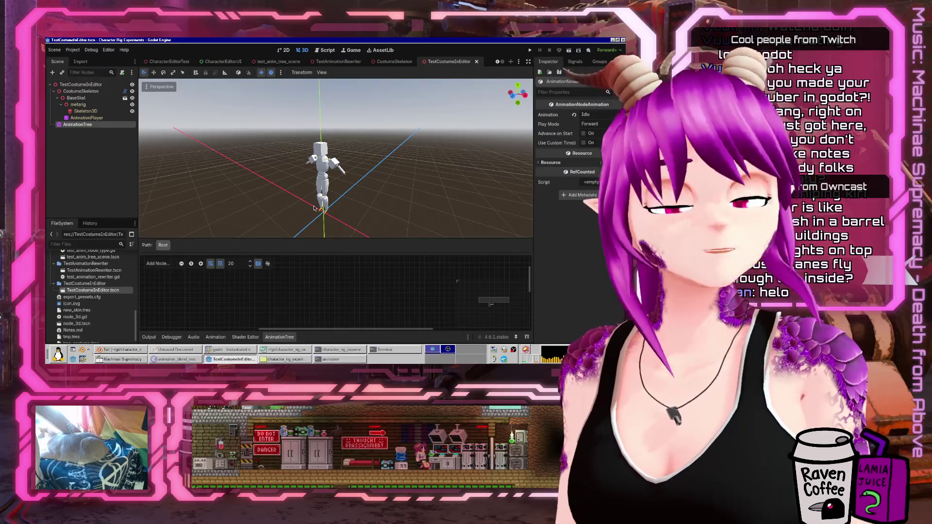
Switch to the Script workspace and open character_editor_ui.gd from the script list
left_click(324, 50)
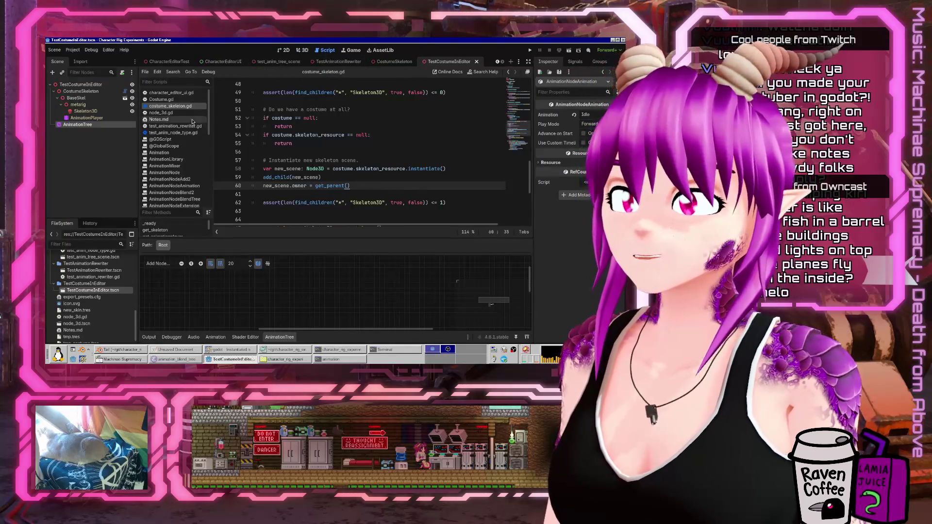
scroll(188, 174, "down", 5)
scroll(187, 175, "up", 5)
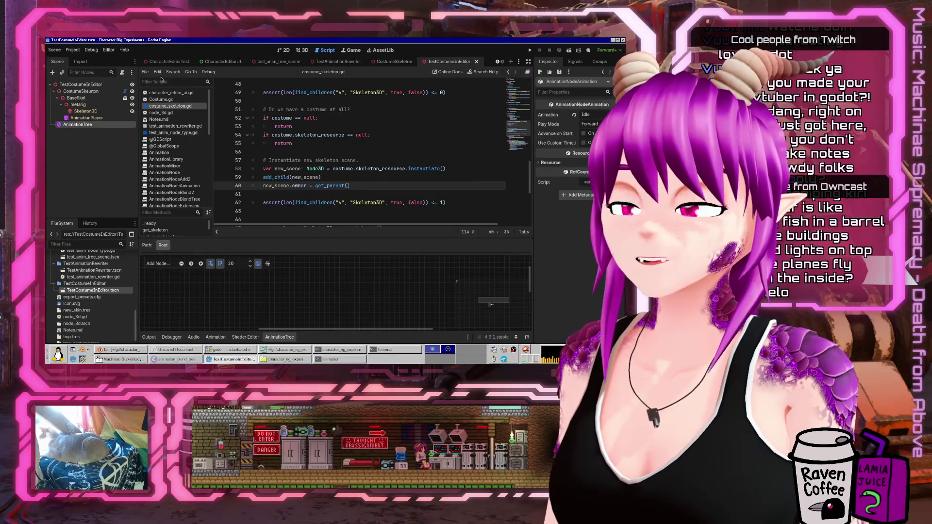
left_click(171, 92)
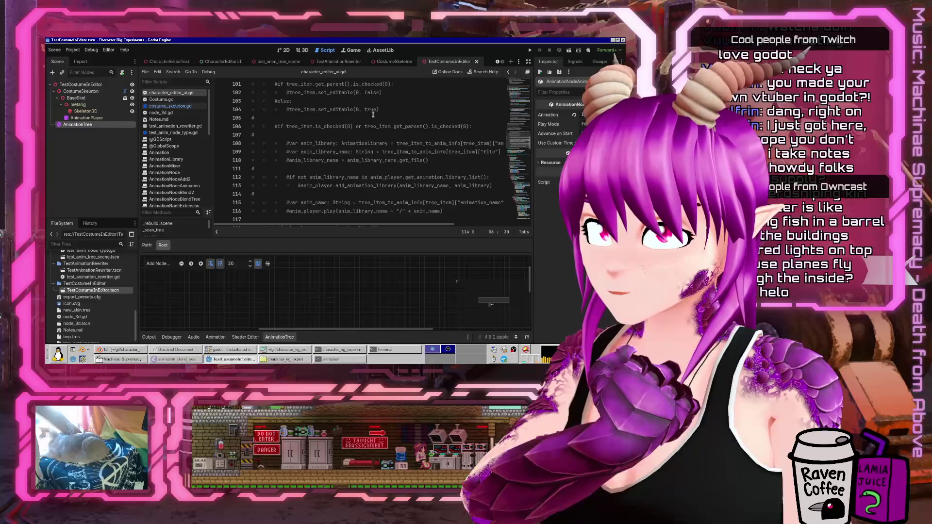
Review the commented-out animation-library code around lines 104–120, selecting anim_player on line 113
scroll(389, 169, "down", 1)
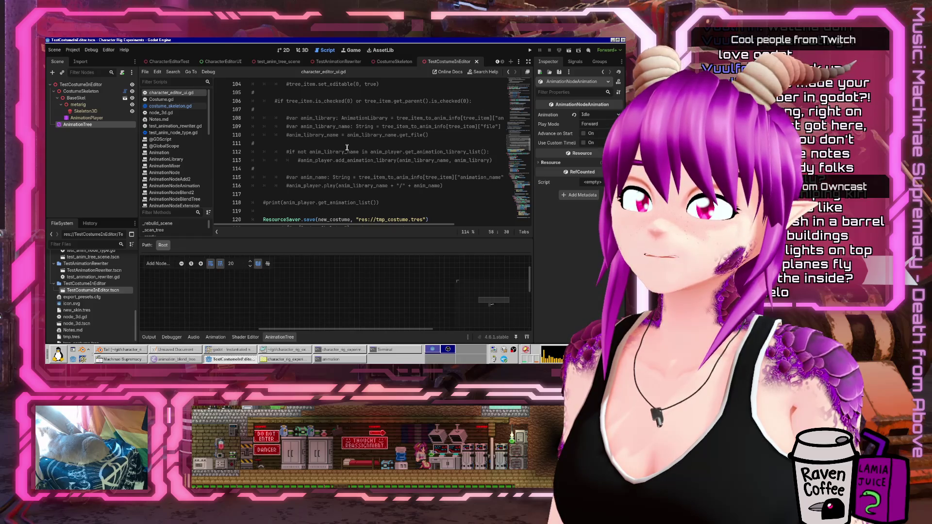
scroll(425, 214, "right", 3)
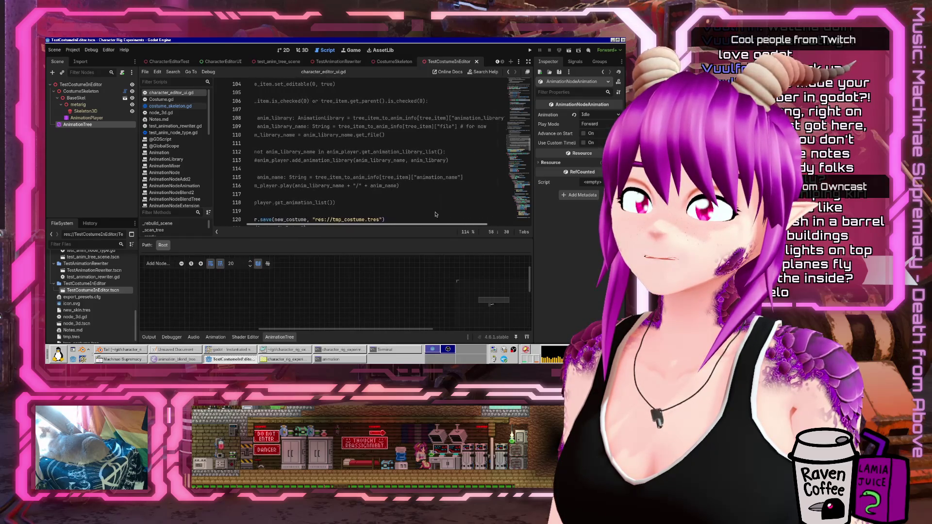
scroll(424, 214, "left", 1)
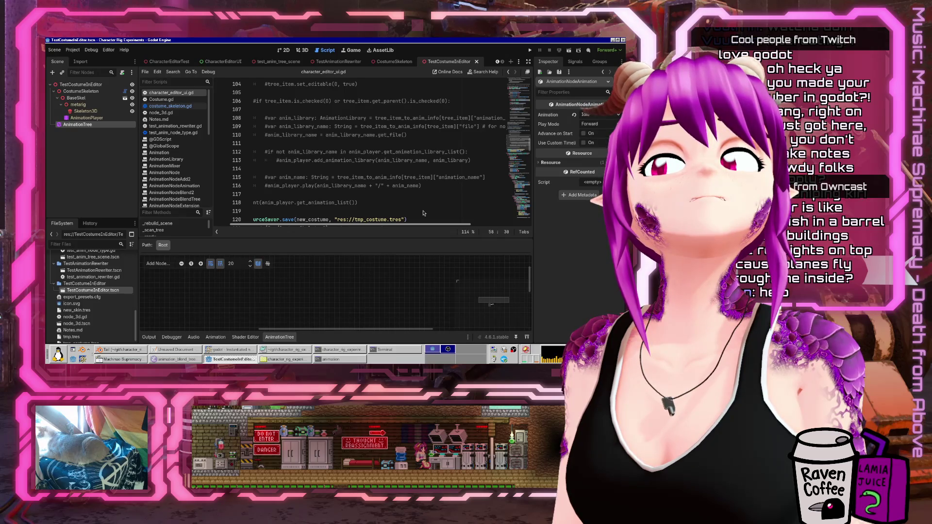
scroll(424, 213, "up", 2)
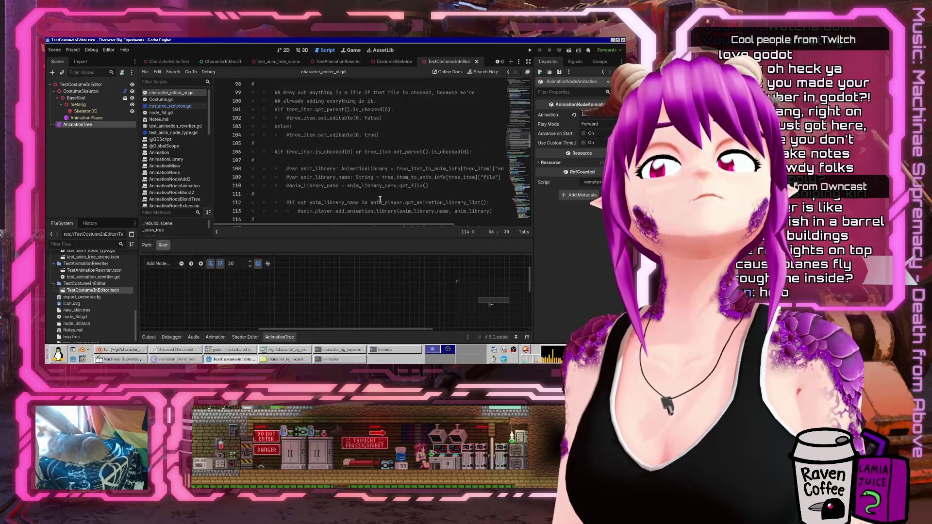
scroll(380, 199, "up", 2)
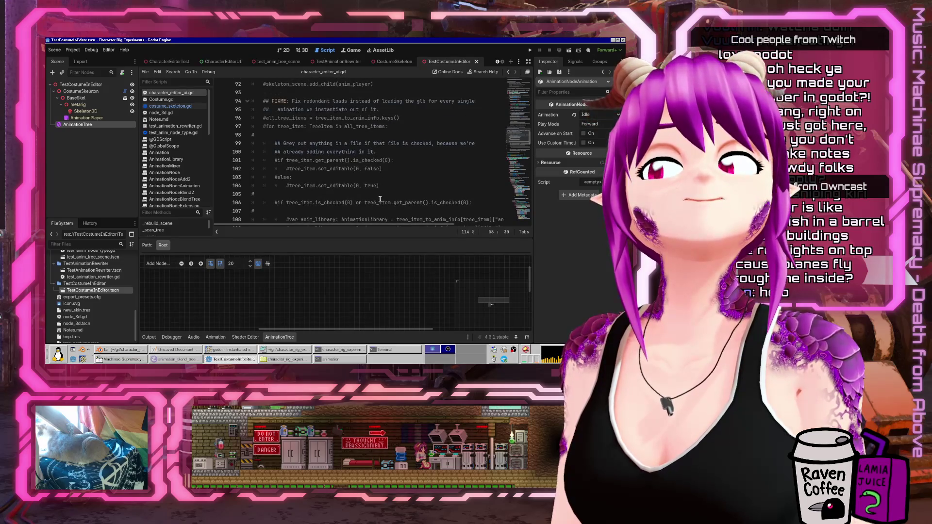
scroll(380, 199, "up", 5)
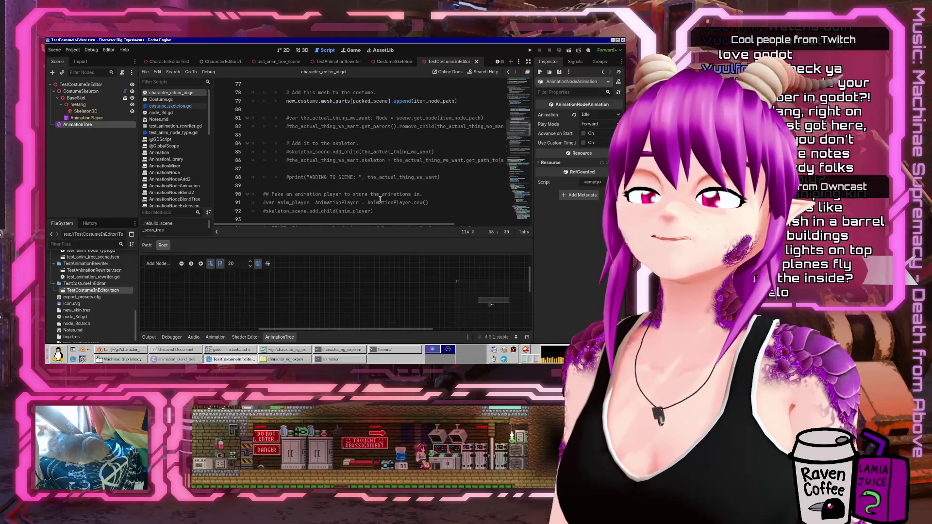
scroll(376, 201, "up", 2)
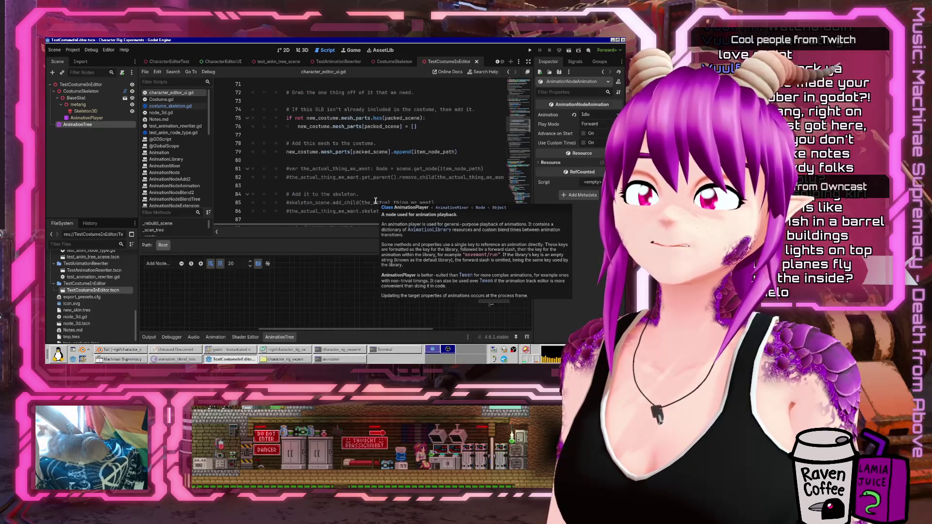
scroll(407, 144, "down", 11)
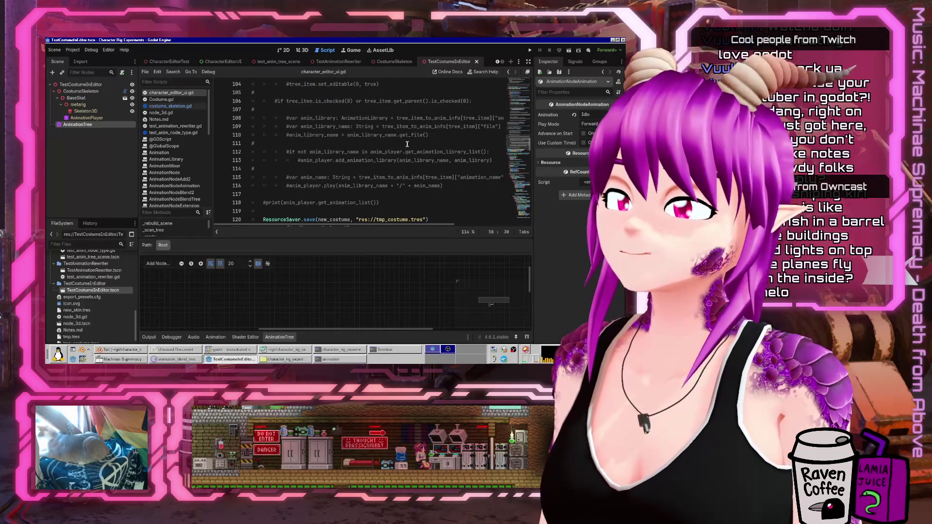
double_click(318, 160)
left_click(493, 161)
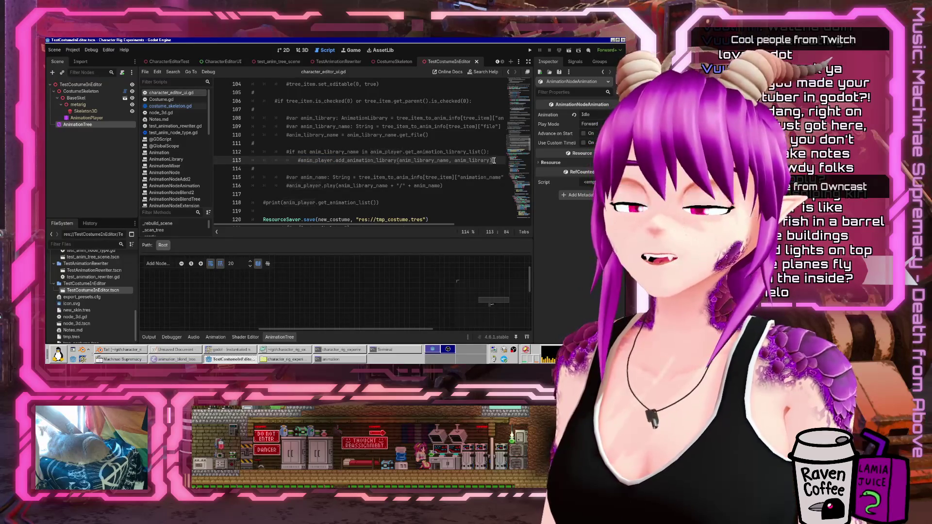
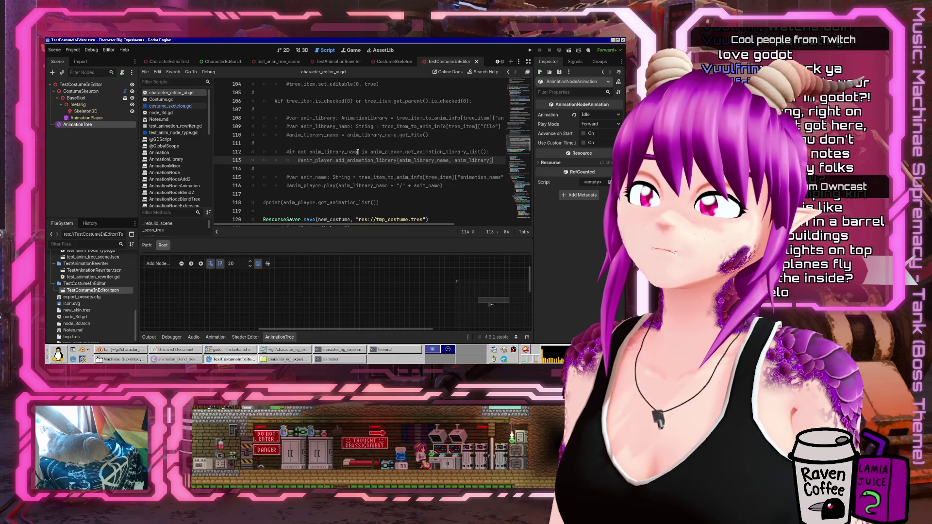
Briefly uncomment the library loop to check anim_player uses, then re-comment lines 96–118
mouse_move(407, 200)
left_mouse_down()
mouse_move(233, 160)
mouse_move(232, 82)
mouse_move(231, 172)
mouse_move(224, 126)
mouse_move(220, 147)
left_mouse_up()
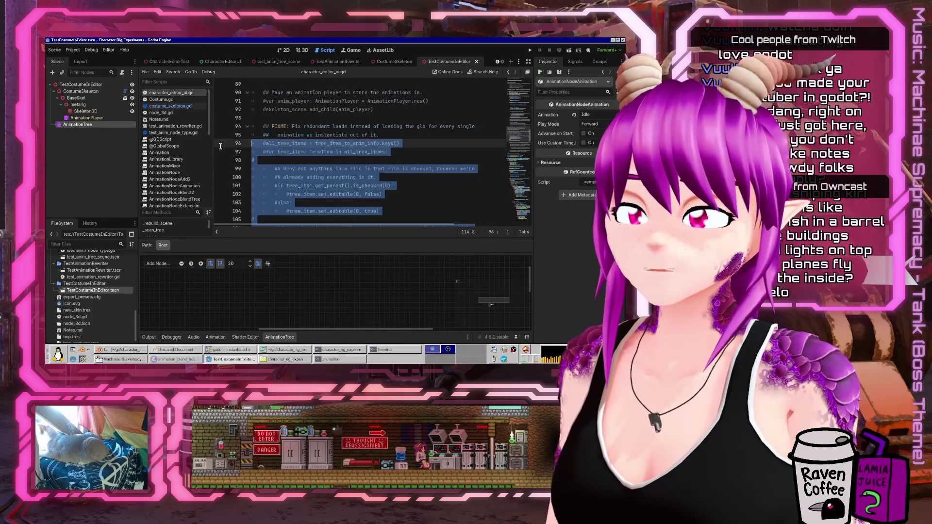
key("ctrl+k")
left_click(417, 169)
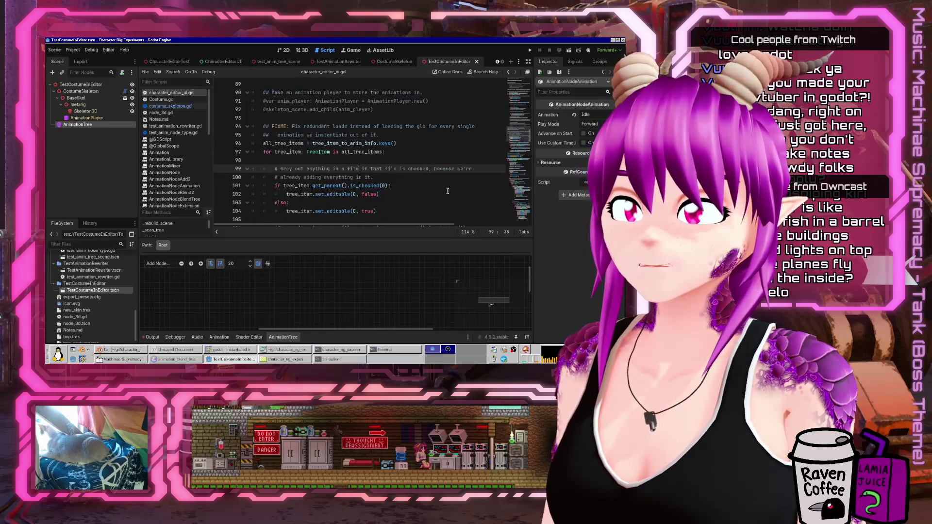
scroll(445, 189, "down", 5)
scroll(445, 189, "down", 1)
double_click(384, 151)
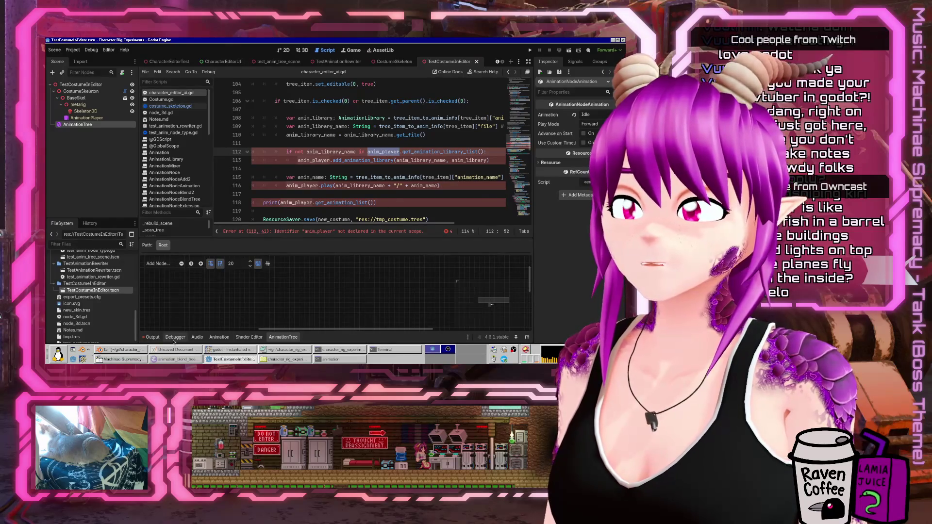
left_click(283, 337)
left_click(416, 152)
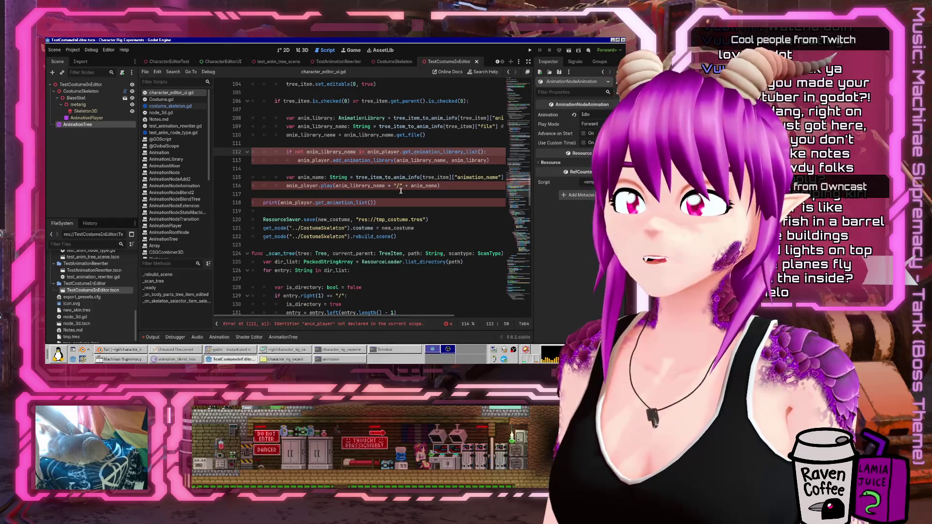
scroll(401, 190, "up", 2)
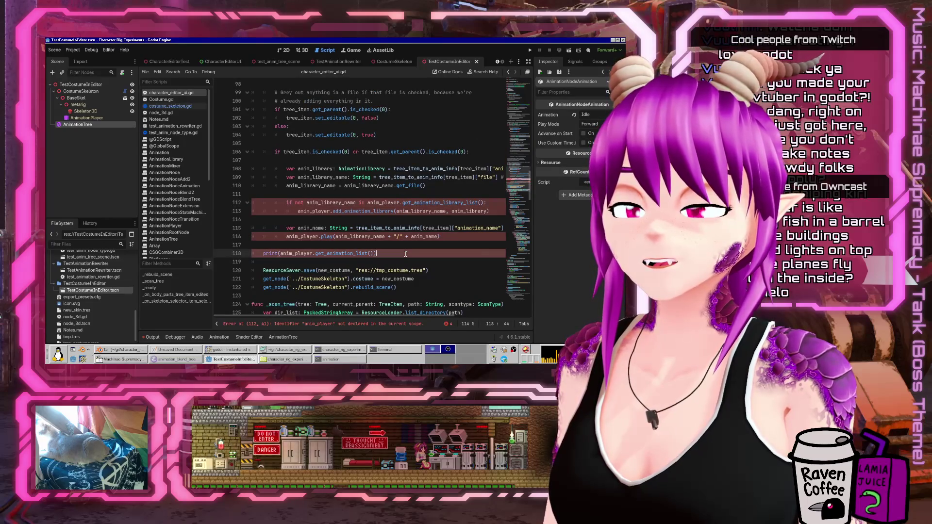
left_click_drag(406, 253, 258, 80)
key("ctrl+k")
left_click(384, 203)
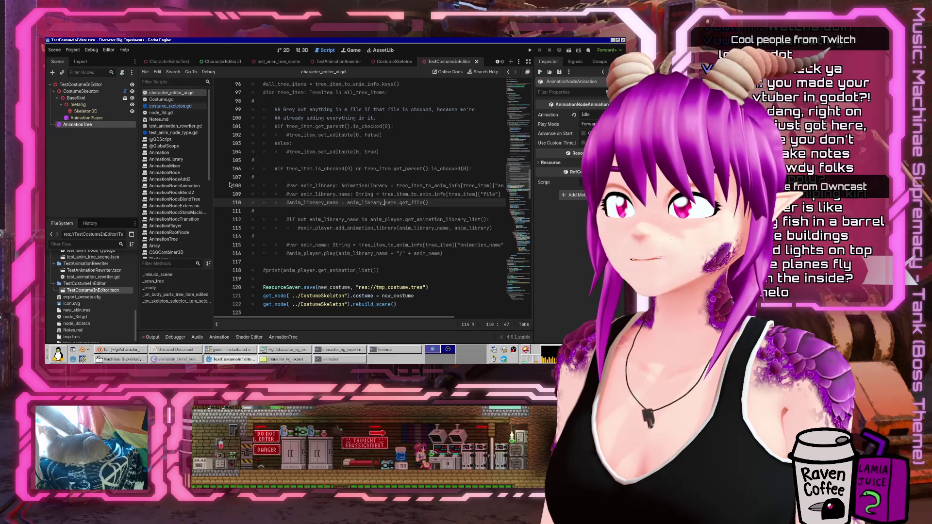
In costume_skeleton.gd, add '# FIXME: Remove this (editor hack so we can edit animations)' above the owner assignment
left_click(86, 118)
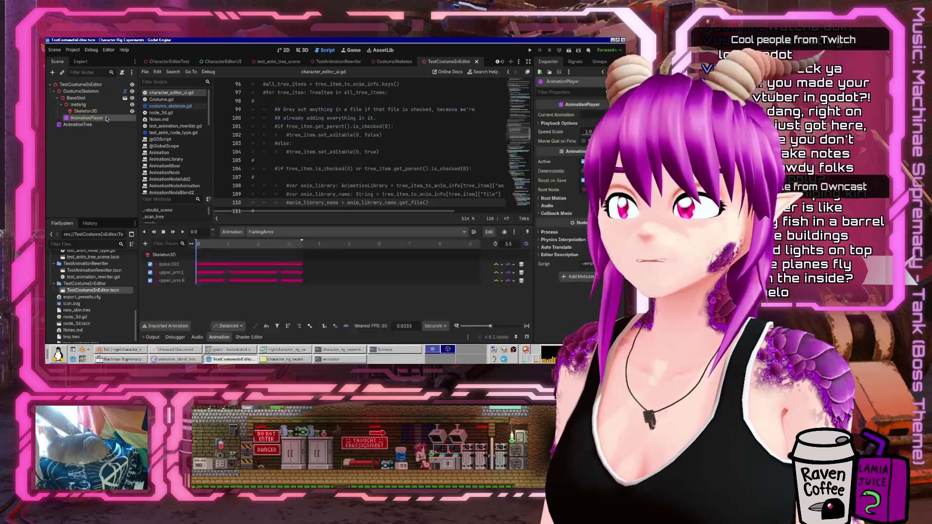
left_click(91, 91)
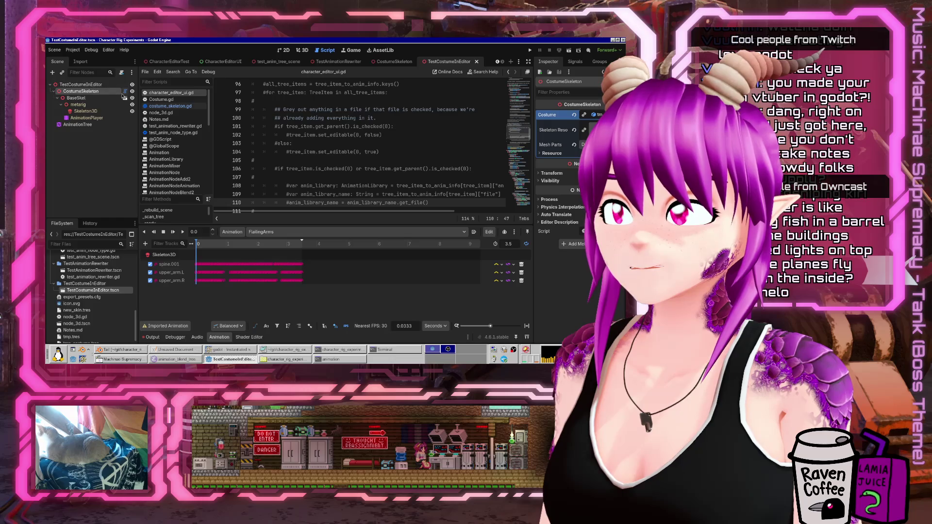
left_click(167, 106)
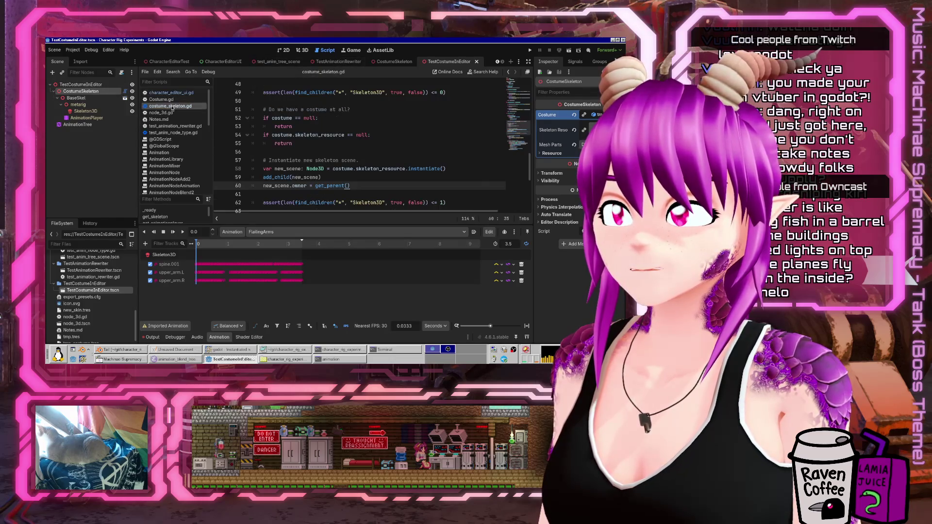
key("ctrl+shift+Return")
type("# FIXME: F")
type("Remove this (editor hack so we can edit animations")
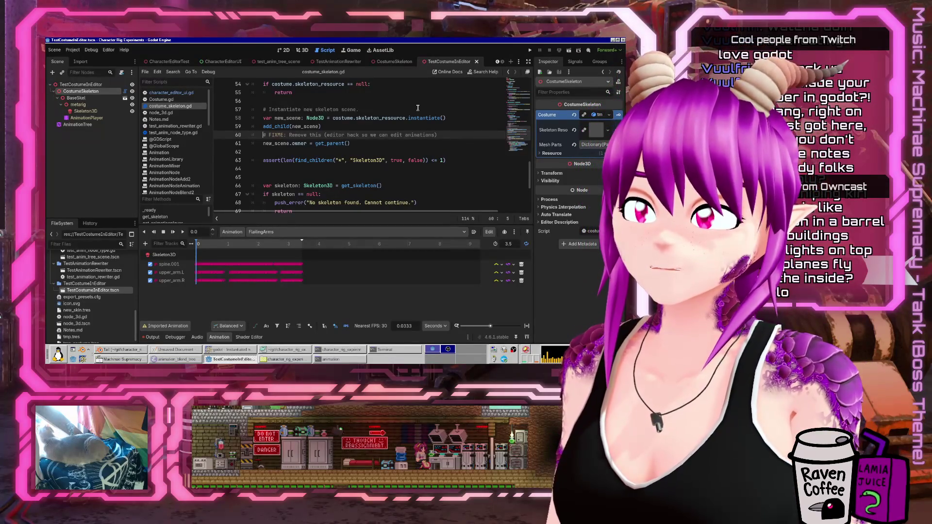
key("Return")
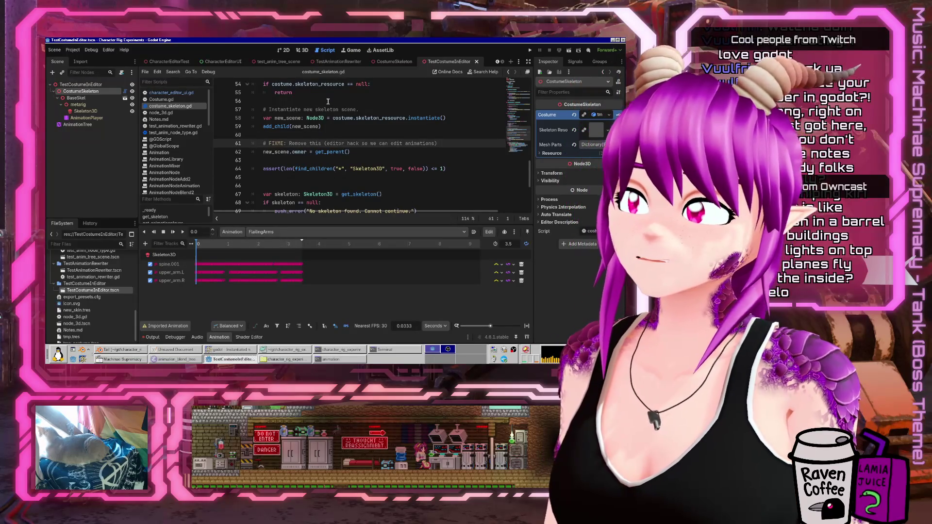
left_click(161, 99)
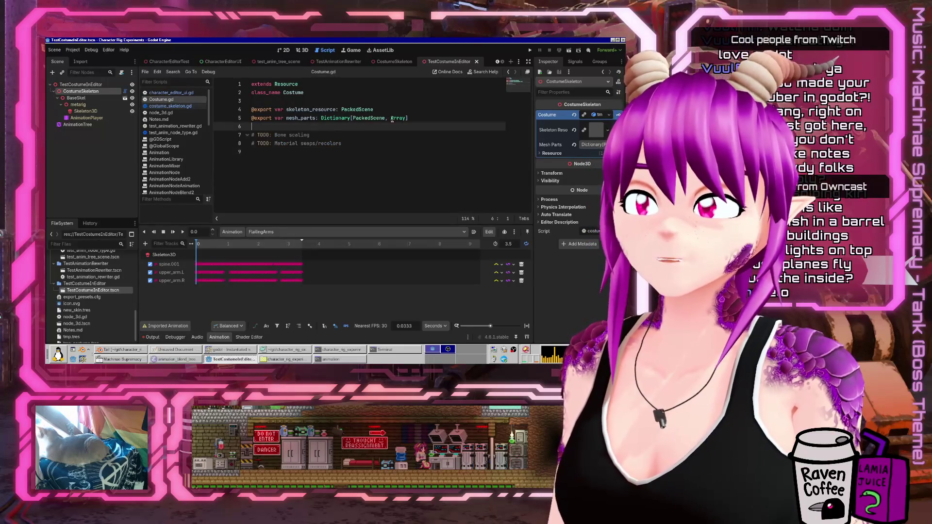
key("Return")
key("Up")
type("@exp")
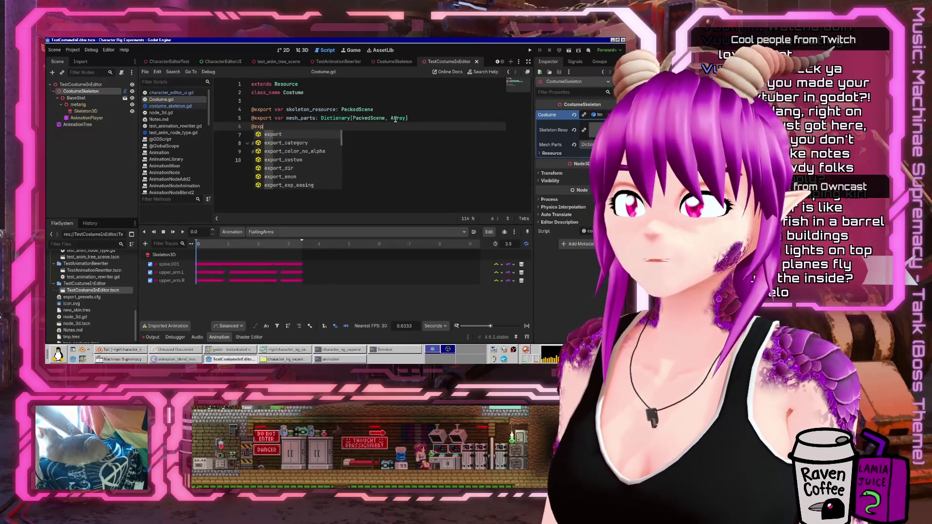
type("ort var animation_libraries:")
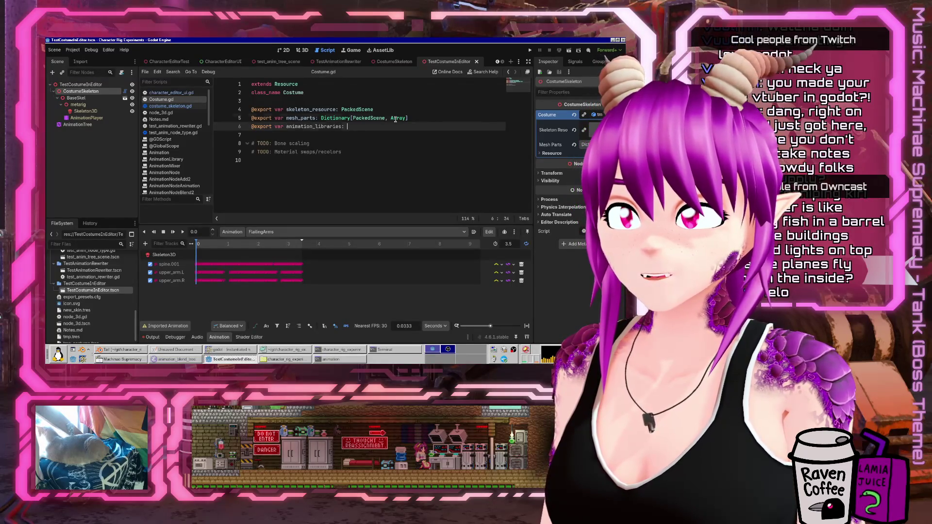
key("Up")
key("Up")
key("End")
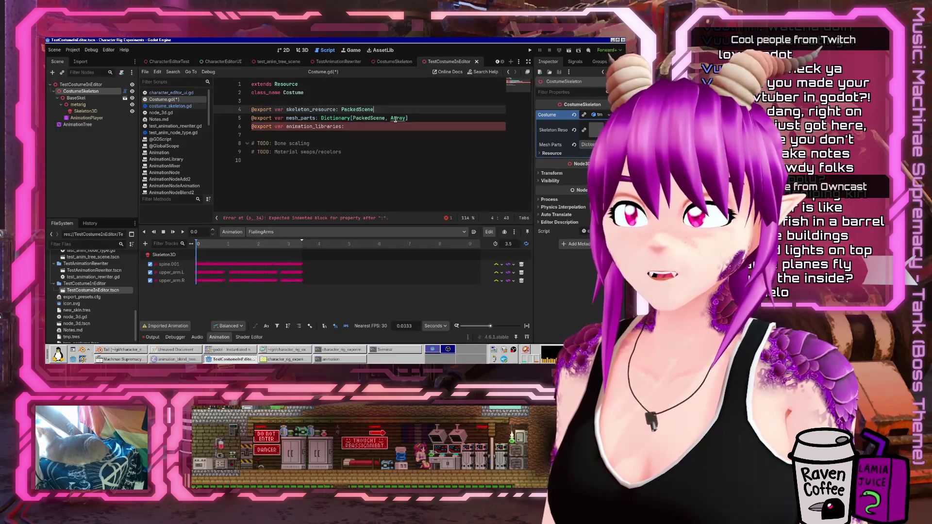
key("ctrl+shift+Left")
key("Down")
key("Down")
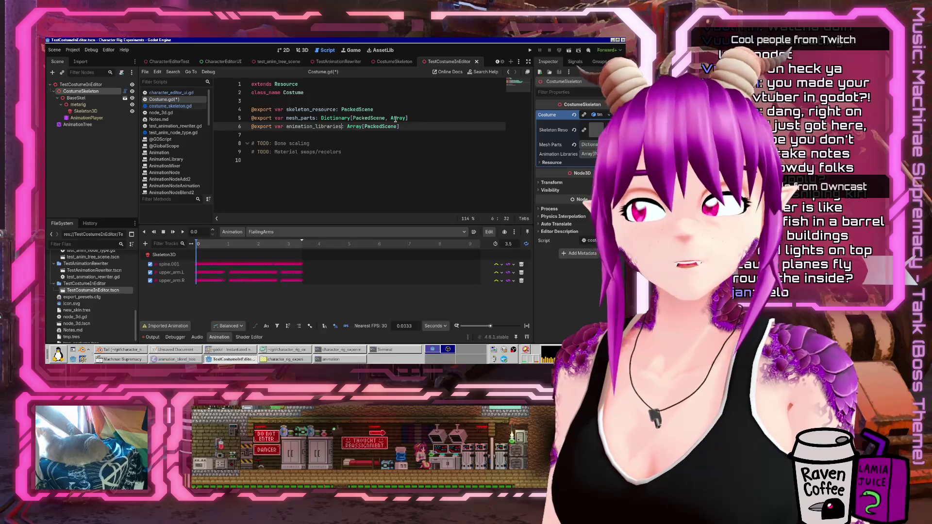
key("BackSpace")
key("BackSpace")
key("BackSpace")
type("override")
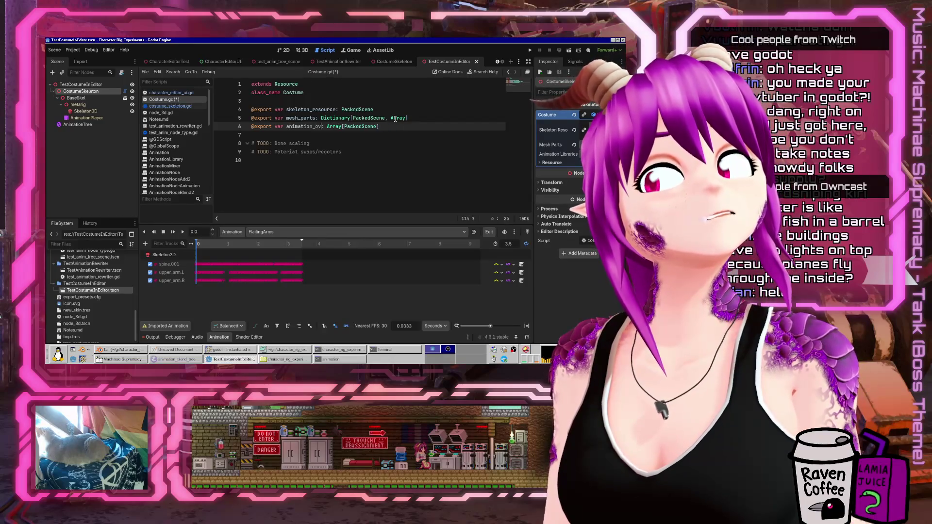
type("_libraries")
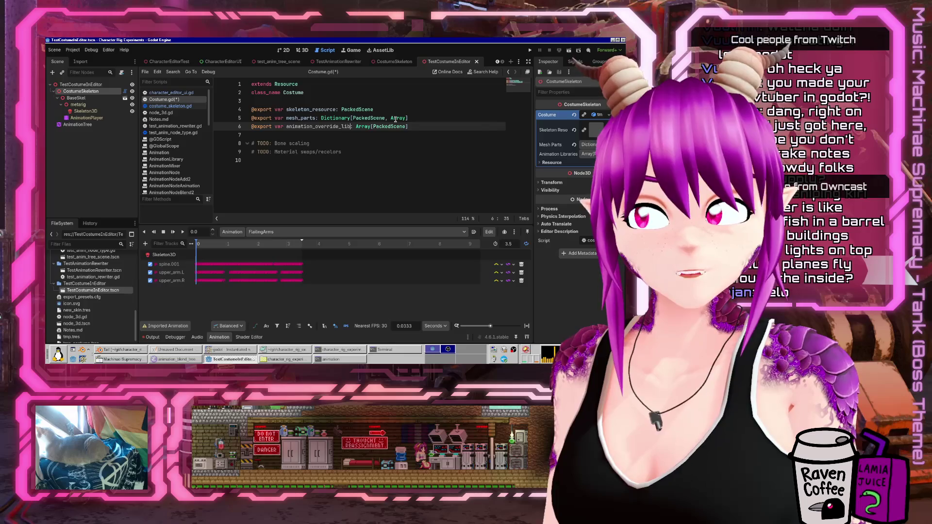
key("ctrl+shift+Left")
type("animation_libra")
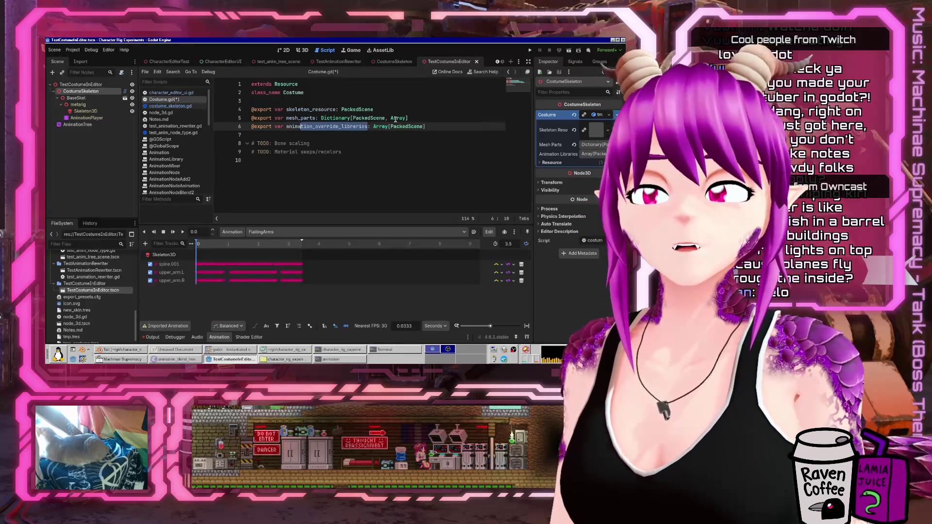
type("ries")
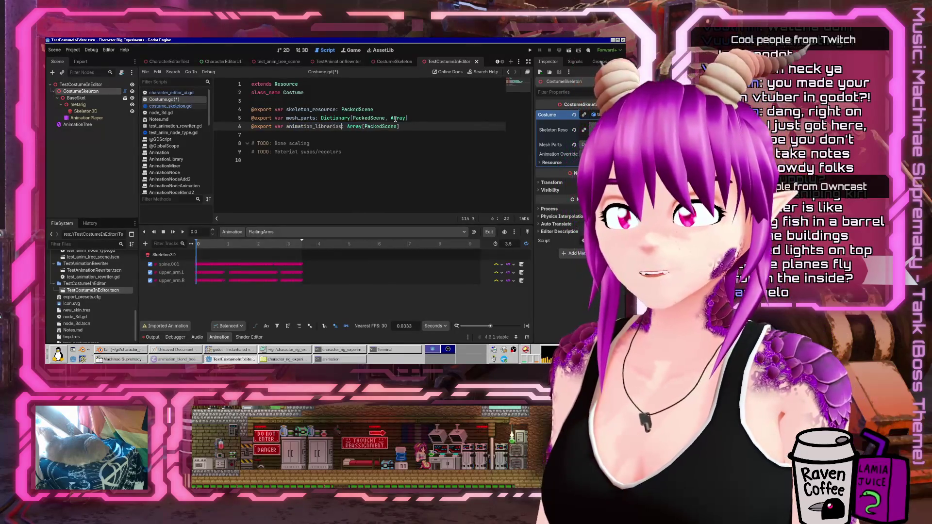
key("ctrl+s")
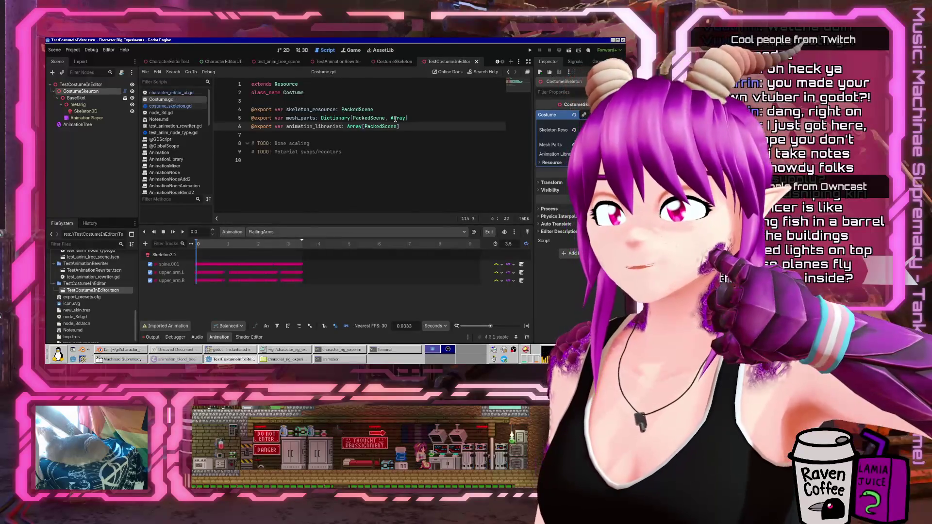
left_click(313, 151)
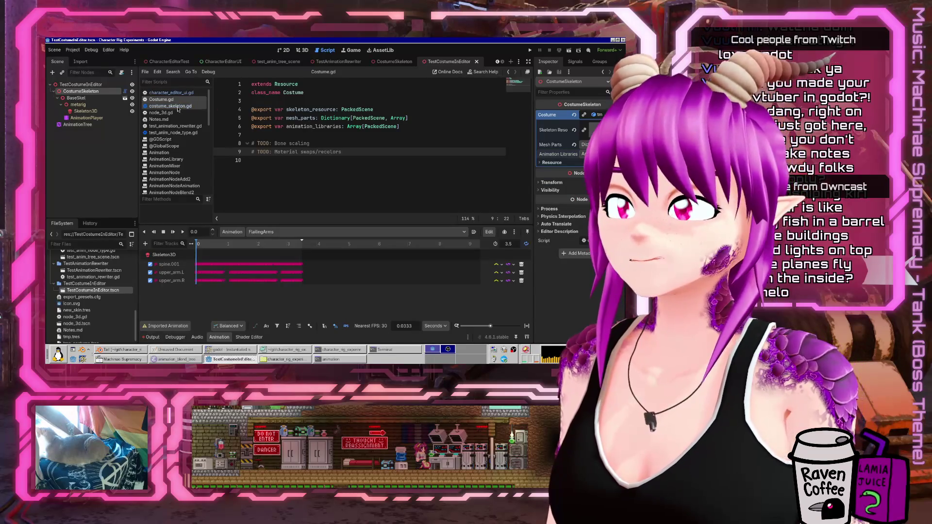
Uncomment the library-loading block in character_editor_ui.gd
left_click(171, 92)
scroll(373, 132, "down", 2)
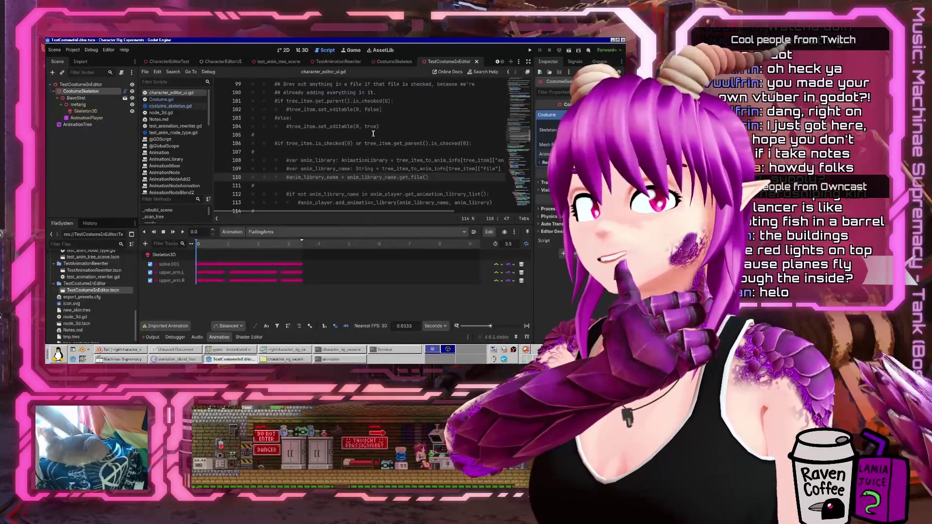
key("Up")
key("Up")
key("Up")
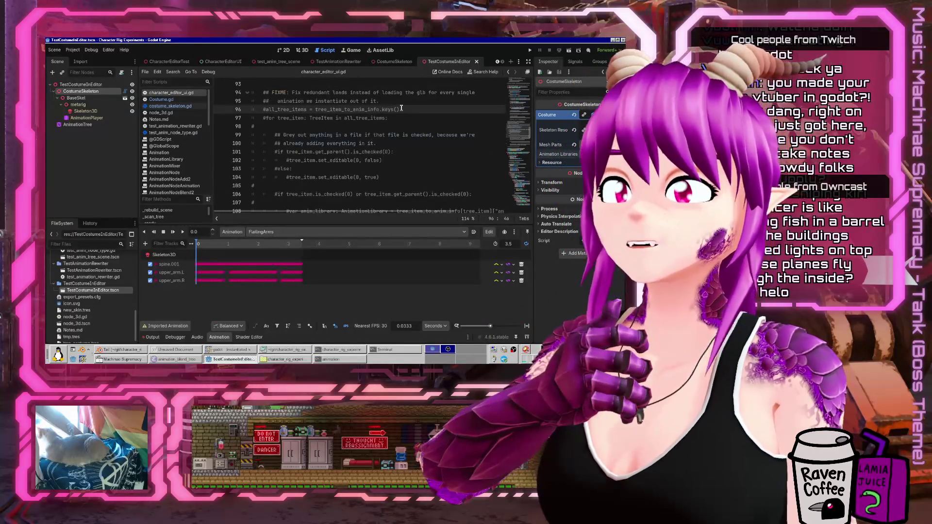
key("Home")
key("shift+Down")
key("shift+Down")
key("shift+Down")
key("shift+Down")
key("shift+Down")
key("shift+Down")
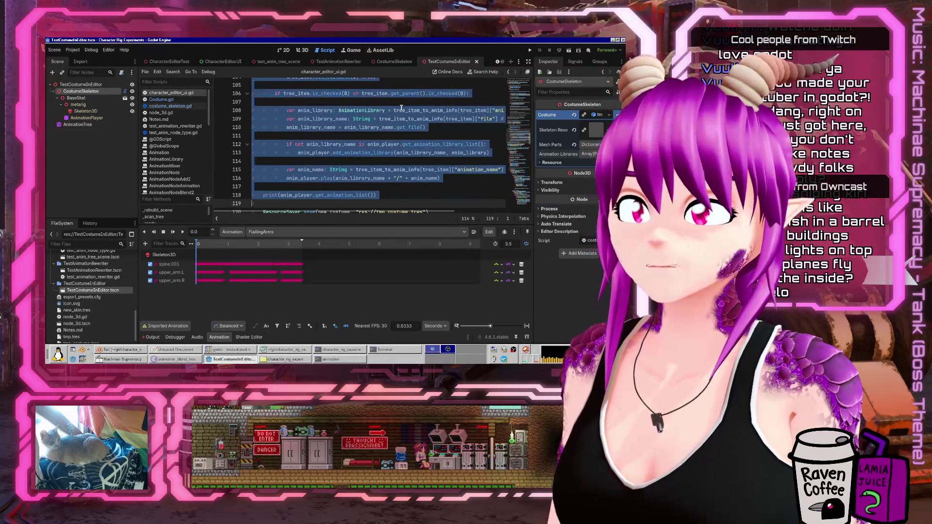
key("ctrl+k")
key("Up")
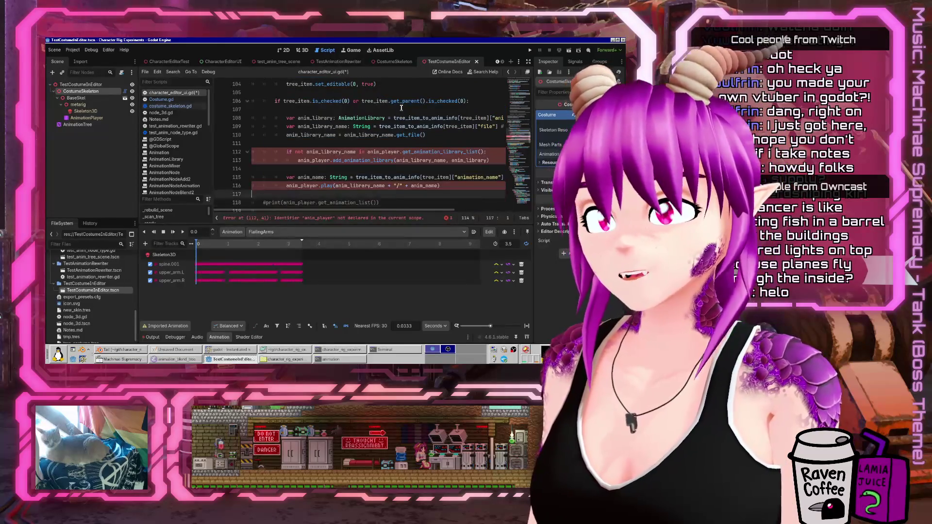
key("Up")
key("Up")
key("Up")
key("Home")
key("Home")
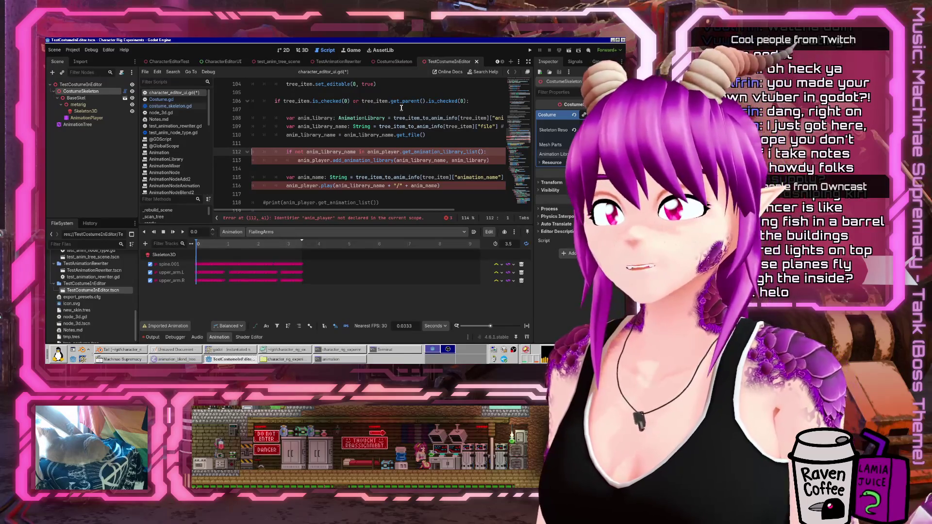
scroll(401, 108, "up", 4)
Collapse the output panel and review the AnimationLibrary assignment lines
left_click(153, 337)
left_click(152, 337)
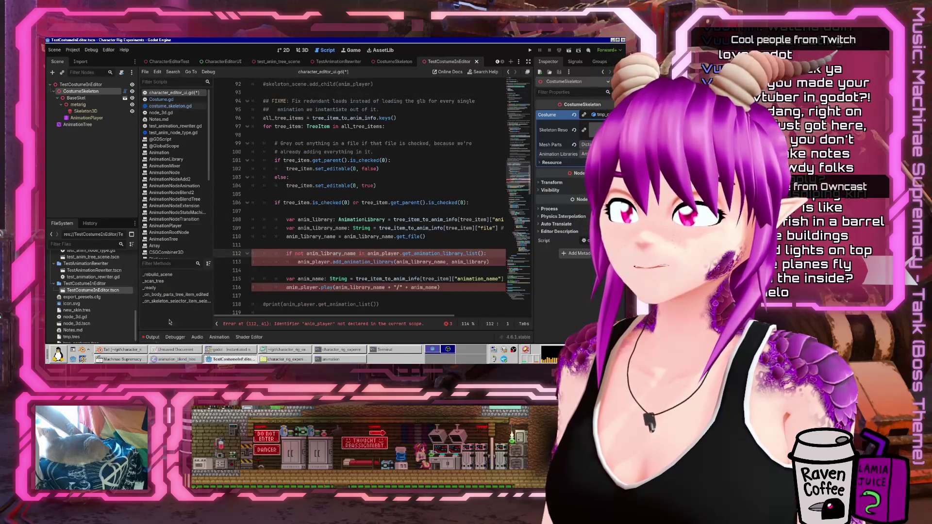
left_click(418, 169)
left_click(411, 151)
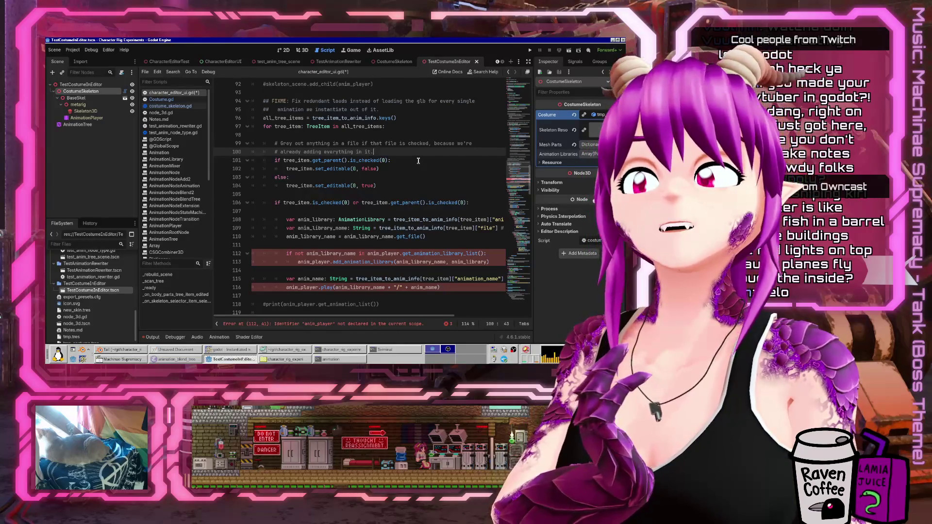
left_click(390, 220)
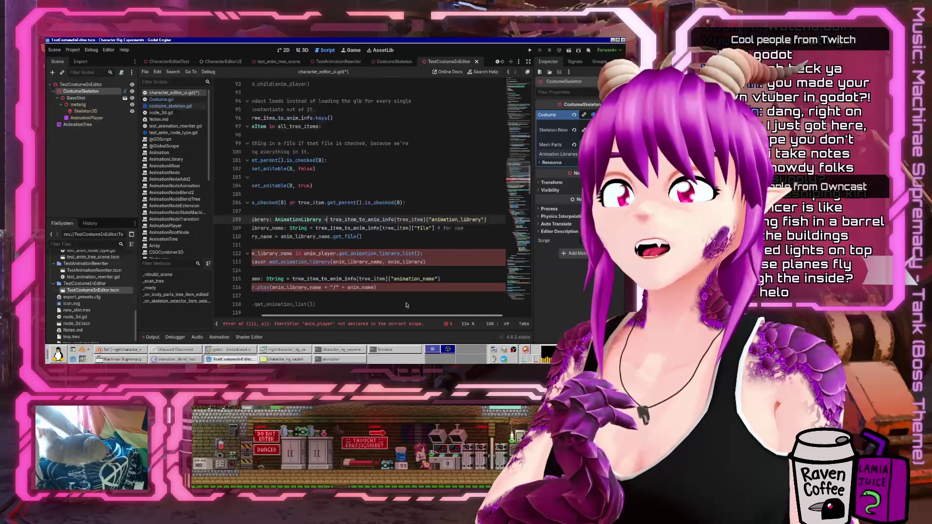
scroll(428, 313, "right", 3)
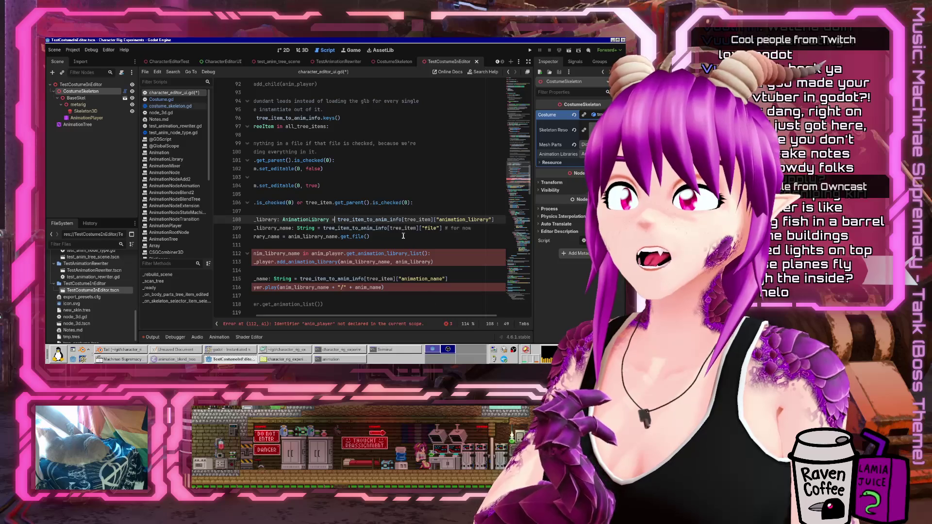
scroll(437, 243, "left", 3)
Search the script for tree_item_to_anim_info uses, then return to the anim_player error on line 112
double_click(443, 219)
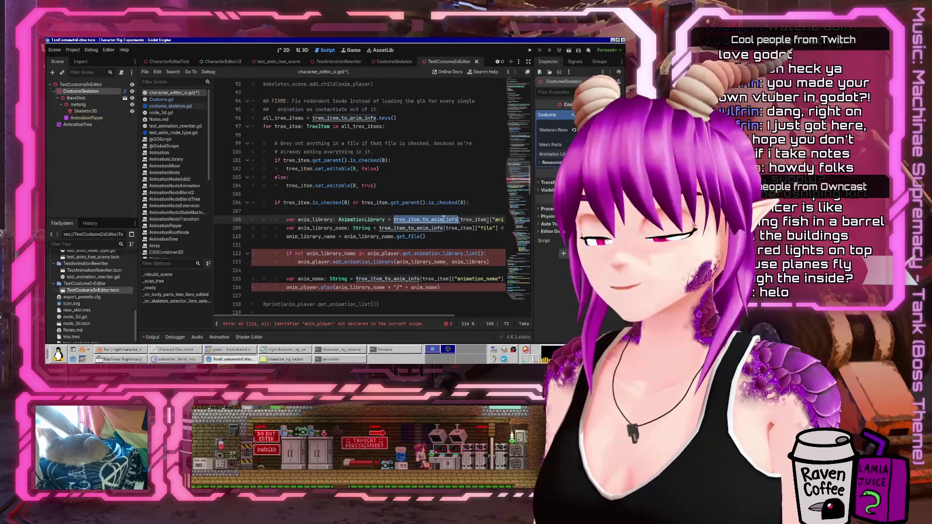
key("ctrl+f")
key("Return")
key("Return")
key("Return")
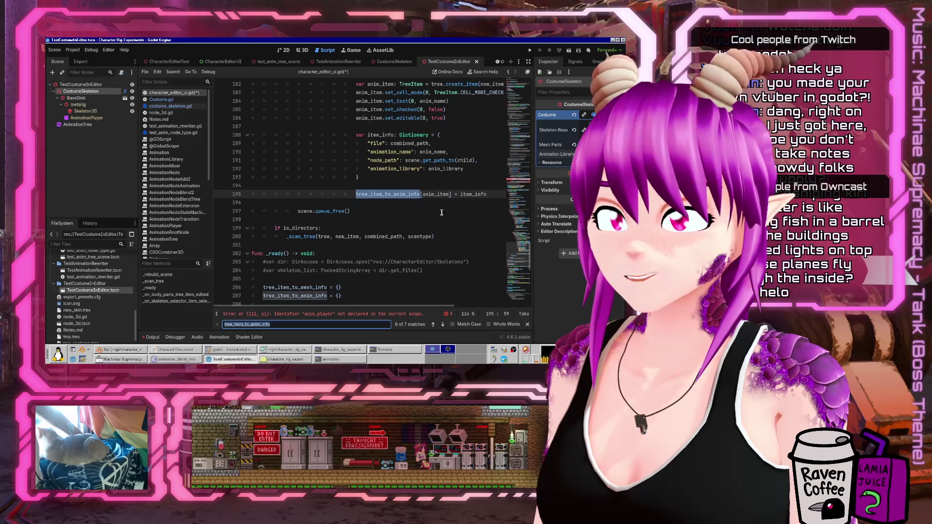
scroll(441, 212, "up", 20)
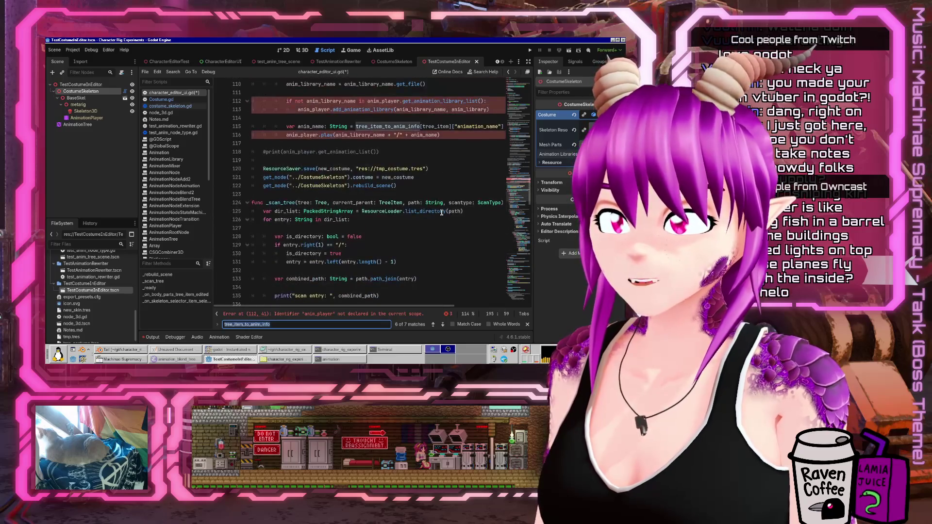
scroll(442, 212, "up", 6)
scroll(356, 209, "down", 1)
left_click(356, 211)
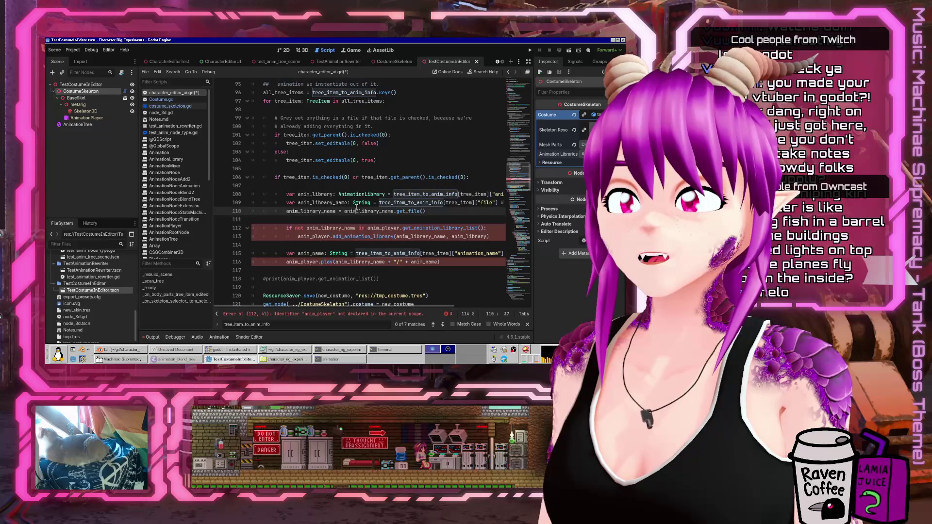
key("Up")
key("Home")
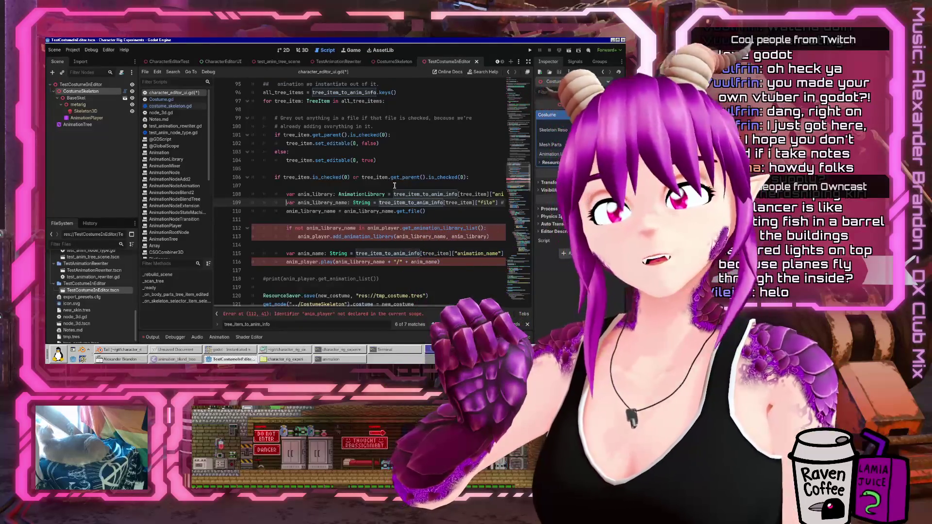
mouse_move(376, 305)
left_mouse_down()
mouse_move(390, 306)
mouse_move(372, 304)
left_mouse_up()
left_click(372, 314)
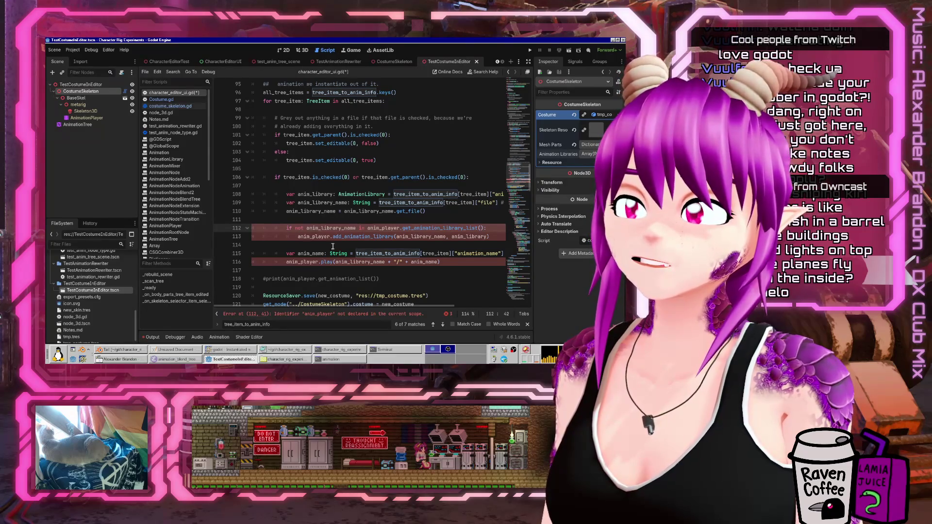
left_click(170, 106)
Change Costume.gd's animation_libraries type to Array[AnimationLibrary]
left_click(172, 92)
left_click(161, 99)
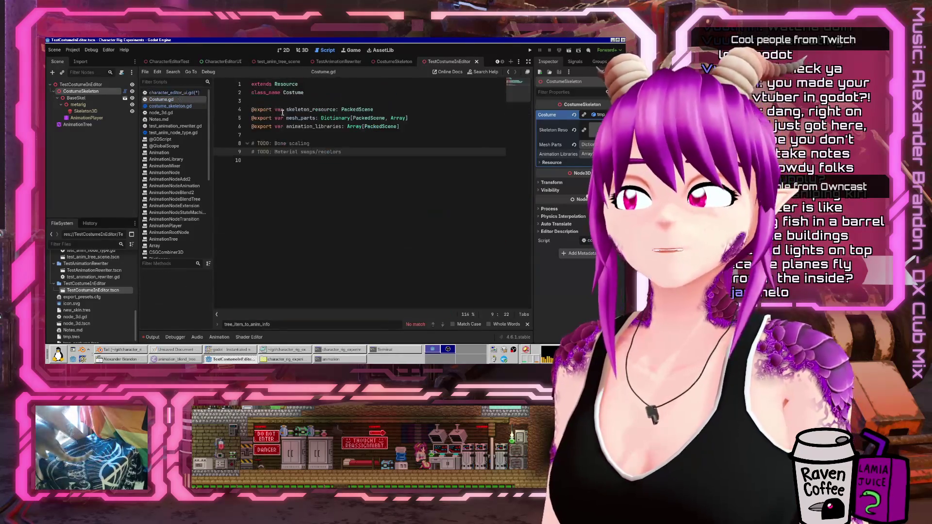
left_click(403, 127)
key("End")
key("Left")
key("ctrl+shift+Left")
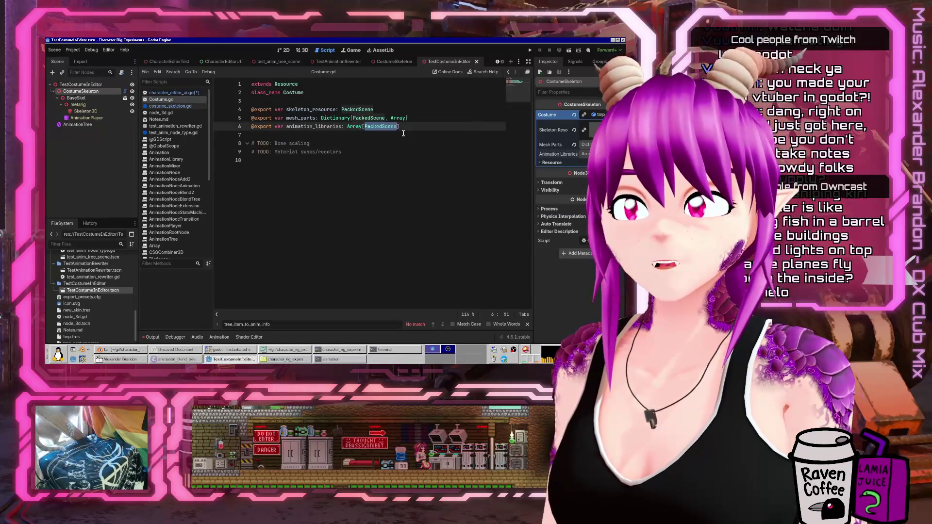
type("AnimationLibrary")
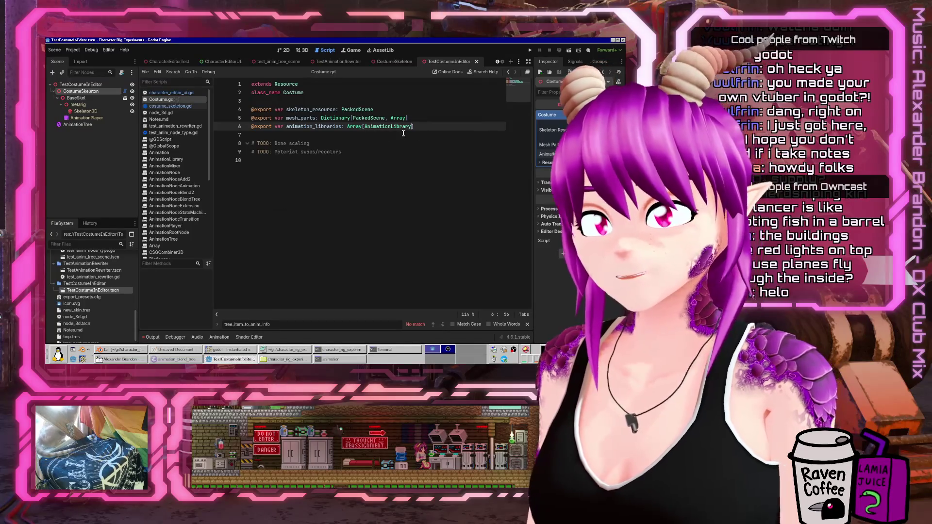
Add new_costume.animation_libraries.append(anim_library) after the anim_library_name line and save
left_click(190, 93)
left_click(441, 211)
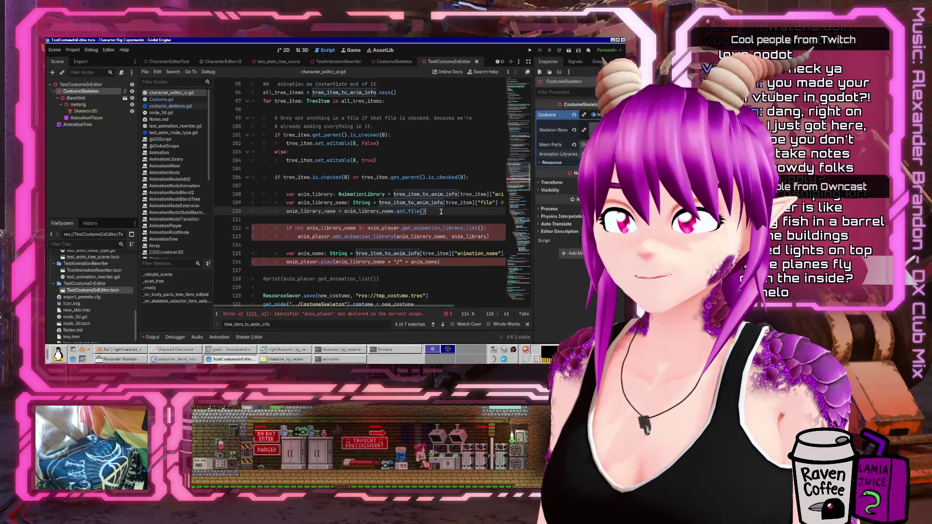
key("Return")
key("Return")
type("new_costume")
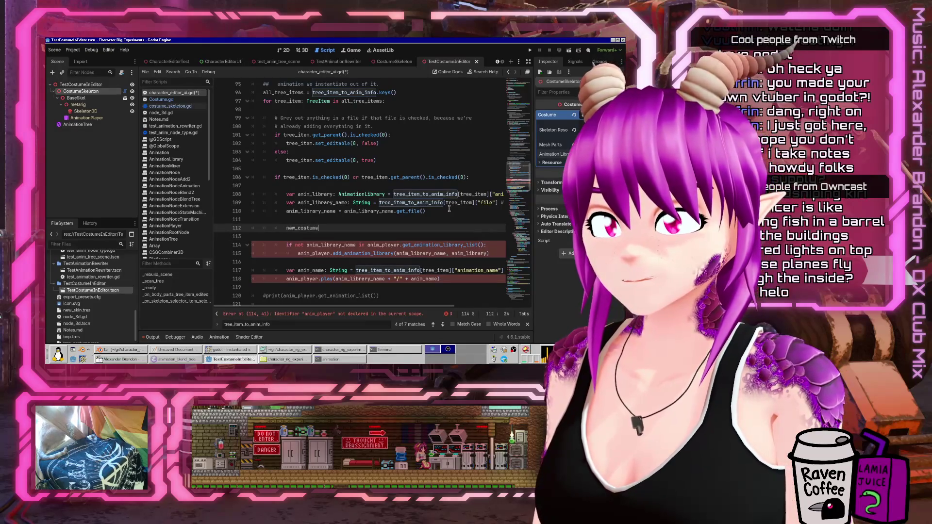
type(".")
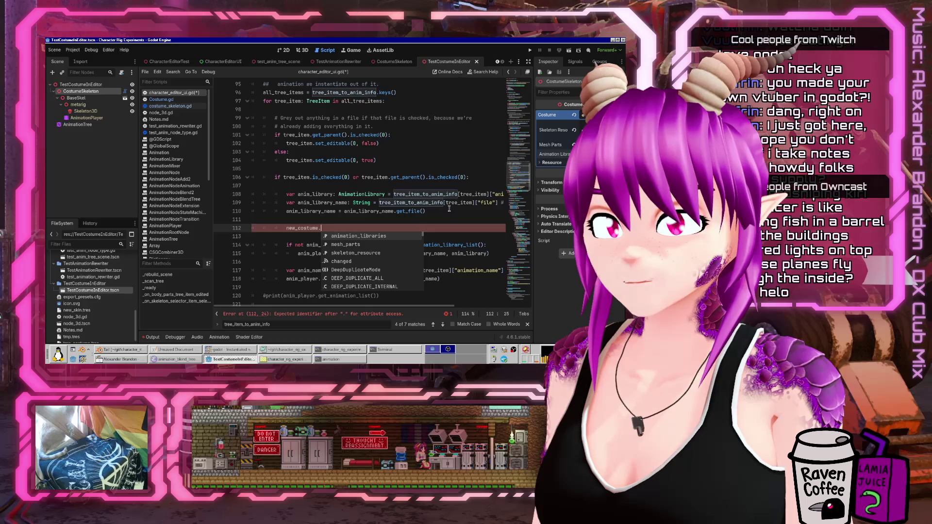
key("Return")
type(".")
key("Return")
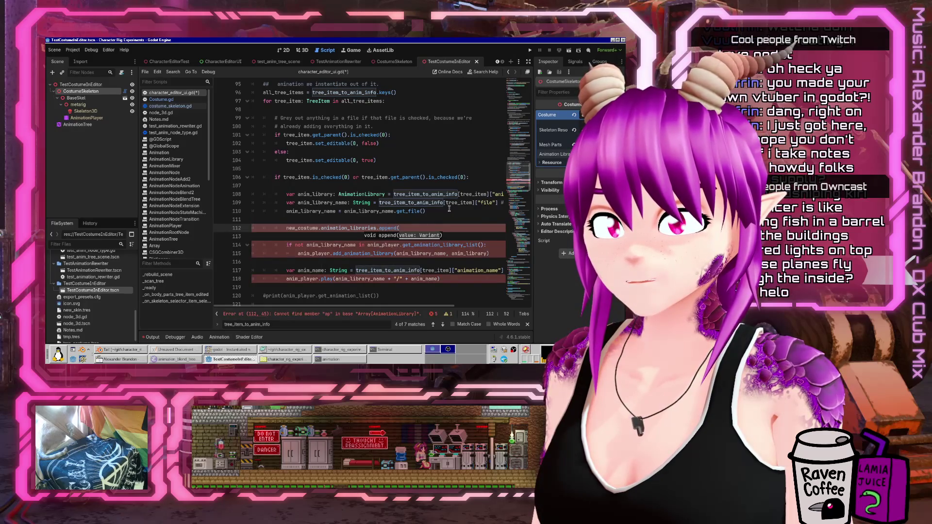
type("im)")
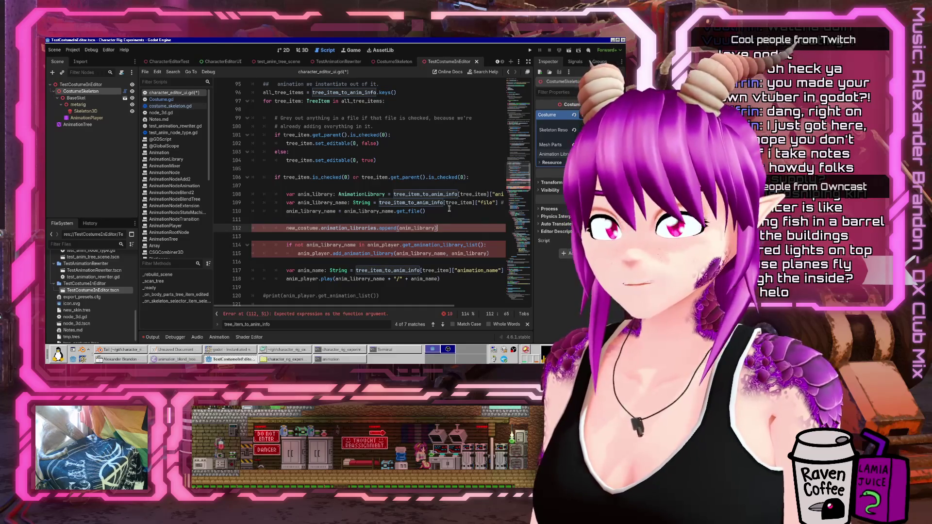
key("ctrl+s")
Comment out the old anim_player lines 114–118 and run the game
key("Down")
key("Down")
key("shift+Down")
key("shift+Down")
key("shift+Down")
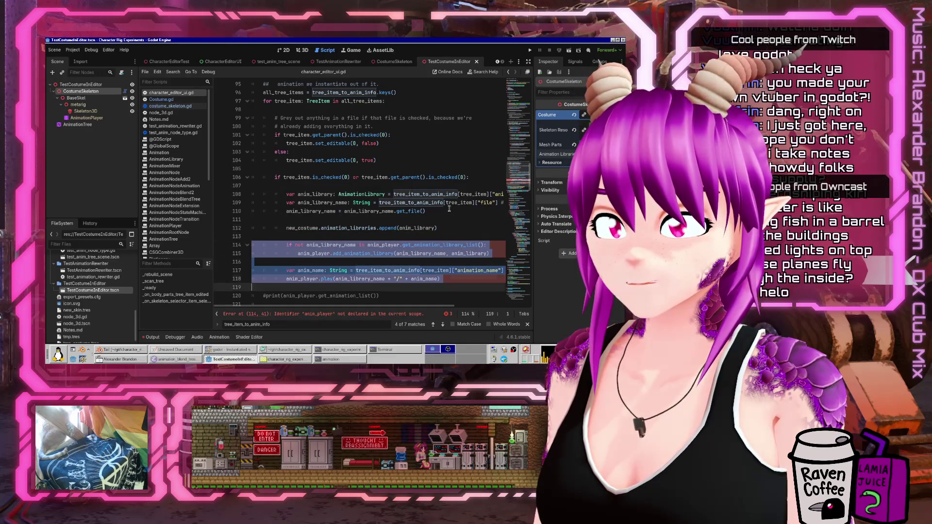
key("ctrl+k")
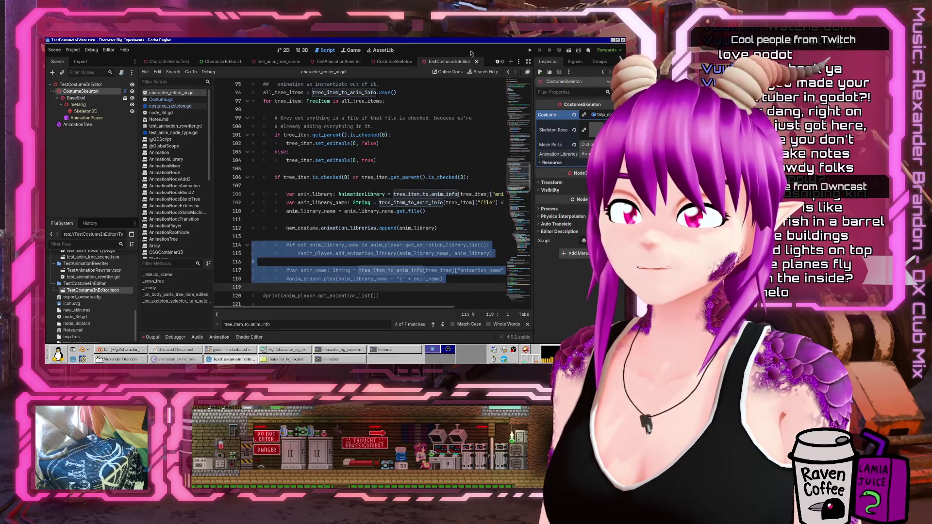
left_click(530, 51)
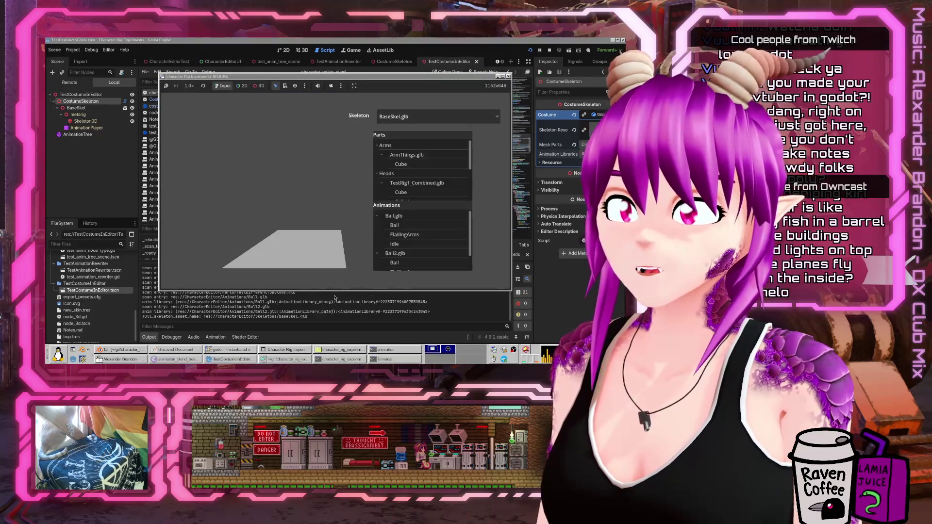
Add the Cube head and Mannequin parts to the costume
scroll(421, 166, "down", 1)
left_click(392, 171)
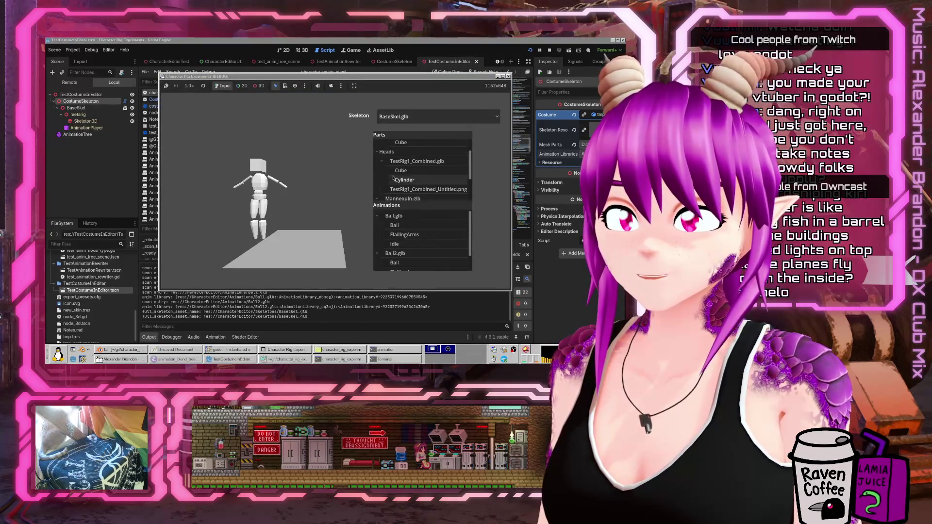
scroll(421, 175, "down", 2)
left_click(387, 165)
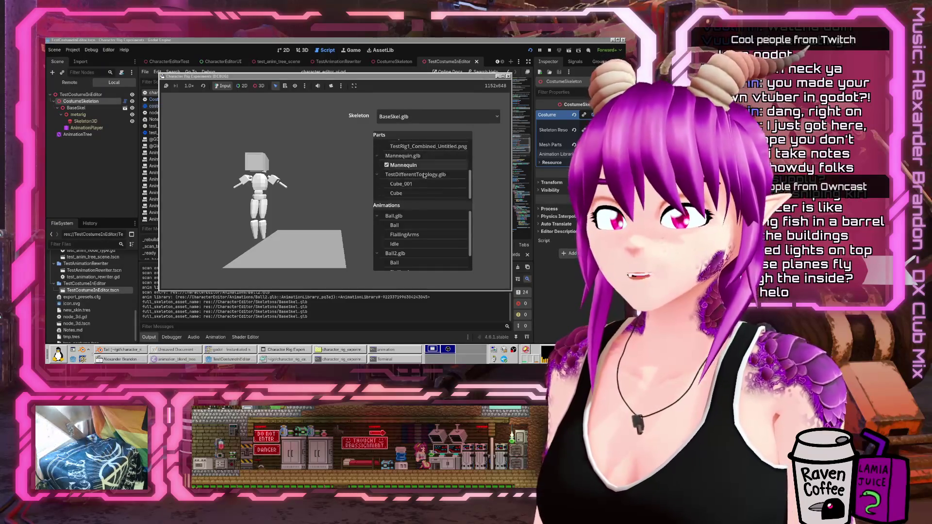
Enable the Ball animation from Ball.glb and the Ball2.glb animation library
scroll(404, 238, "down", 2)
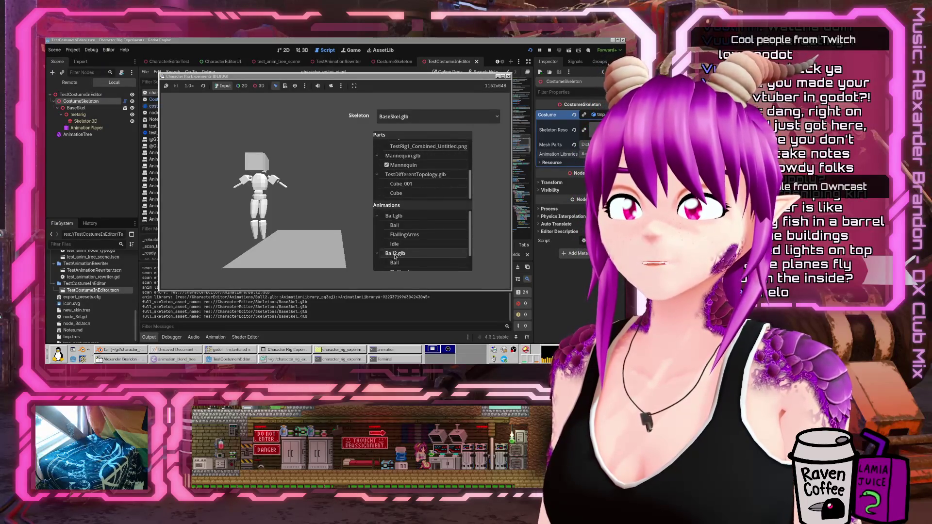
scroll(387, 247, "up", 2)
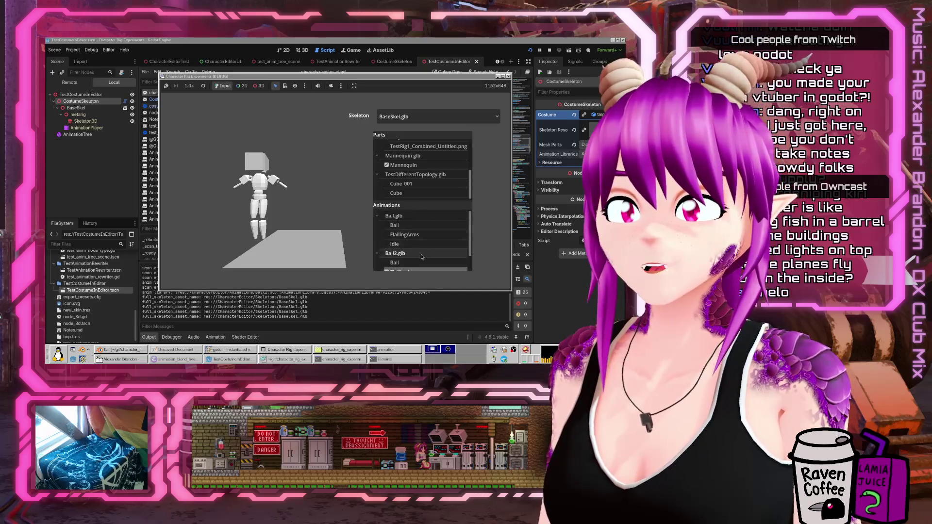
left_click(386, 226)
scroll(387, 233, "down", 2)
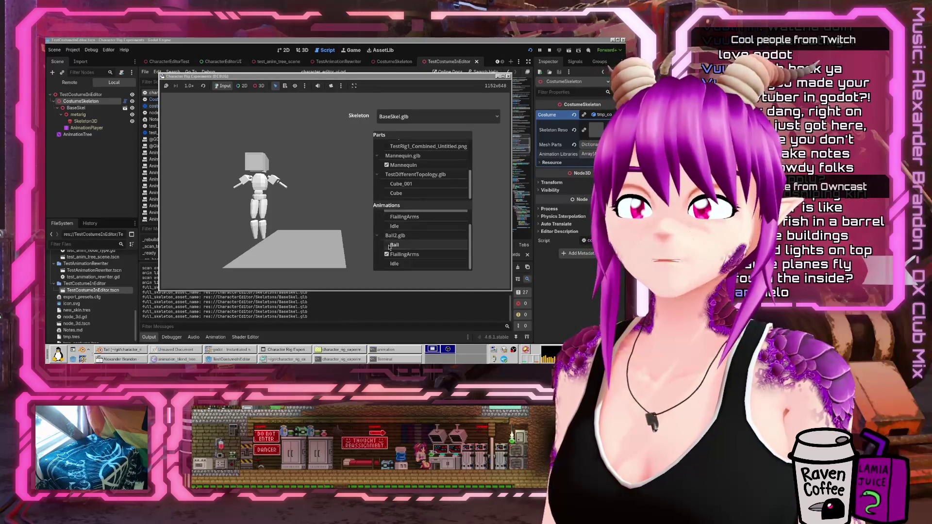
left_click(387, 264)
scroll(386, 262, "up", 2)
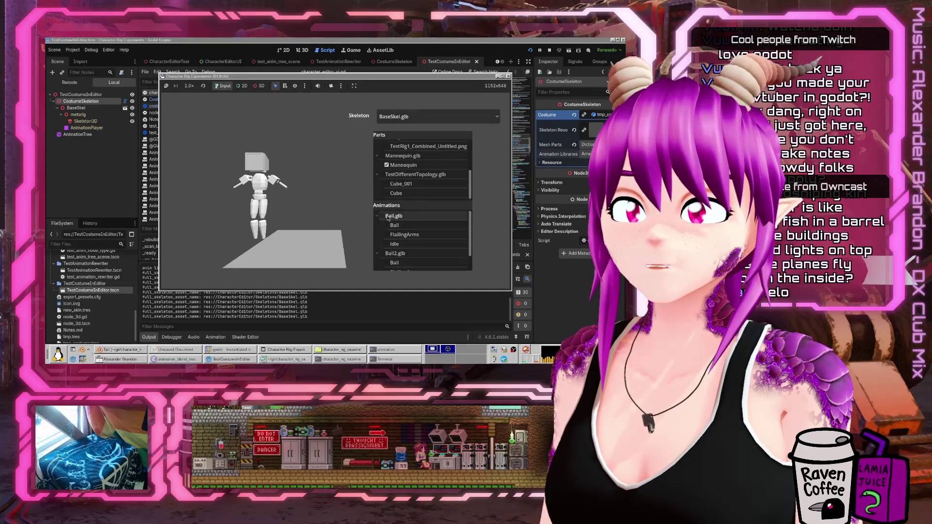
left_click(383, 253)
scroll(387, 256, "down", 2)
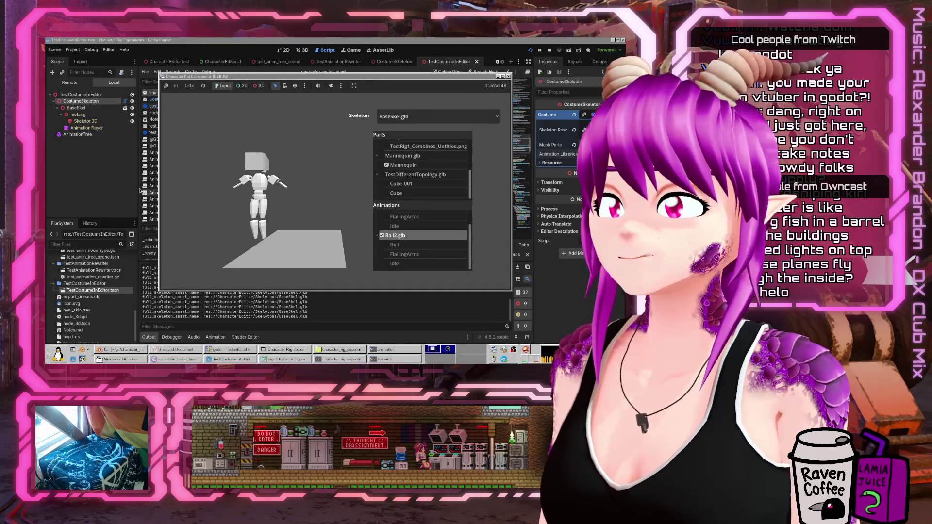
Reload the externally modified tmp_costume.tres in Mousepad
left_click(309, 360)
left_click(353, 212)
scroll(359, 214, "down", 15)
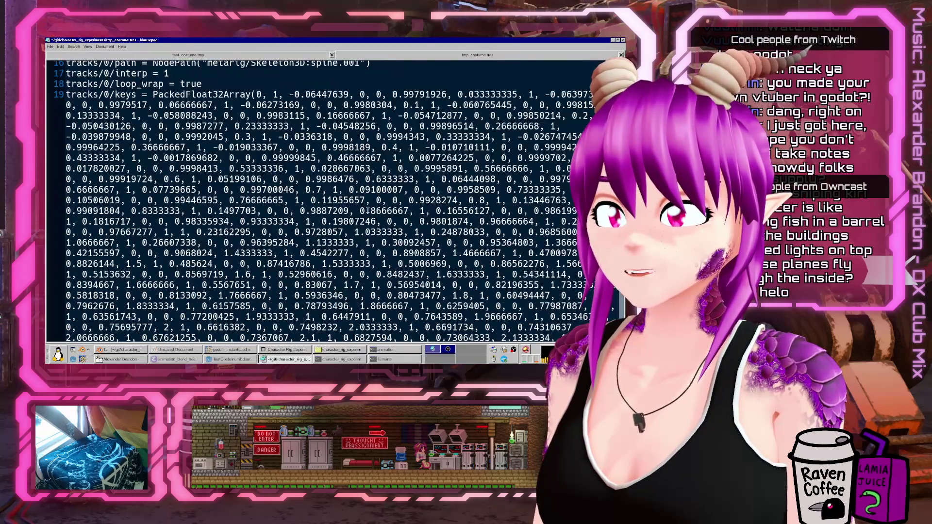
Look through tmp_costume.tres's Animation sub-resources like Ball-loop, then minimize Mousepad
scroll(368, 218, "down", 20)
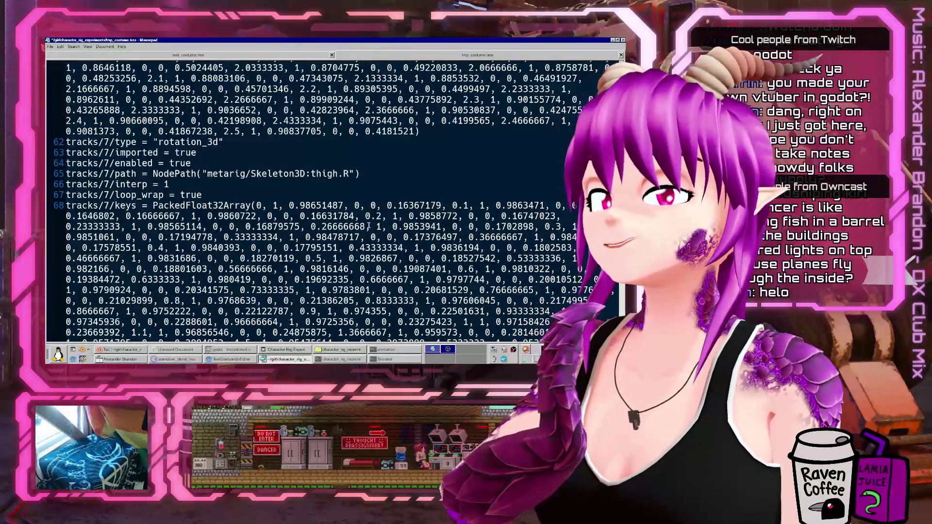
scroll(368, 227, "down", 15)
scroll(366, 228, "down", 8)
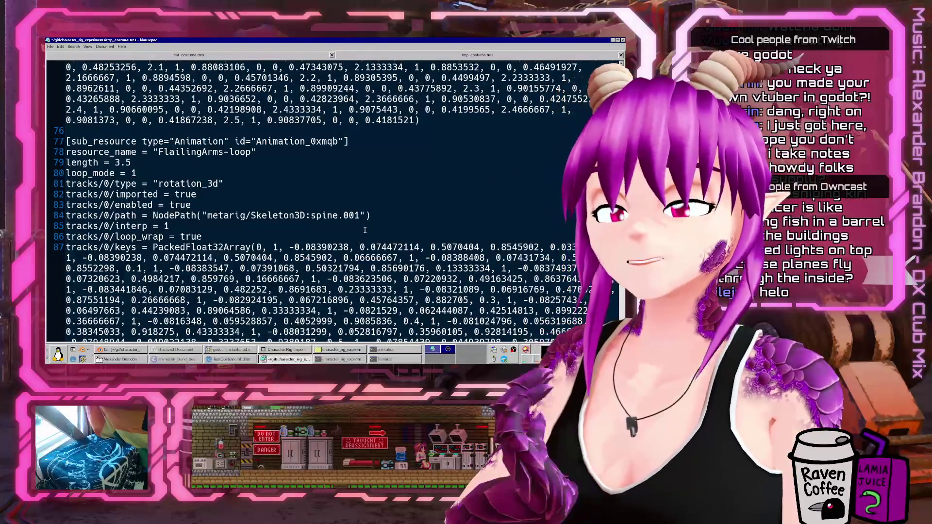
scroll(365, 229, "down", 13)
scroll(363, 232, "down", 10)
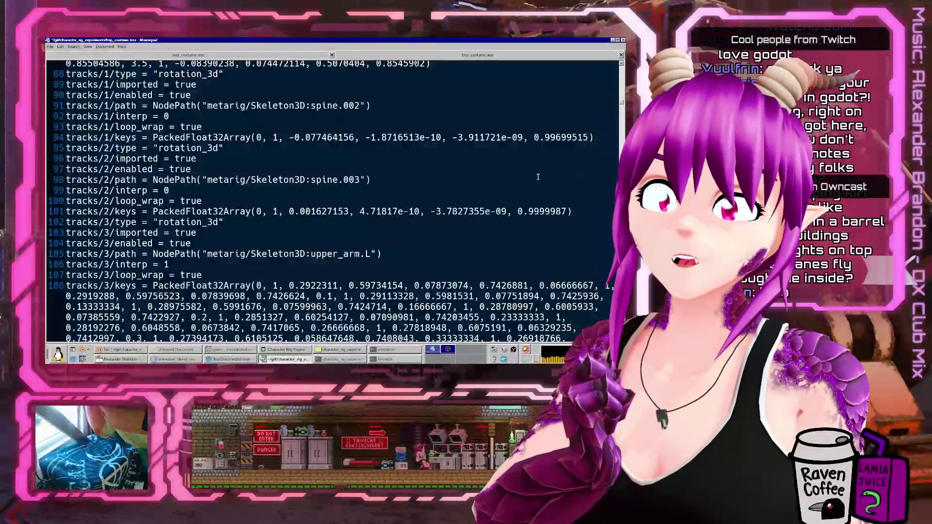
scroll(364, 232, "down", 15)
scroll(364, 232, "up", 20)
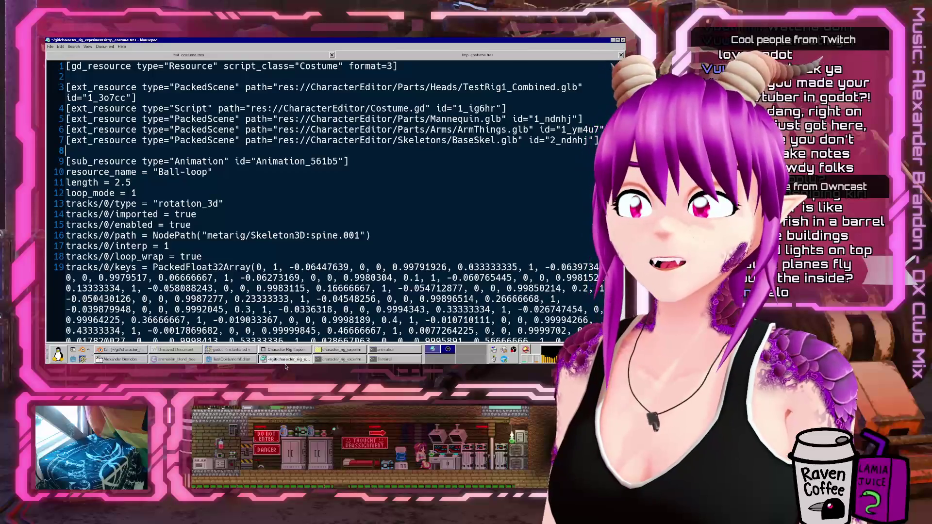
left_click(286, 361)
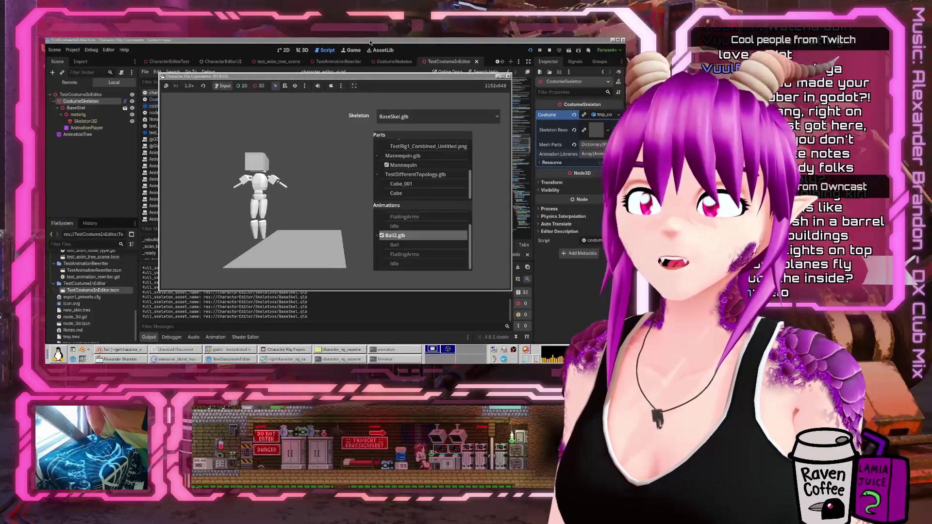
Widen the code area and change line 112's append argument to load(anim_library_name)
left_click(231, 359)
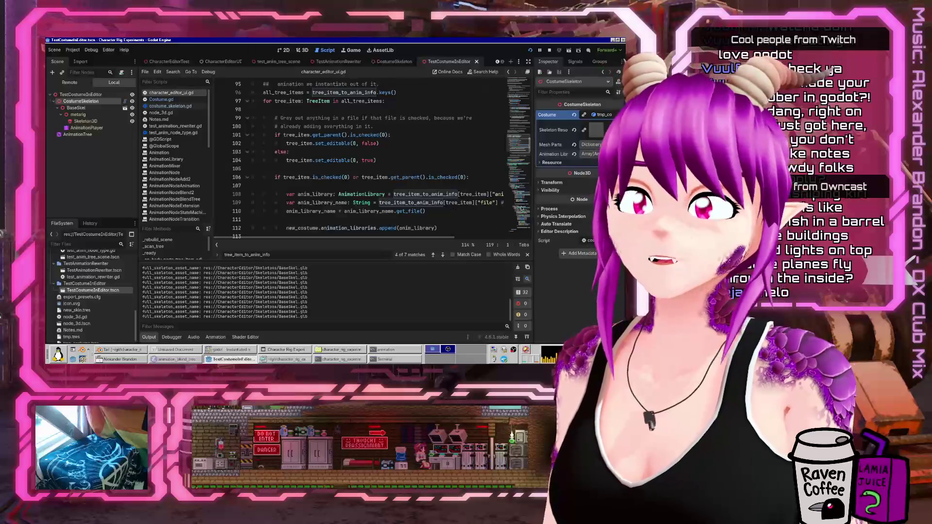
left_click_drag(532, 196, 549, 195)
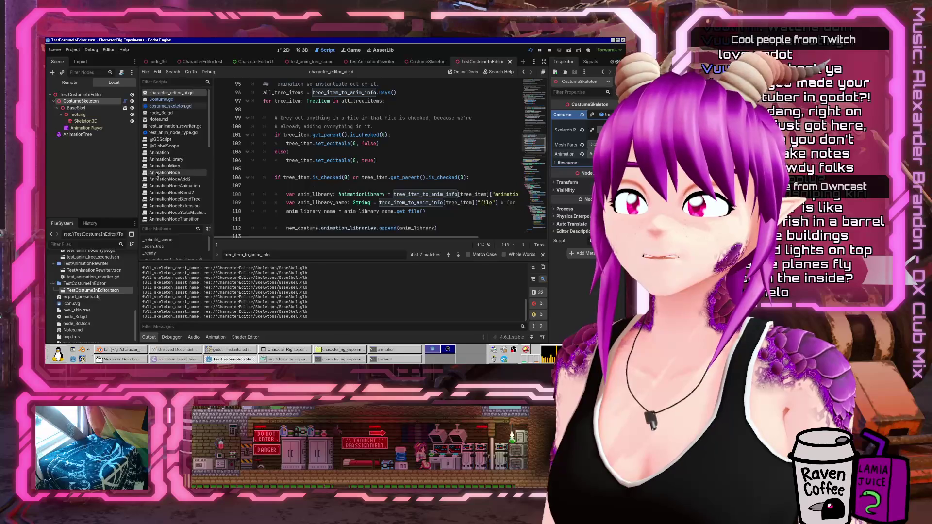
left_click_drag(140, 176, 109, 175)
scroll(277, 146, "down", 4)
double_click(277, 100)
scroll(339, 136, "up", 1)
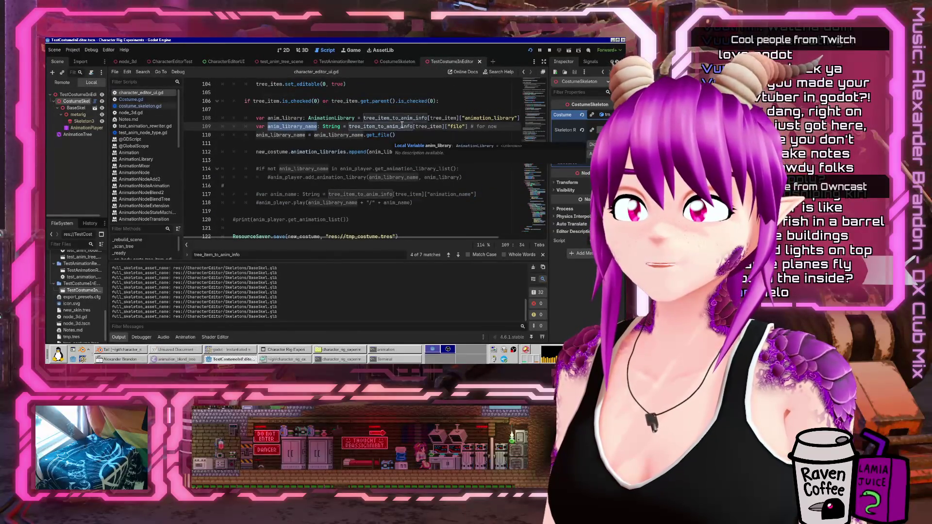
left_click(424, 126)
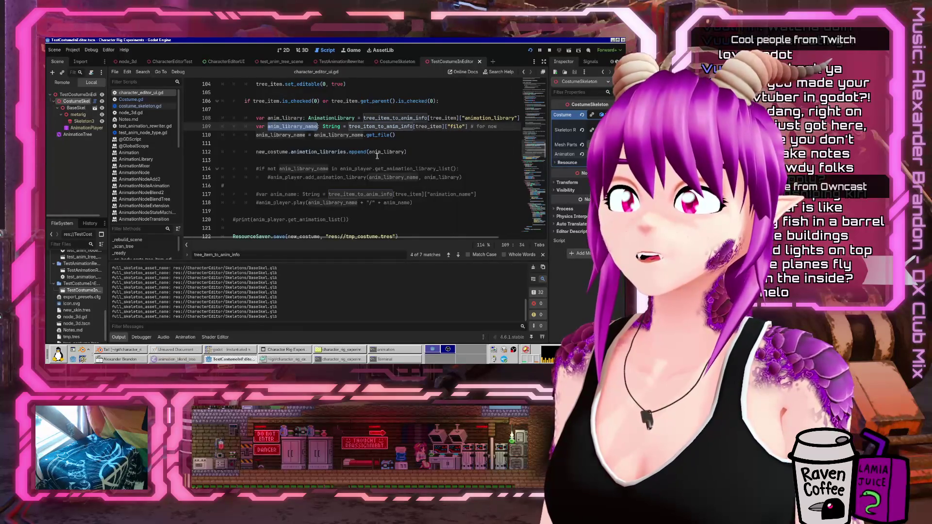
left_click_drag(410, 152, 378, 152)
type("lo")
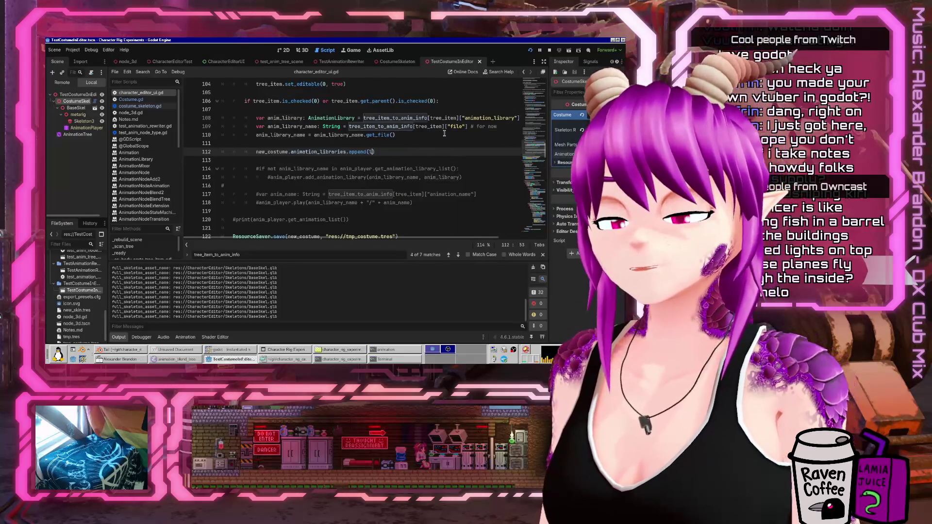
type("ad(anim_library_")
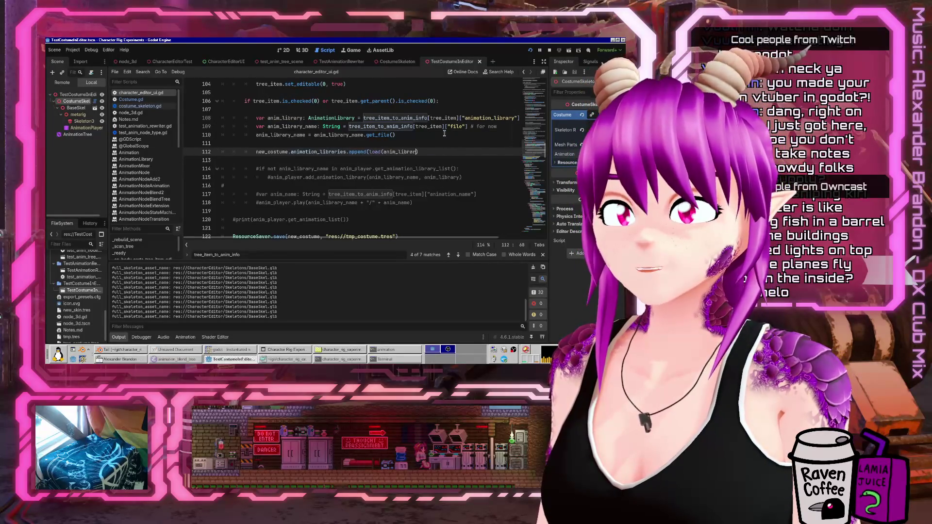
type("name")
Retype Costume.gd's animation_libraries as Array[PackedScene]
left_click(140, 106)
scroll(300, 160, "up", 12)
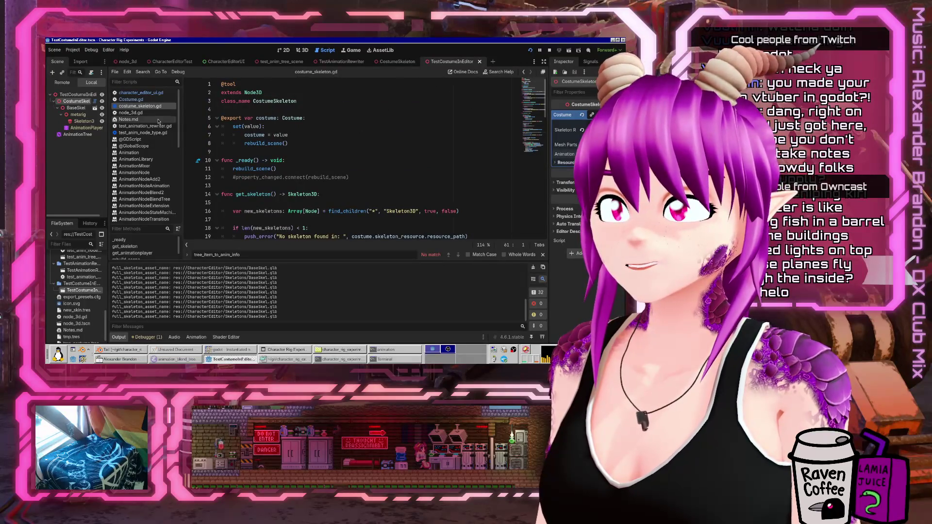
left_click(140, 100)
double_click(277, 127)
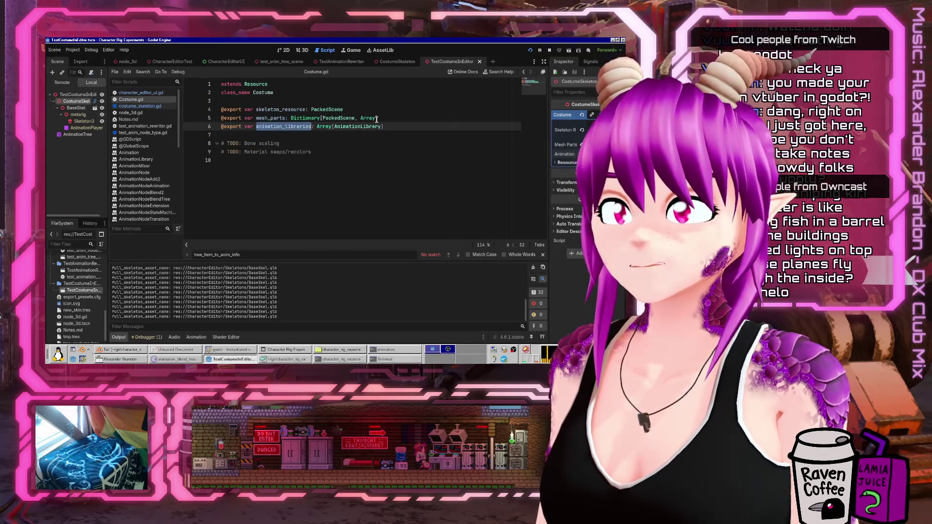
key("ctrl+Right")
key("ctrl+Right")
key("ctrl+shift+Right")
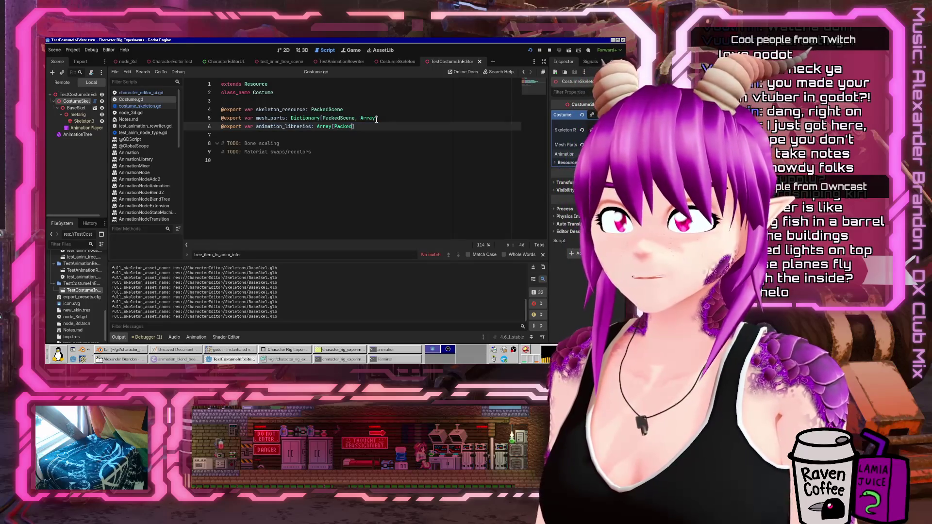
left_click(141, 92)
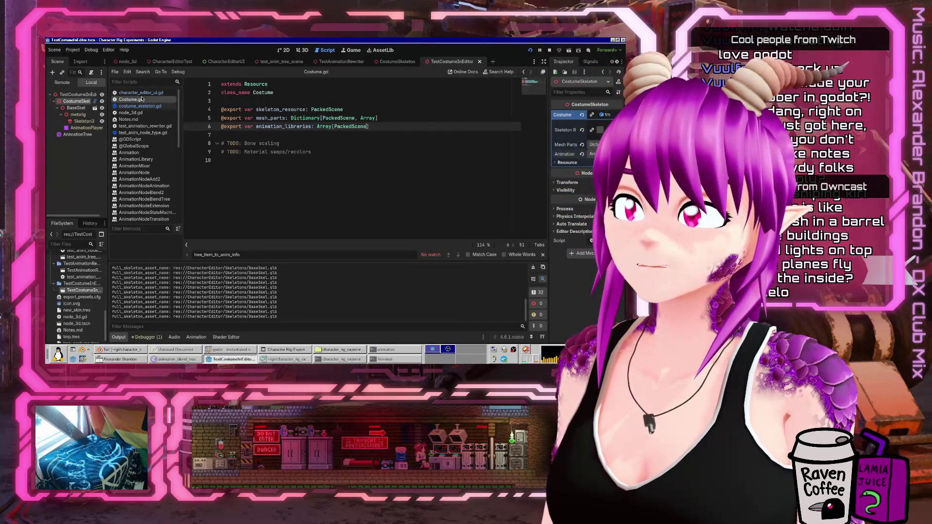
left_click(529, 50)
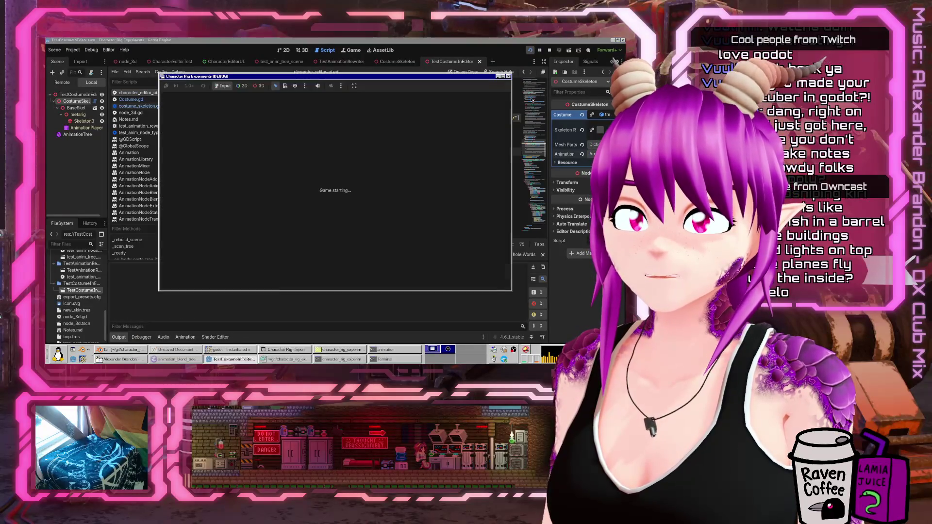
Add the Mannequin, Cylinder and Cube head parts to the costume
scroll(401, 180, "down", 3)
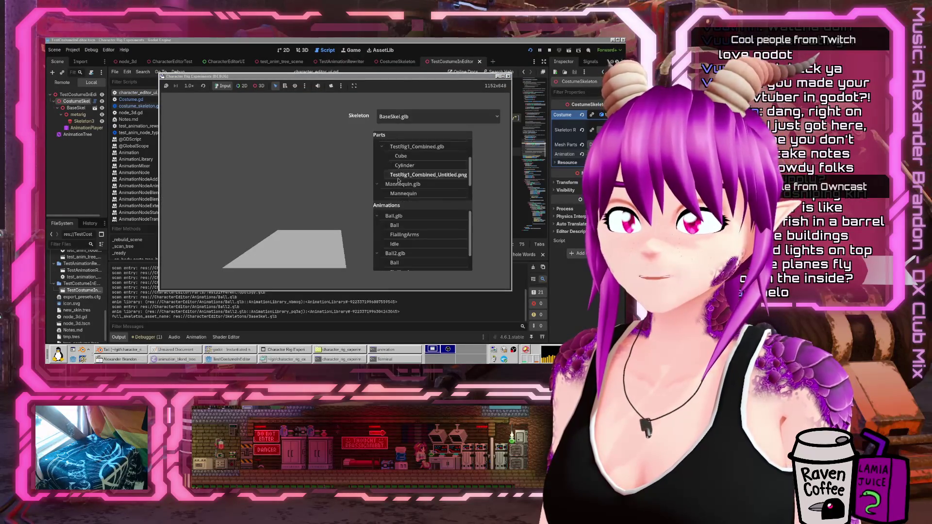
left_click(403, 179)
scroll(404, 179, "down", 1)
scroll(403, 179, "up", 4)
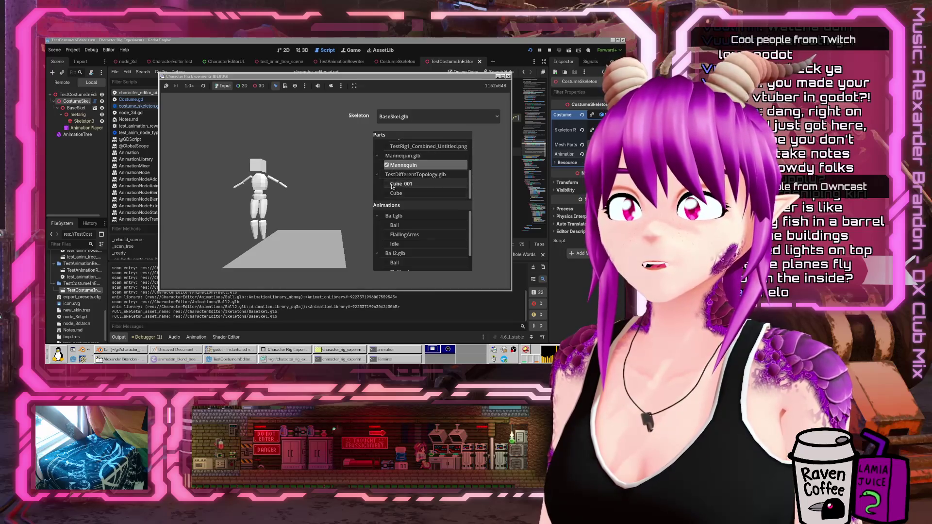
left_click(403, 172)
scroll(413, 186, "down", 1)
scroll(403, 180, "up", 1)
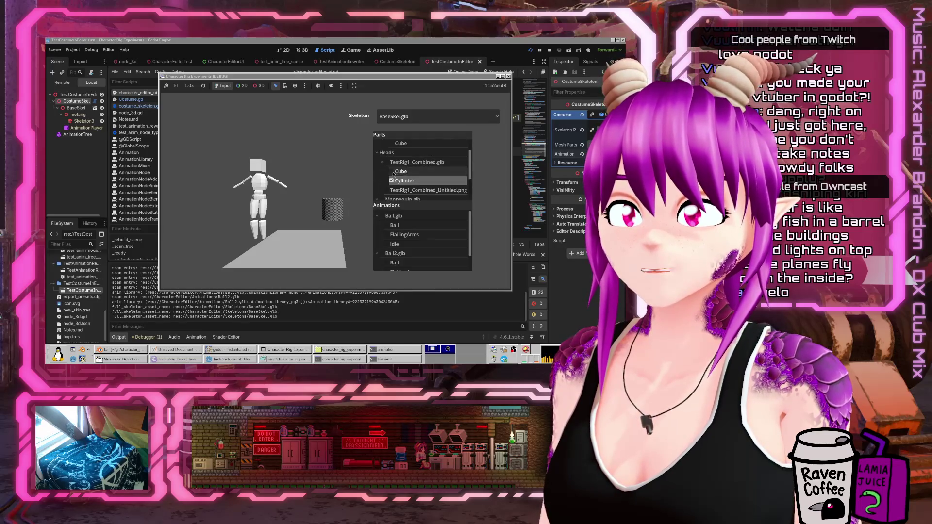
left_click(397, 170)
Enable the Ball.glb and Ball2.glb animation libraries and reopen tmp_costume.tres
scroll(396, 171, "down", 1)
scroll(396, 171, "down", 1)
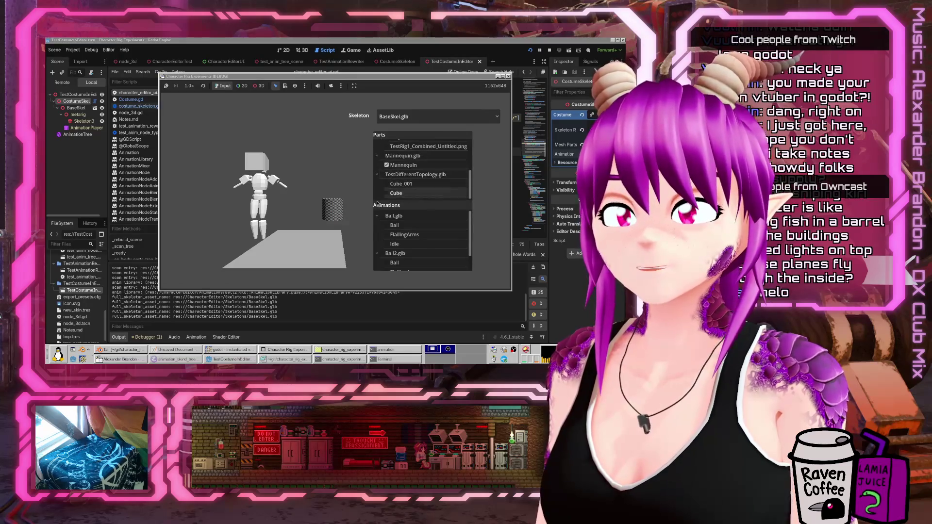
left_click(381, 215)
left_click(381, 253)
scroll(383, 250, "down", 1)
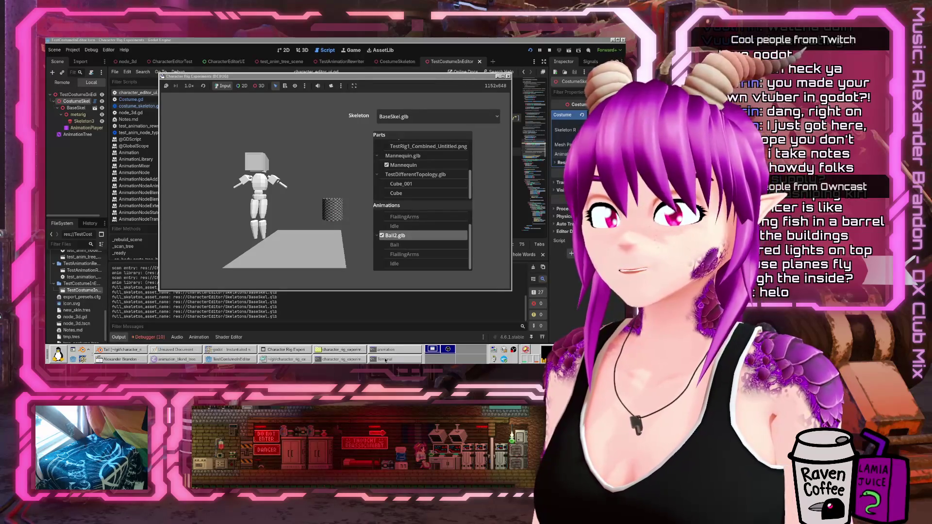
left_click(273, 361)
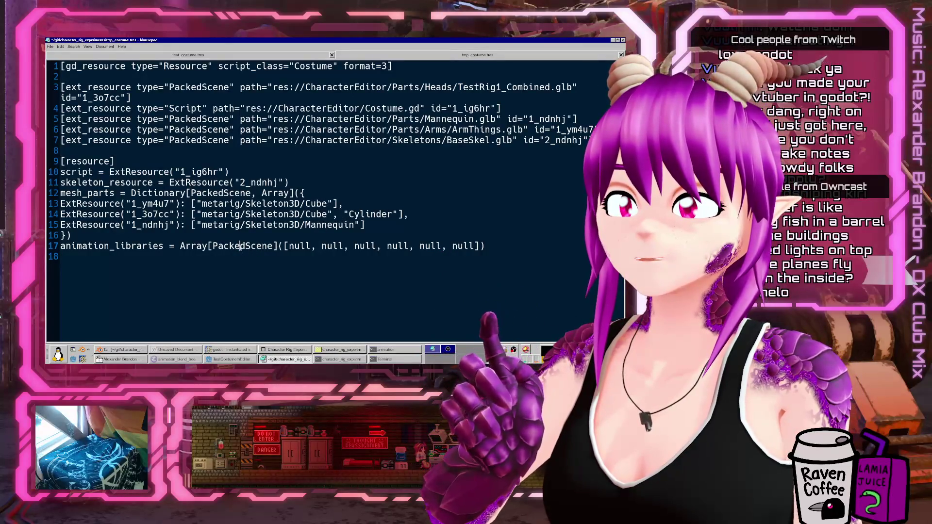
Inspect the PackedScene type on line 17 of the saved costume, then return to Godot
double_click(240, 247)
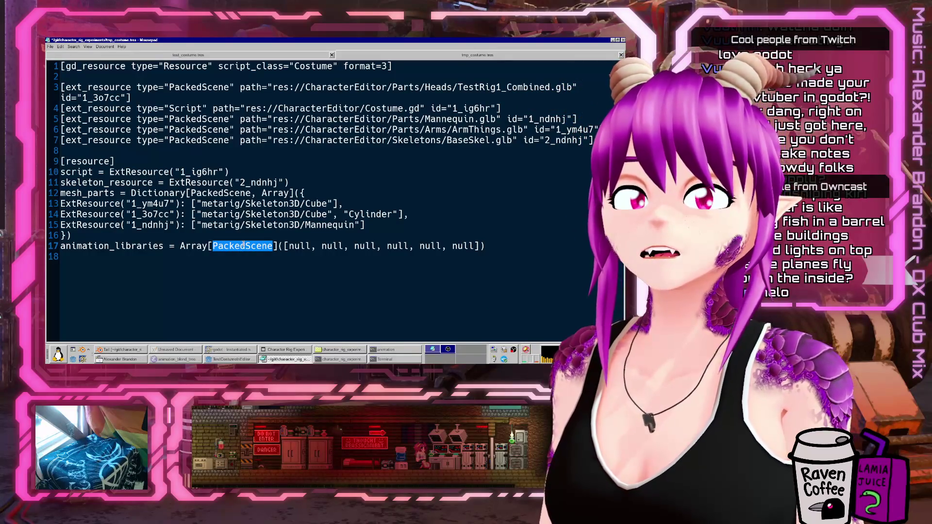
left_click(286, 350)
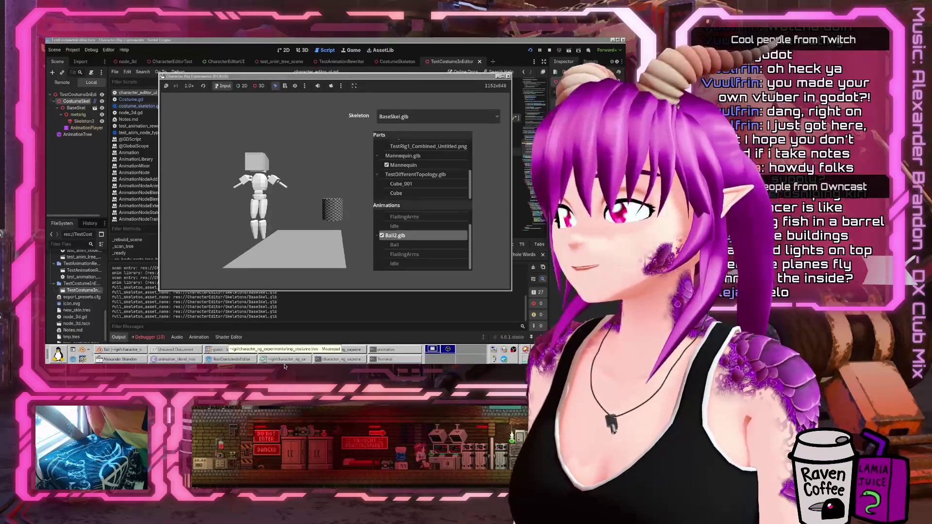
Insert print("ASDF NAME: ", anim_library_name) on a new line 111 before the append, then rerun the project
left_click(293, 40)
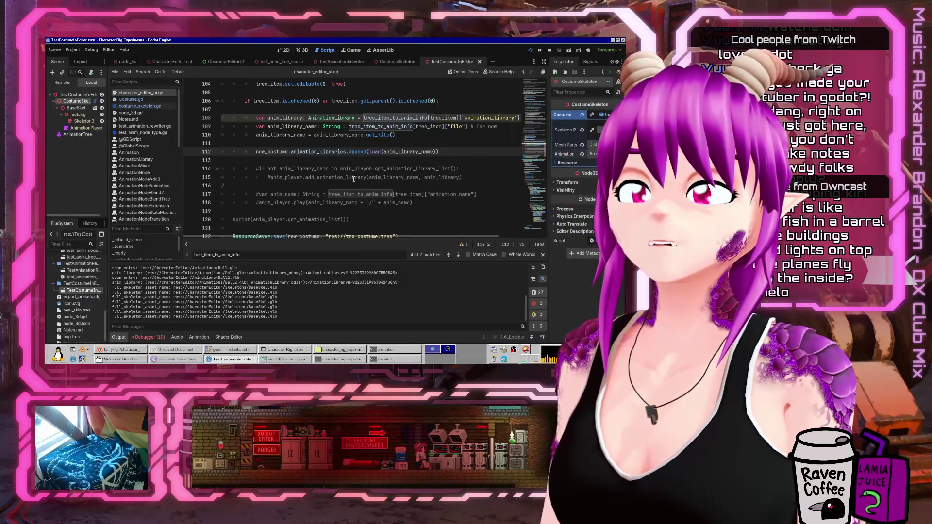
scroll(428, 166, "up", 2)
left_click(438, 167)
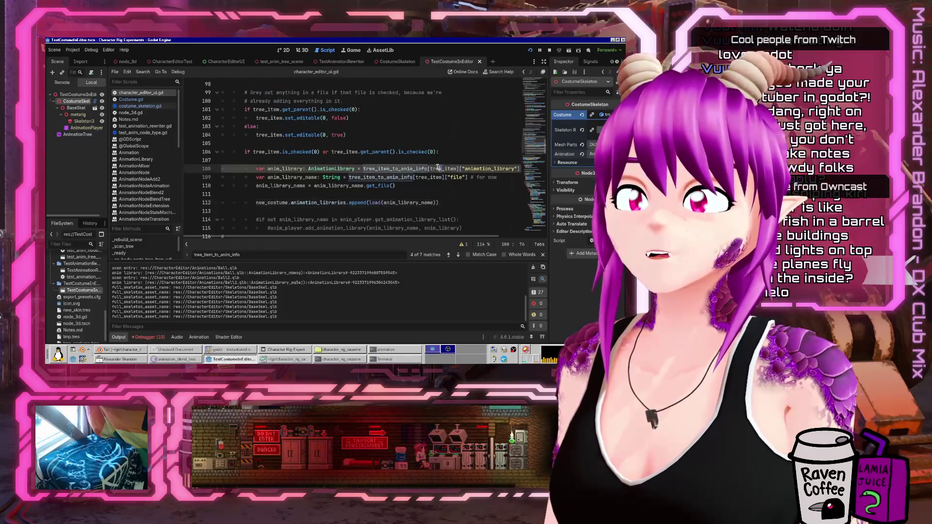
left_click(290, 177)
left_click(387, 186)
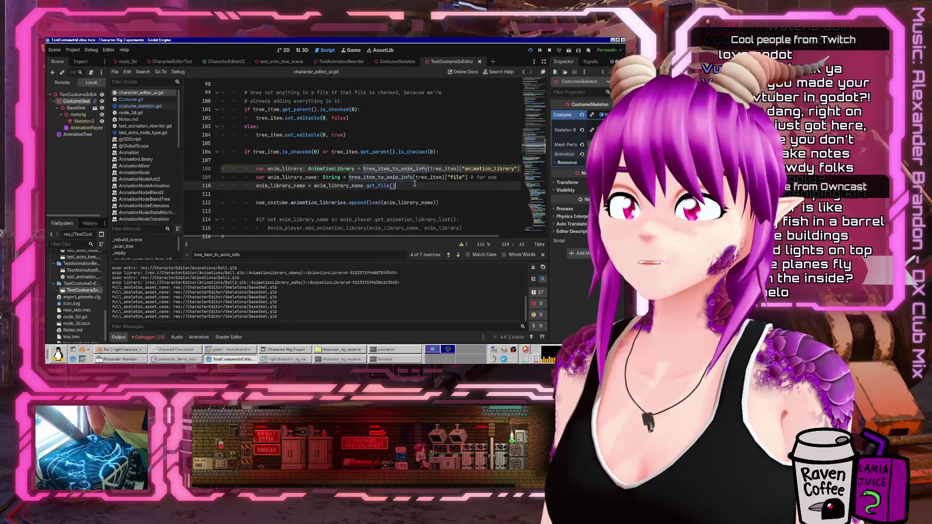
scroll(379, 180, "down", 2)
left_click(421, 145)
key("Return")
key("Tab")
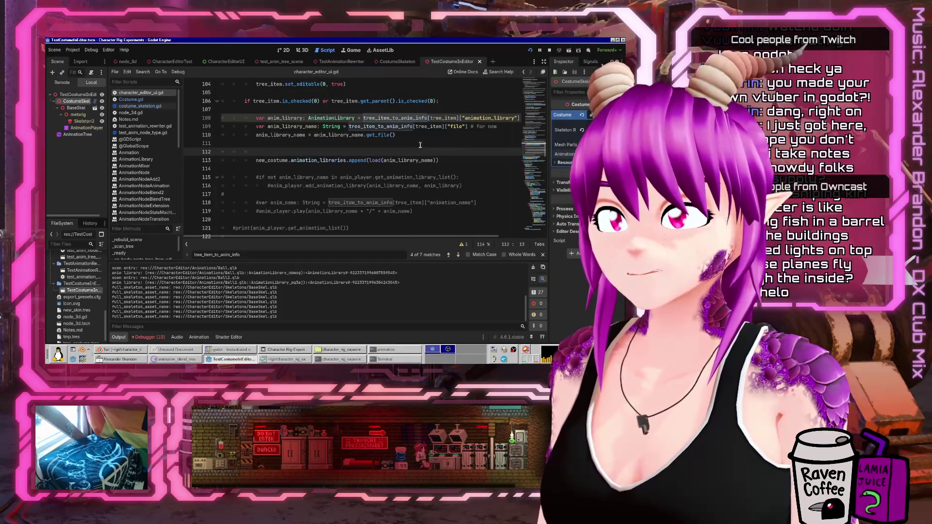
type("print(\"ASDF")
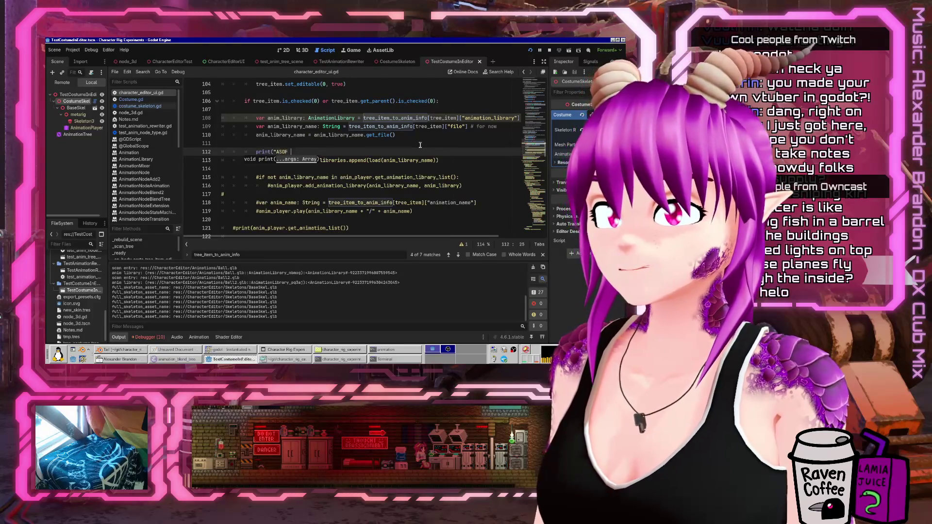
type(" NAME: \", ani")
type("ma")
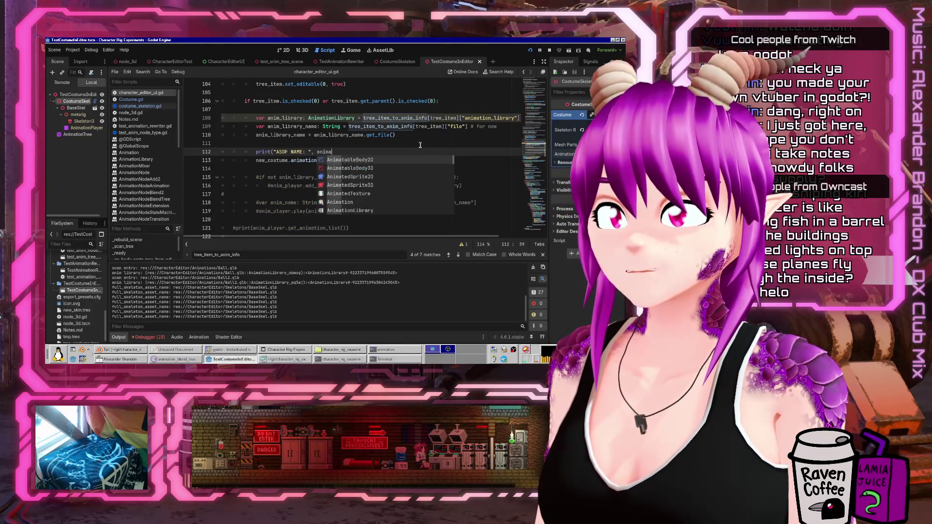
key("BackSpace")
type("_library_name)")
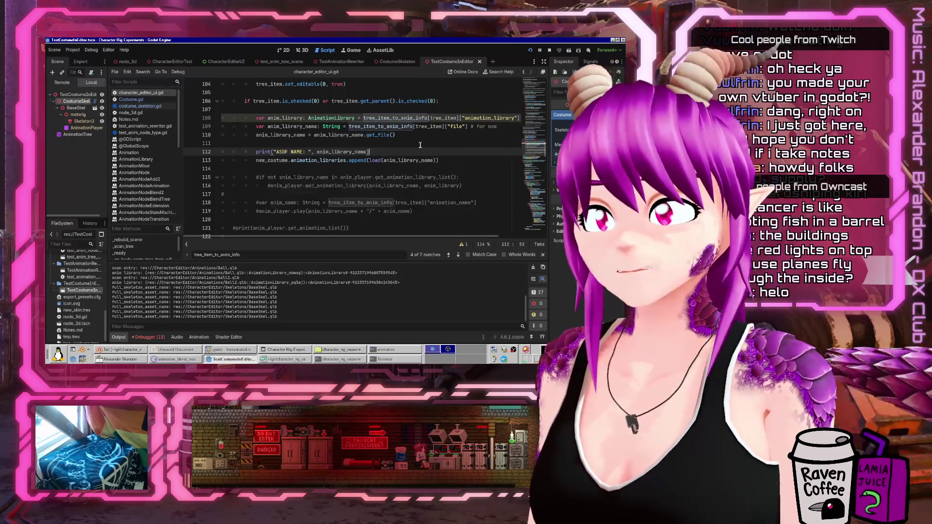
left_click(530, 50)
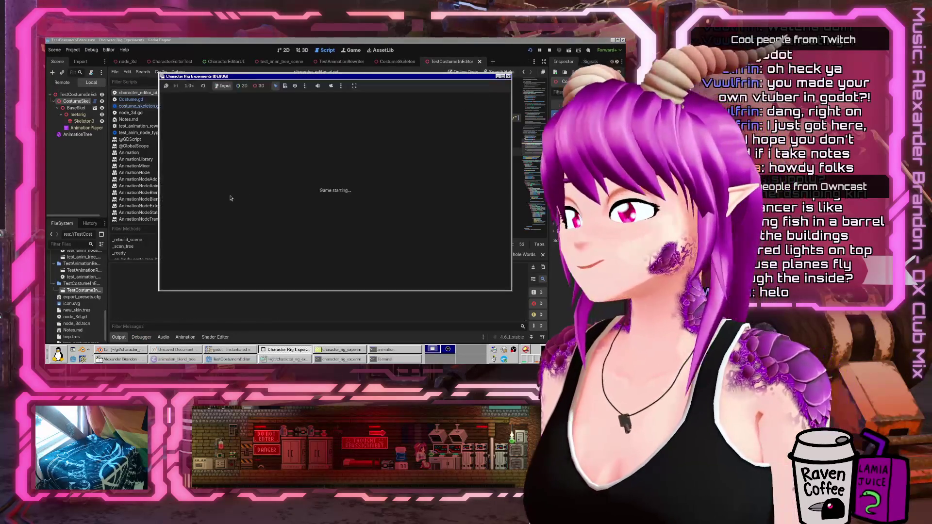
In the running editor add the ArmThings Cube, Cylinder and Mannequin parts, and enable Ball.glb and Ball2.glb
left_click(392, 164)
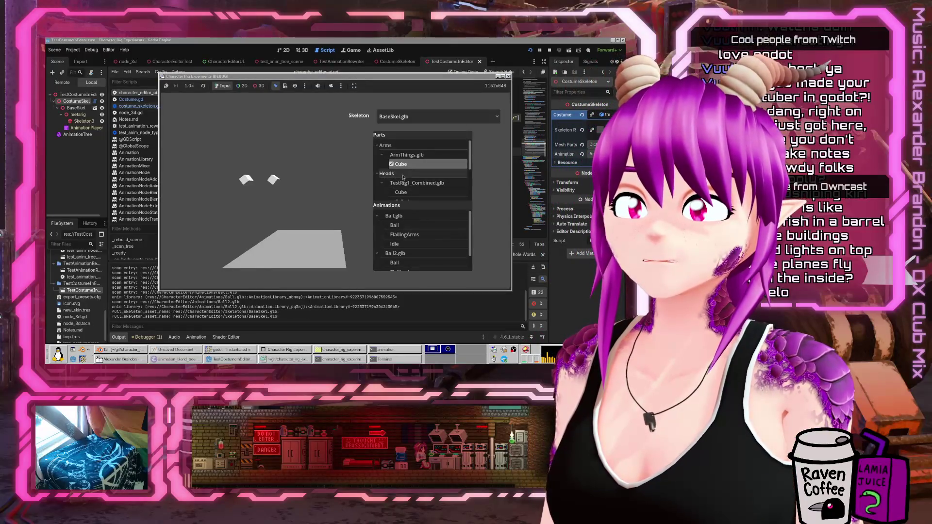
scroll(392, 184, "down", 1)
left_click(392, 187)
scroll(392, 187, "down", 2)
left_click(388, 183)
scroll(388, 183, "down", 1)
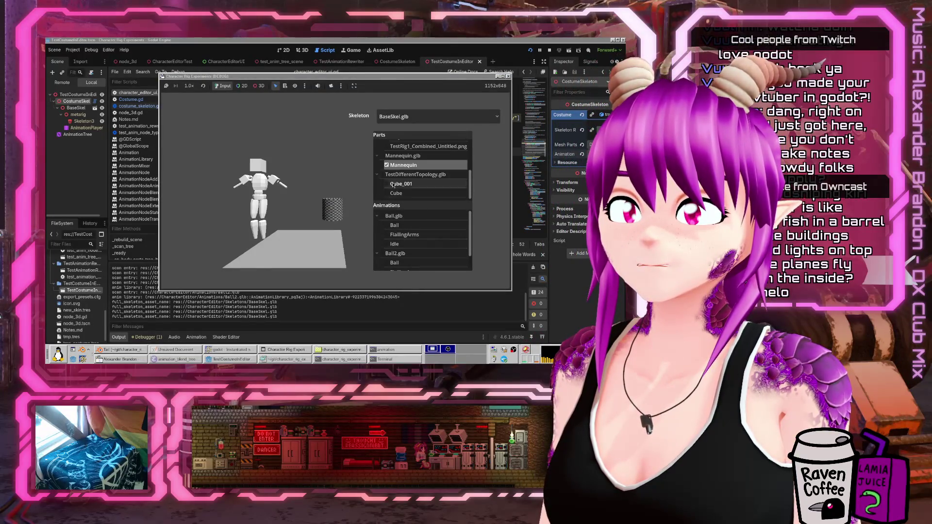
left_click(381, 216)
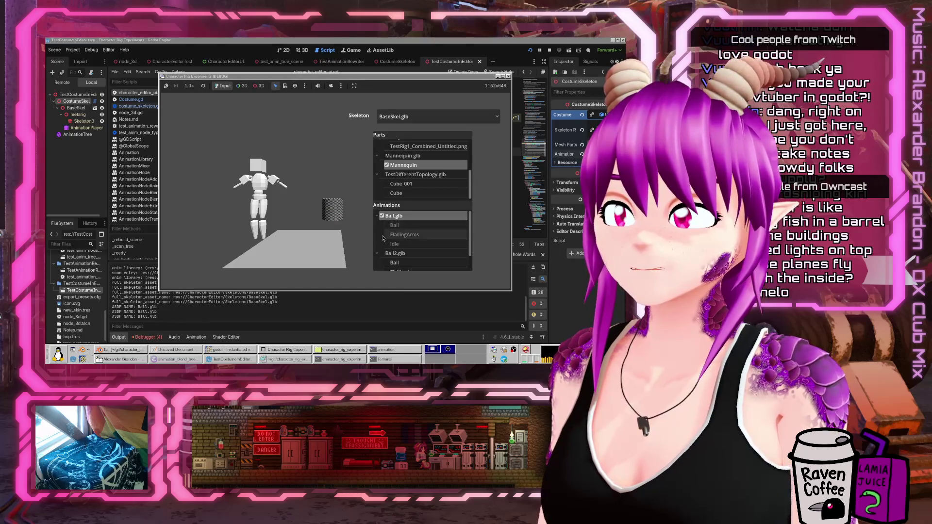
left_click(382, 253)
scroll(417, 243, "down", 1)
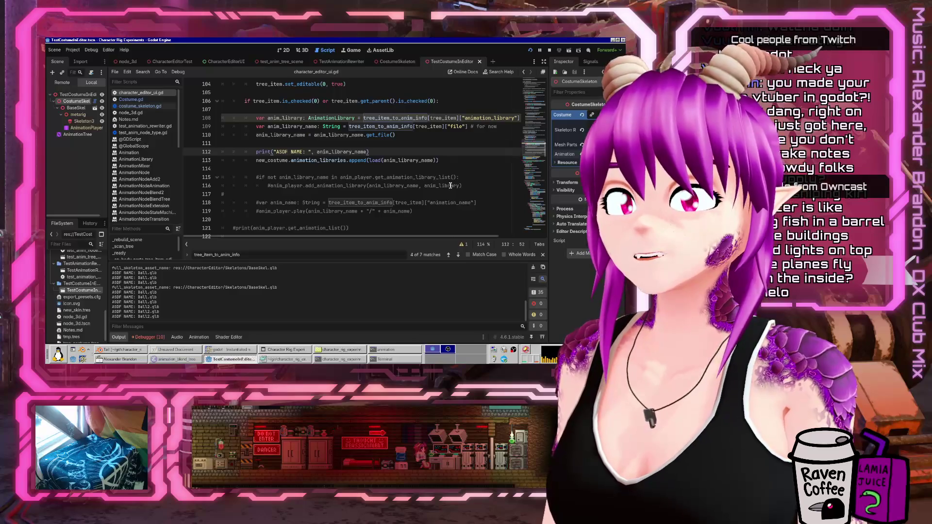
Search the script for "file" and step through the matches
scroll(429, 150, "up", 20)
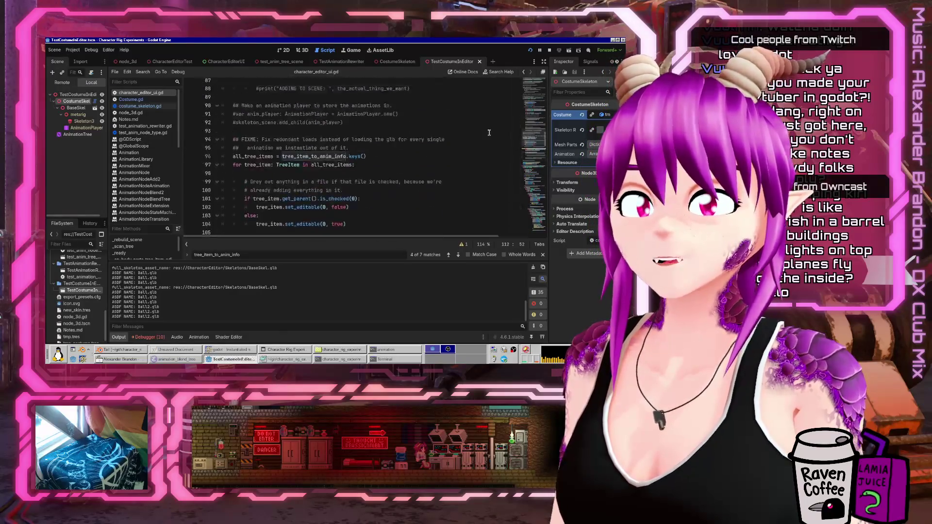
left_click(426, 119)
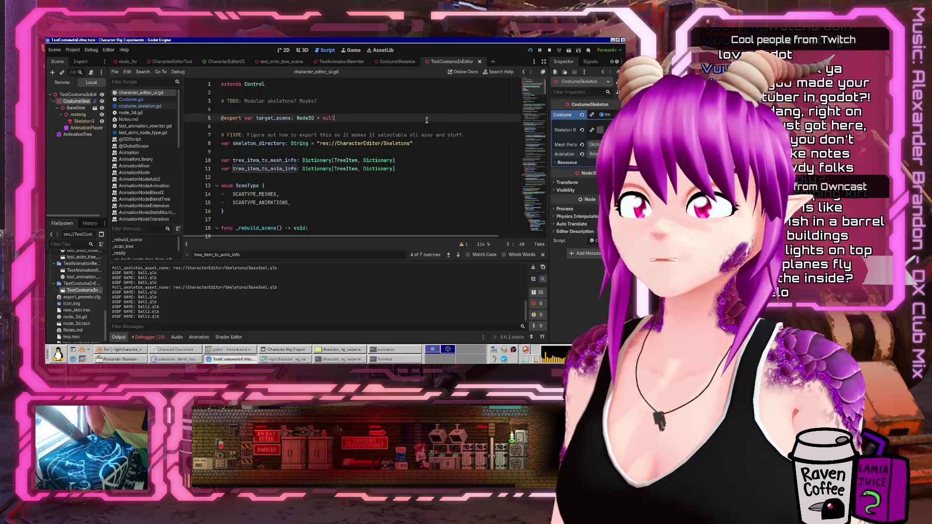
key("ctrl+f")
type("\"file\"")
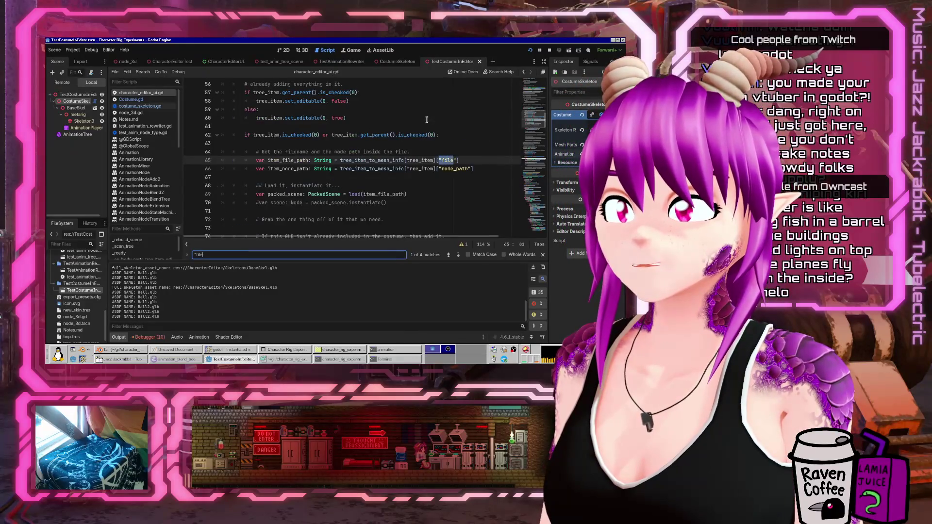
key("Return")
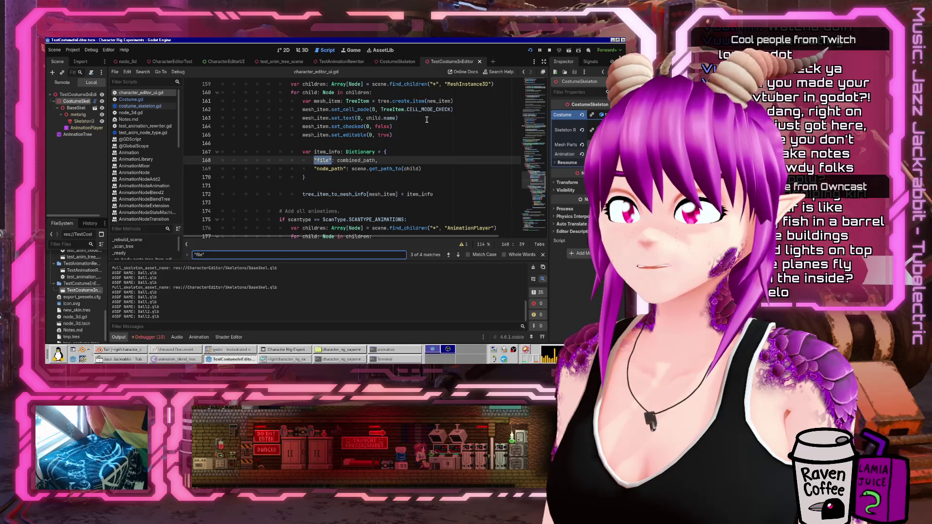
scroll(418, 168, "up", 6)
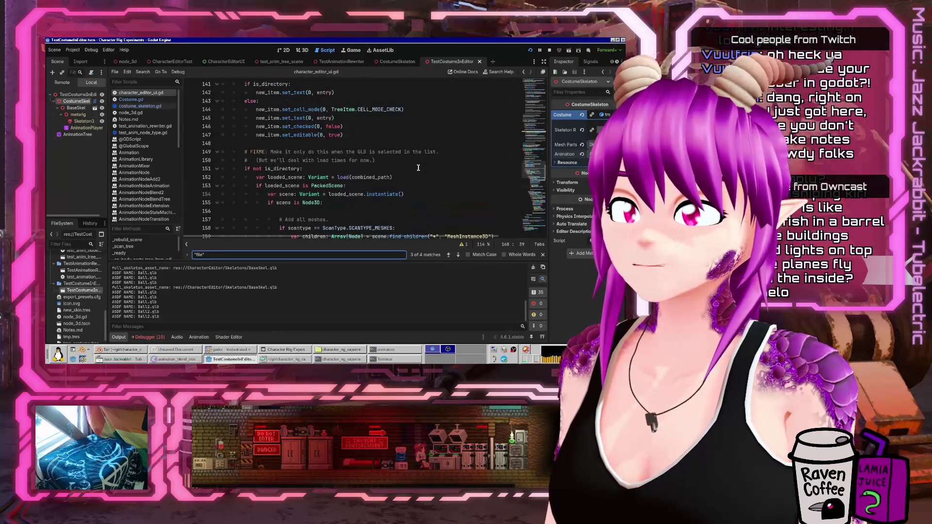
scroll(418, 168, "down", 15)
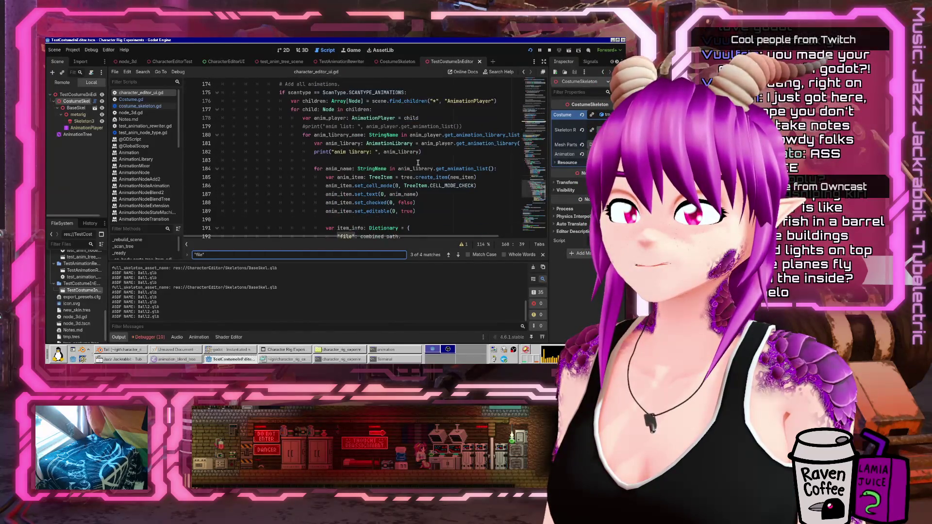
left_click(365, 158)
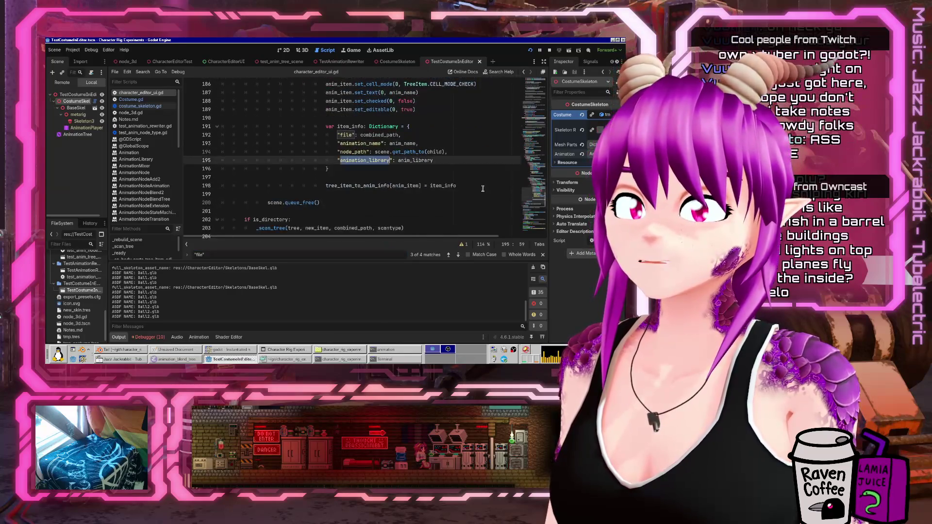
Inspect the item_info code around animation_name and its "file" entry
double_click(360, 143)
key("Up")
key("Up")
scroll(445, 138, "up", 3)
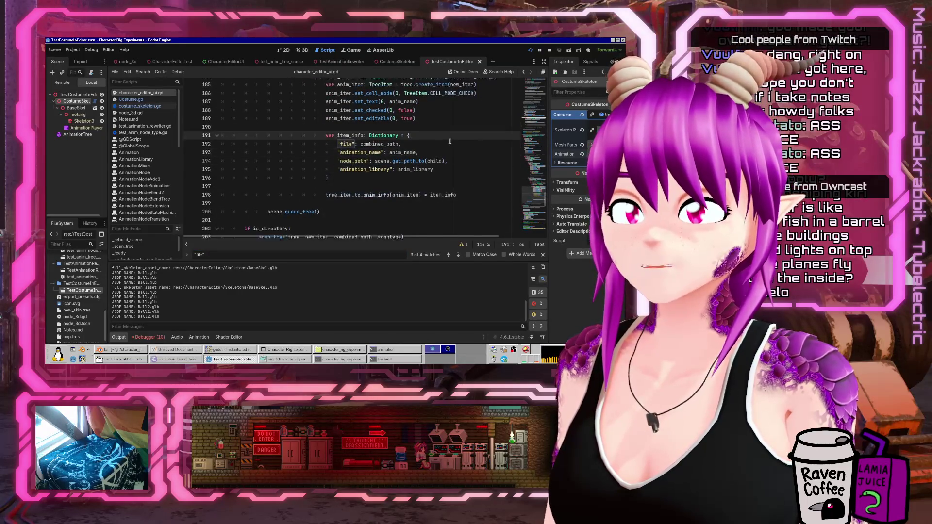
scroll(448, 152, "down", 2)
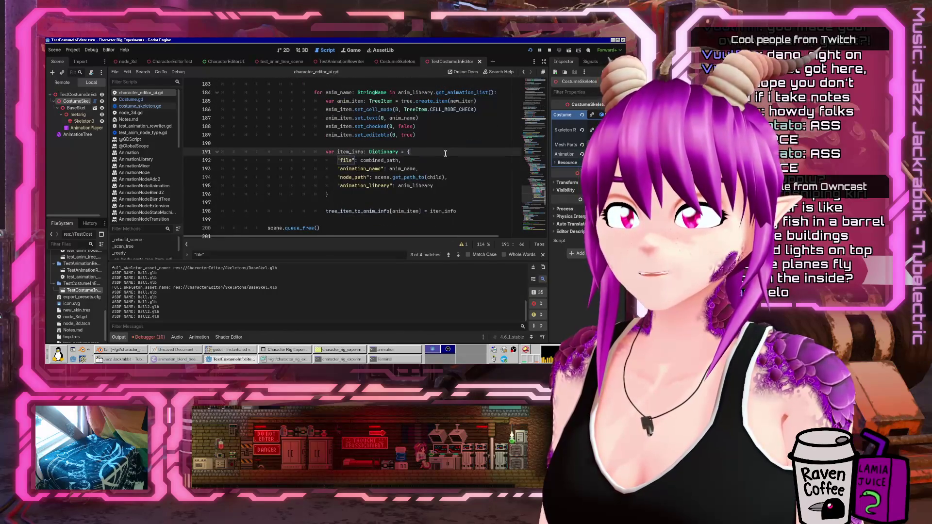
scroll(446, 153, "up", 5)
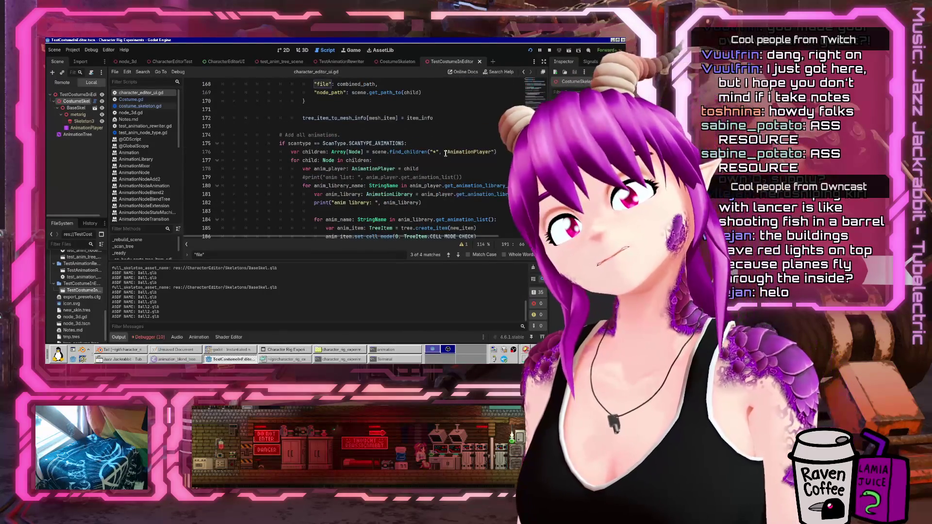
scroll(446, 154, "down", 3)
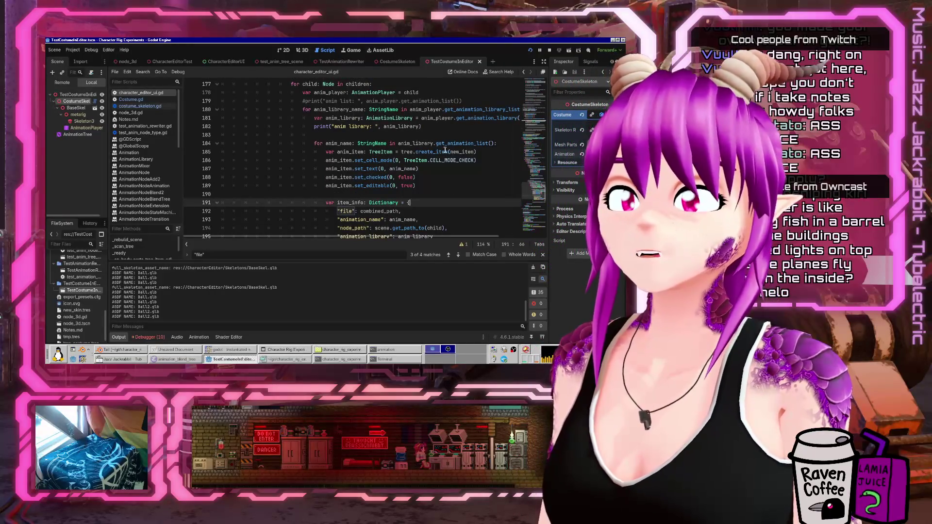
scroll(445, 150, "down", 3)
key("Down")
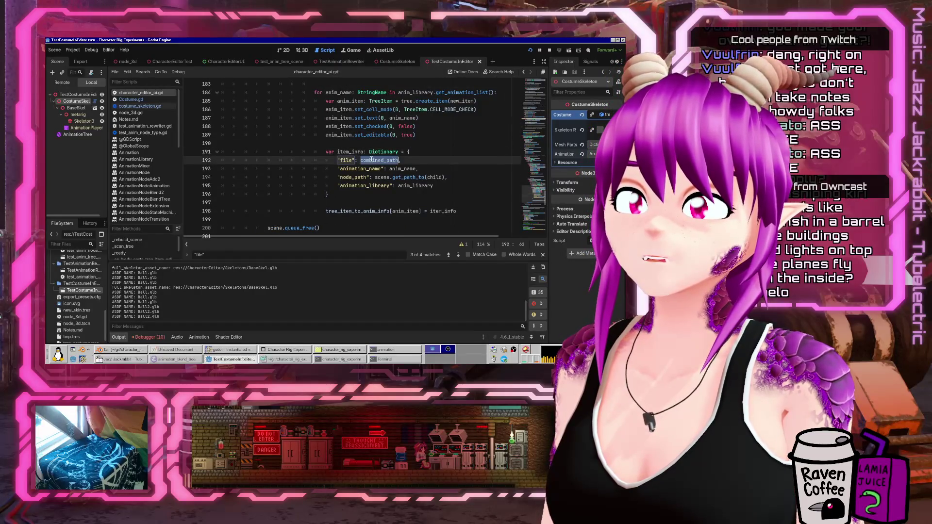
scroll(437, 151, "up", 5)
scroll(426, 149, "up", 3)
scroll(426, 150, "down", 4)
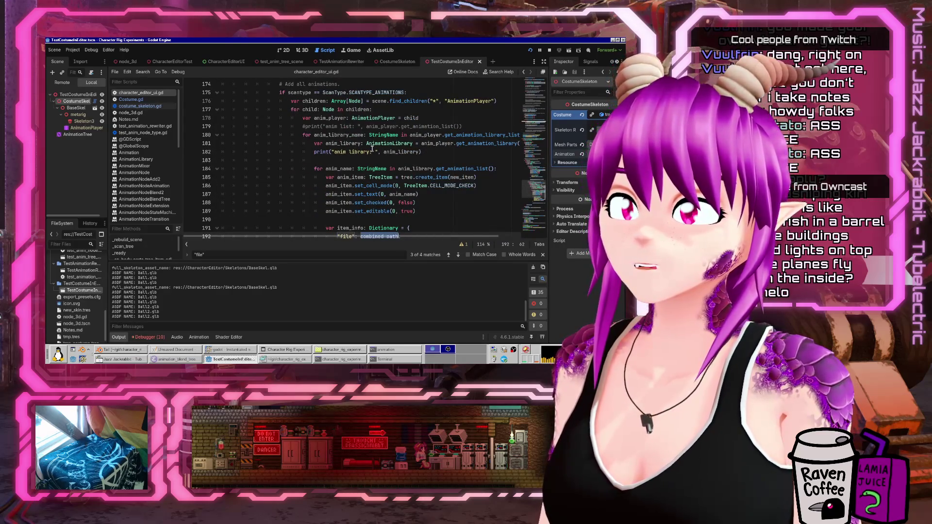
scroll(288, 139, "up", 10)
Examine combined_path on line 152 and the surrounding code near line 155
left_click(401, 174)
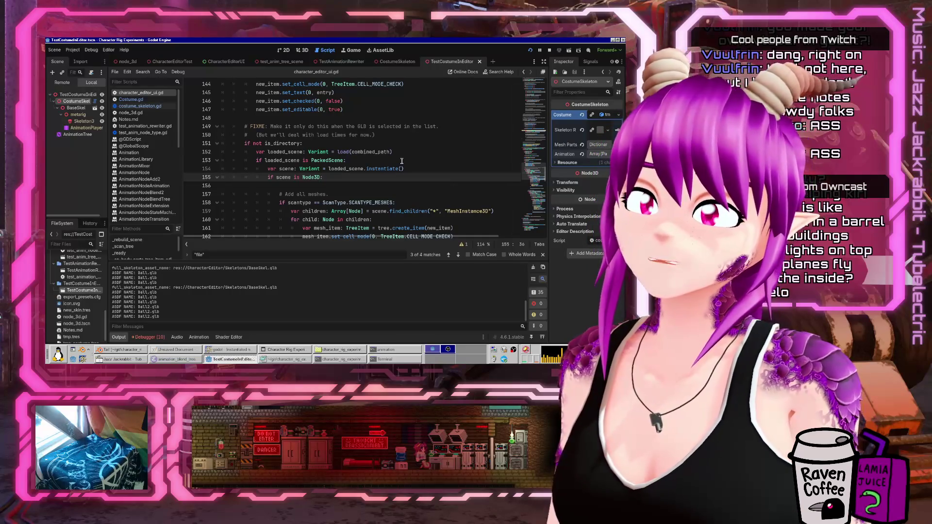
double_click(375, 152)
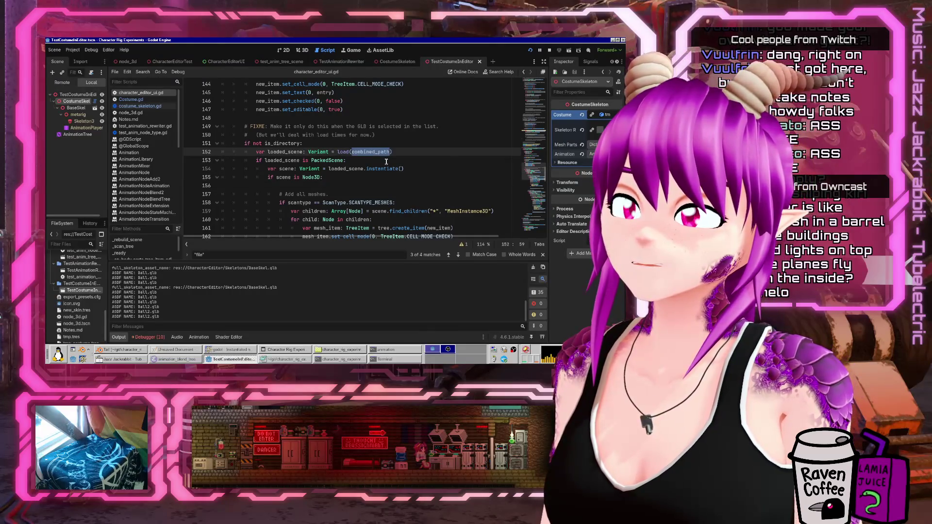
scroll(387, 161, "down", 3)
scroll(383, 167, "down", 4)
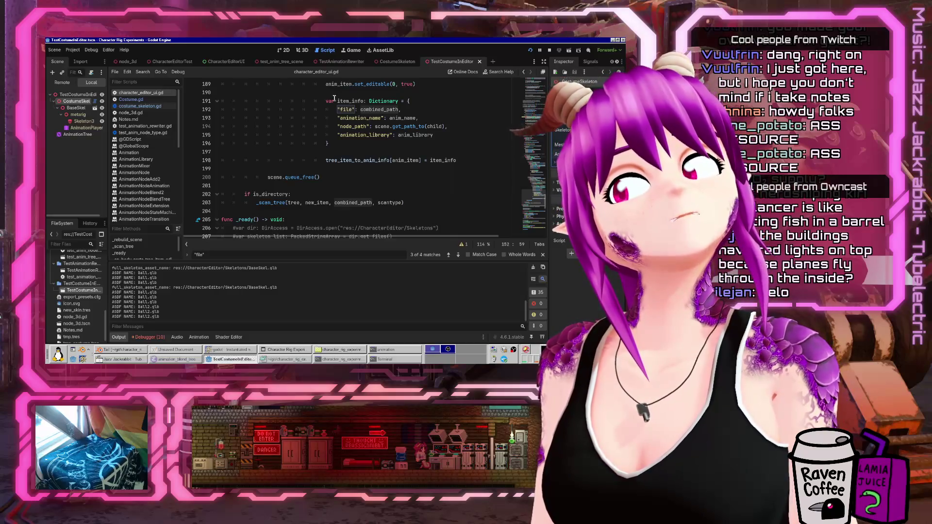
scroll(369, 161, "up", 15)
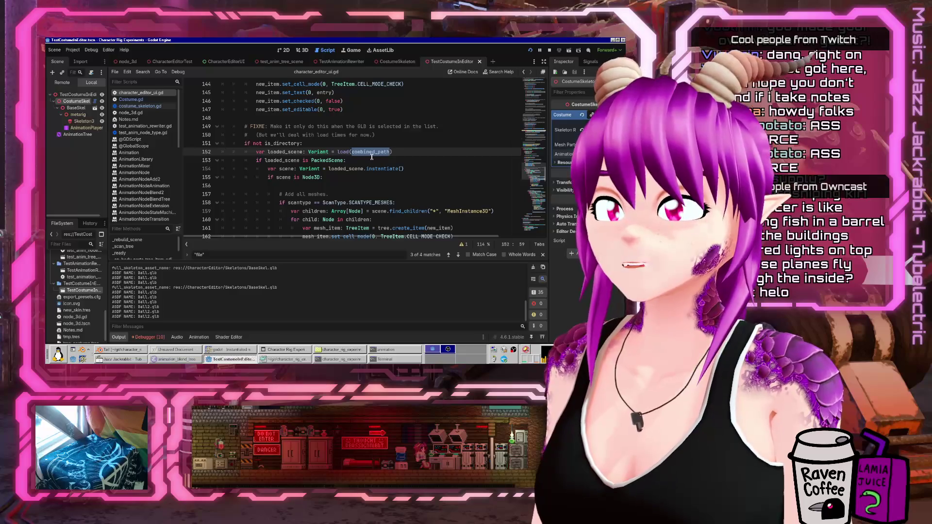
Browse costume_skeleton.gd, Costume.gd and character_editor_ui.gd, then search for "asdf name" to find the debug print
left_click(143, 106)
scroll(349, 156, "down", 8)
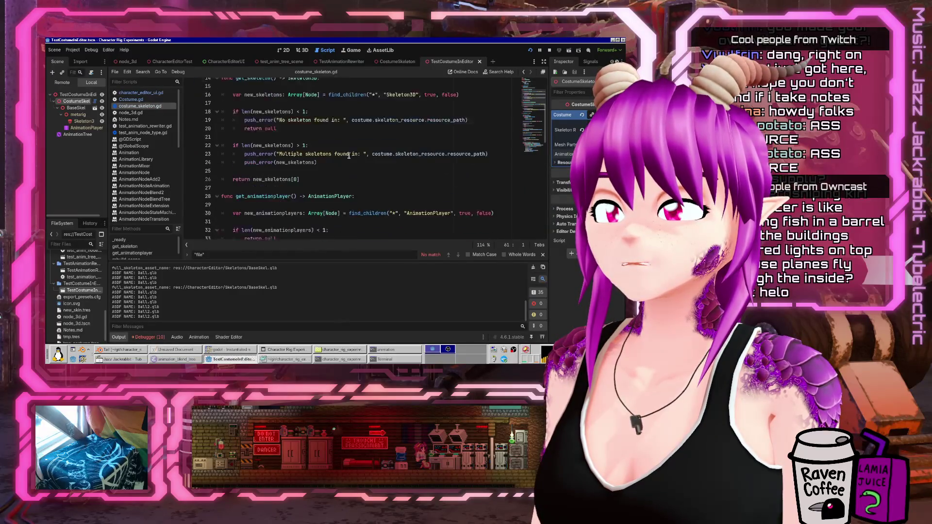
left_click(132, 99)
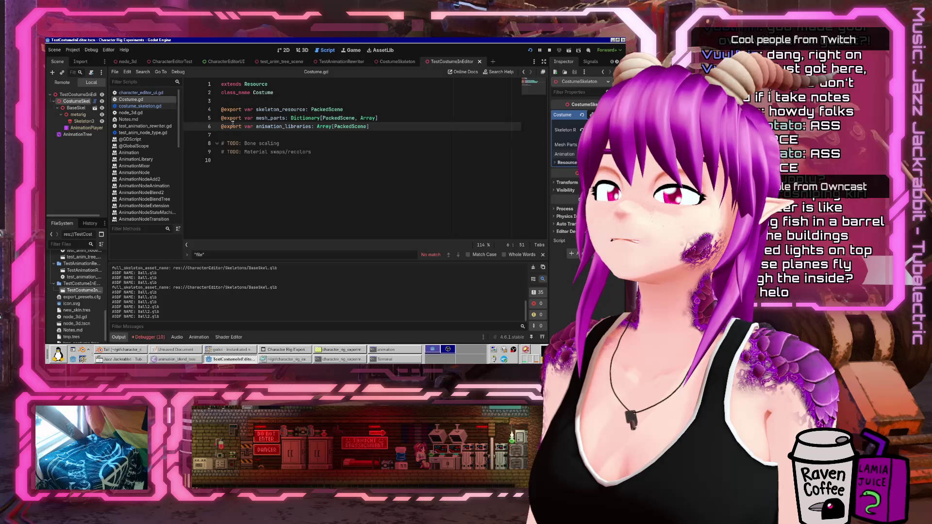
left_click(148, 107)
left_click(141, 92)
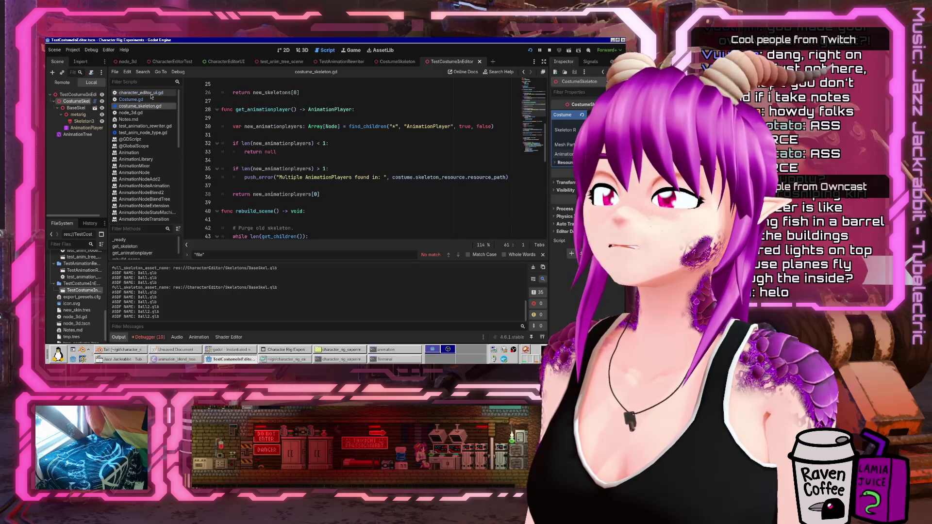
scroll(420, 166, "down", 10)
scroll(420, 166, "down", 4)
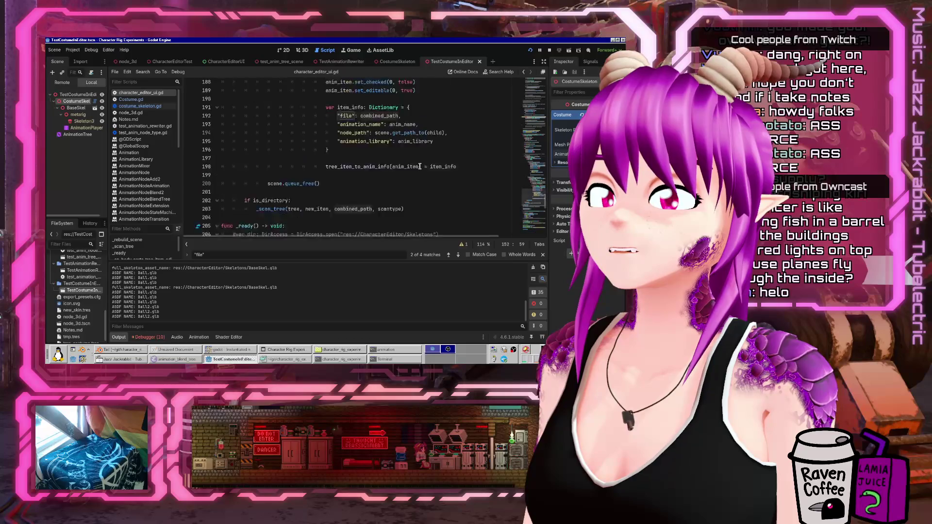
scroll(321, 147, "up", 10)
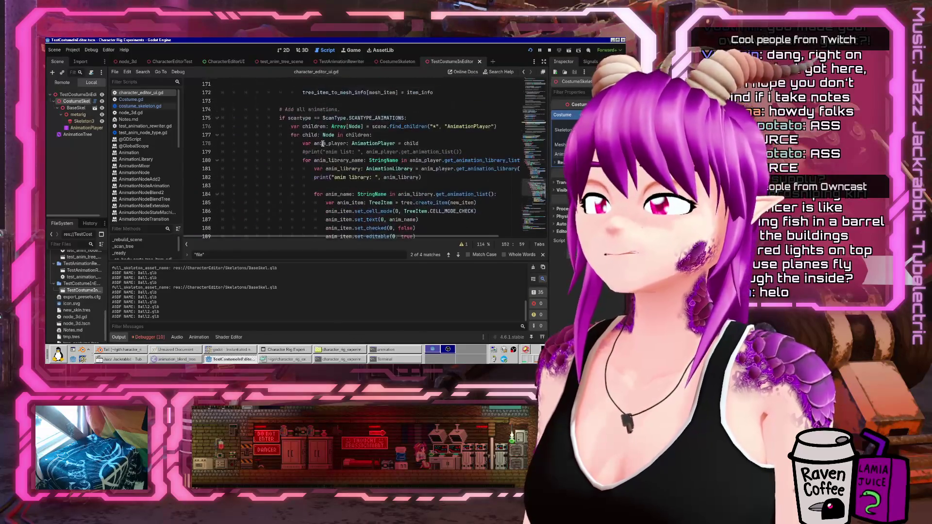
key("ctrl+f")
type("asdf name")
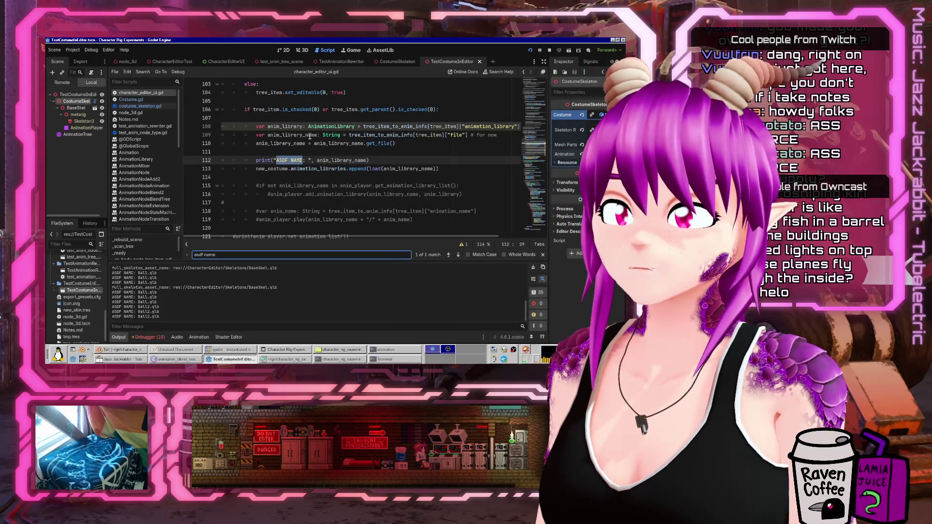
Change the print on line 112 to output tree_item_to_anim_info[tree_item] and save the script
double_click(305, 136)
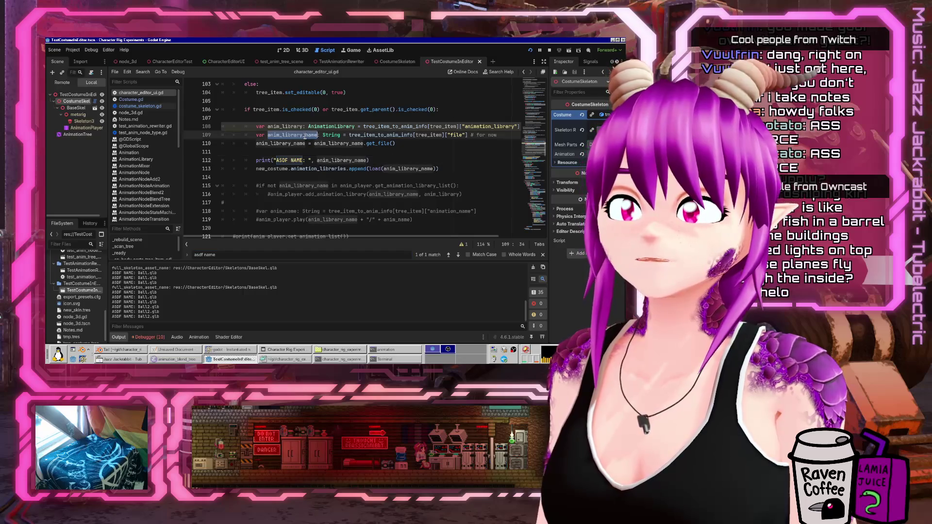
double_click(371, 134)
left_click(350, 160)
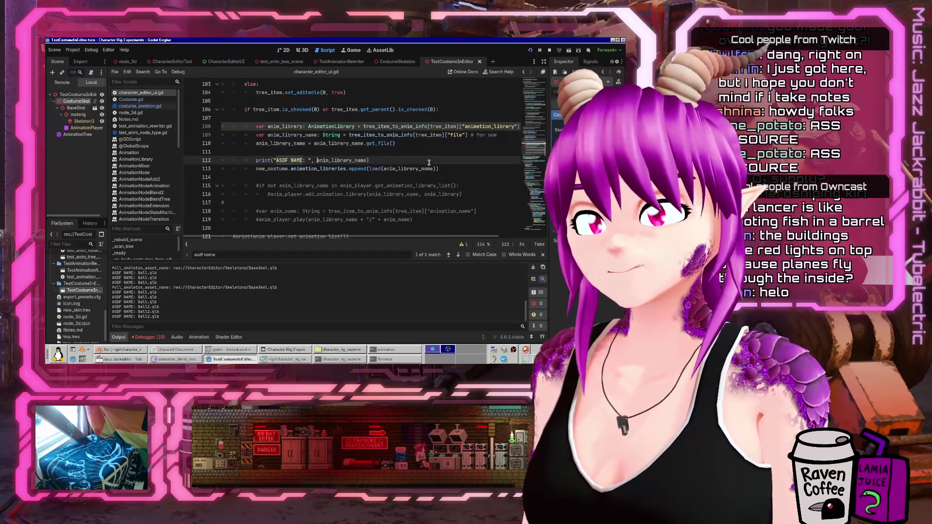
key("ctrl+Delete")
type("tree")
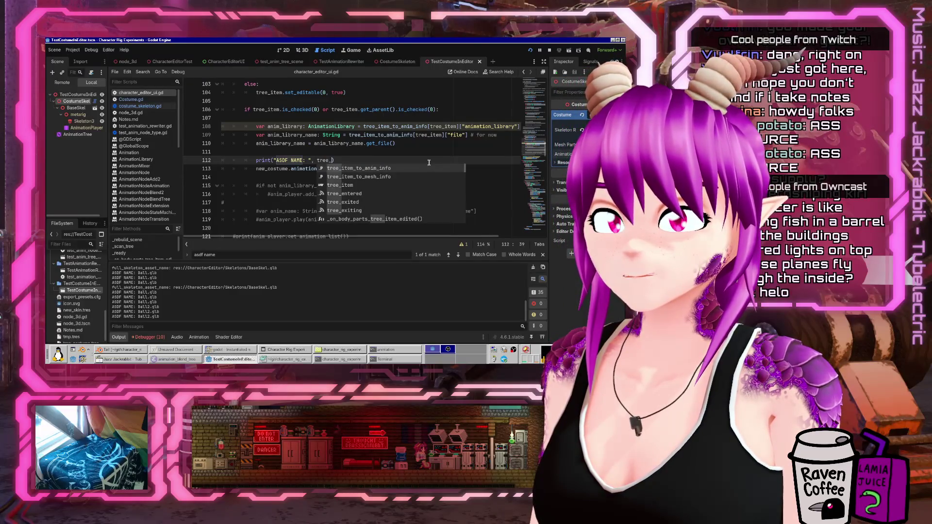
key("Escape")
key("Up")
key("Up")
key("Up")
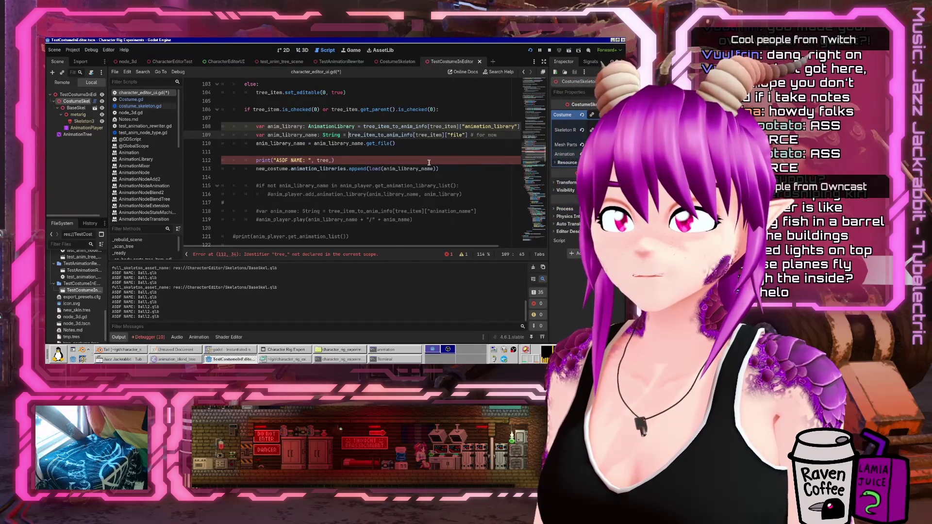
key("ctrl+shift+Right")
key("ctrl+shift+Right")
key("ctrl+shift+Right")
left_click(429, 162)
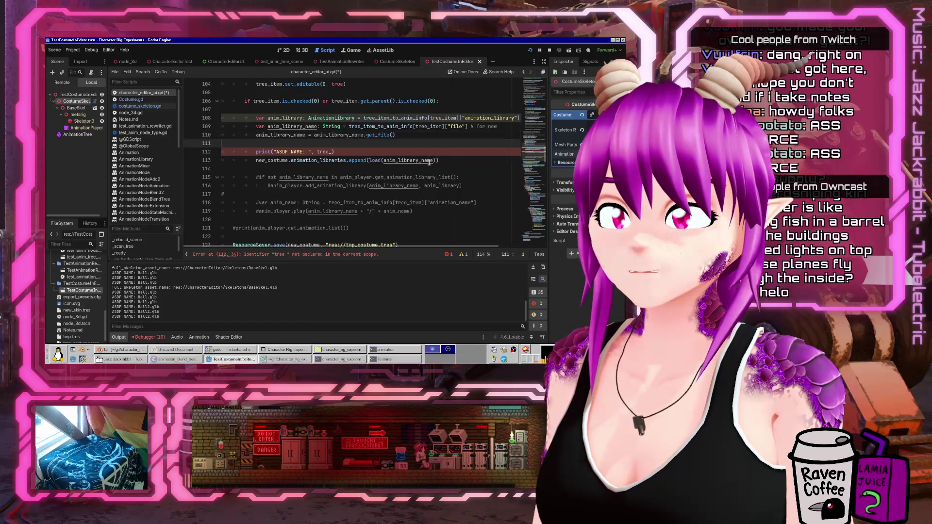
scroll(429, 162, "down", 1)
type("item_to_anim_info[tree_item")
key("ctrl+s")
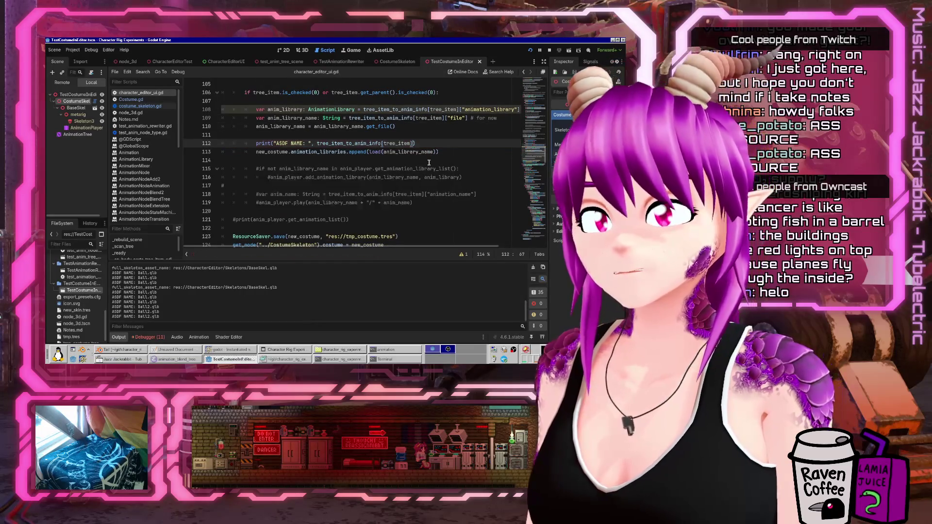
Run the project with Ball2.glb enabled, then close the test window
left_click(529, 51)
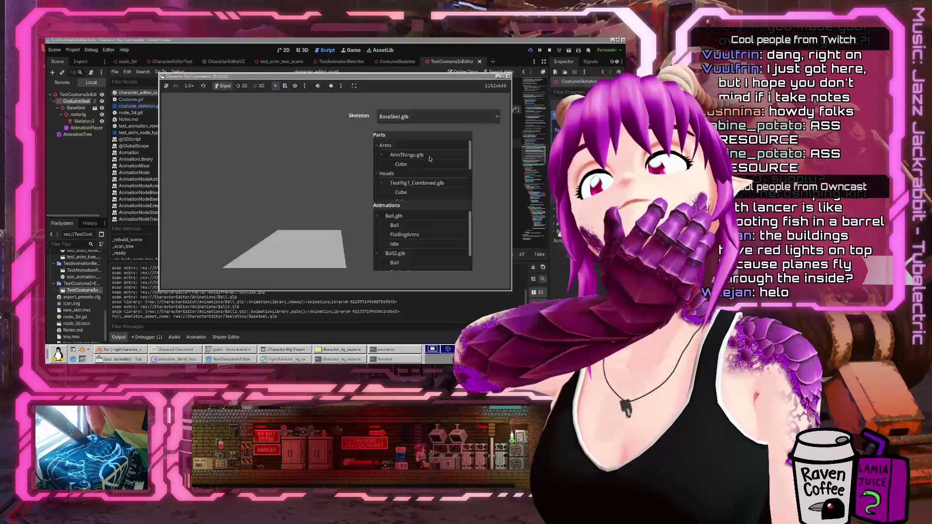
left_click(381, 235)
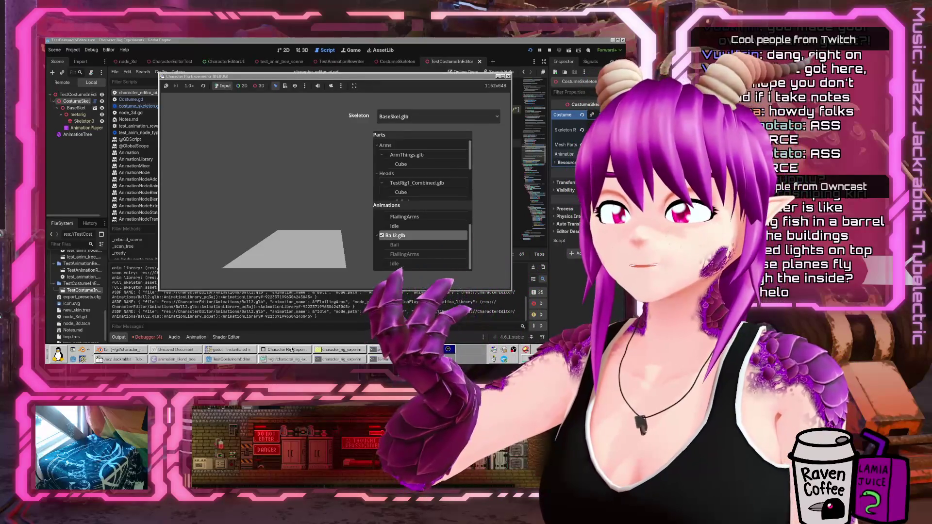
left_click(232, 360)
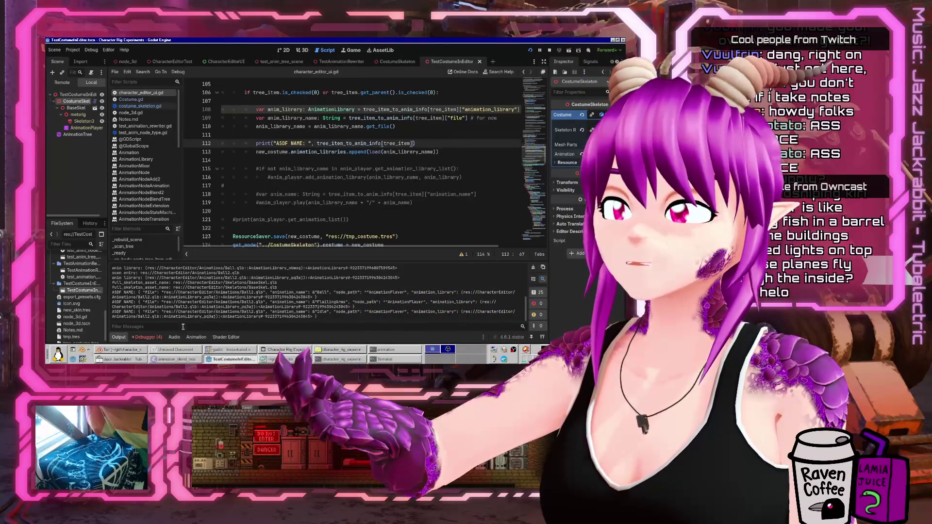
Append ["file"] to the tree_item_to_anim_info[tree_item] lookup in the print on line 112
left_click(372, 143)
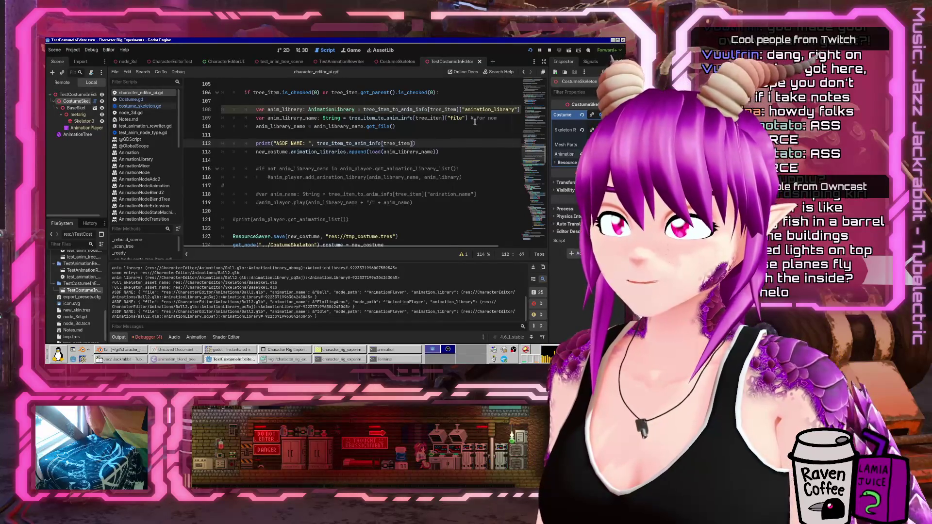
key("Up")
key("Up")
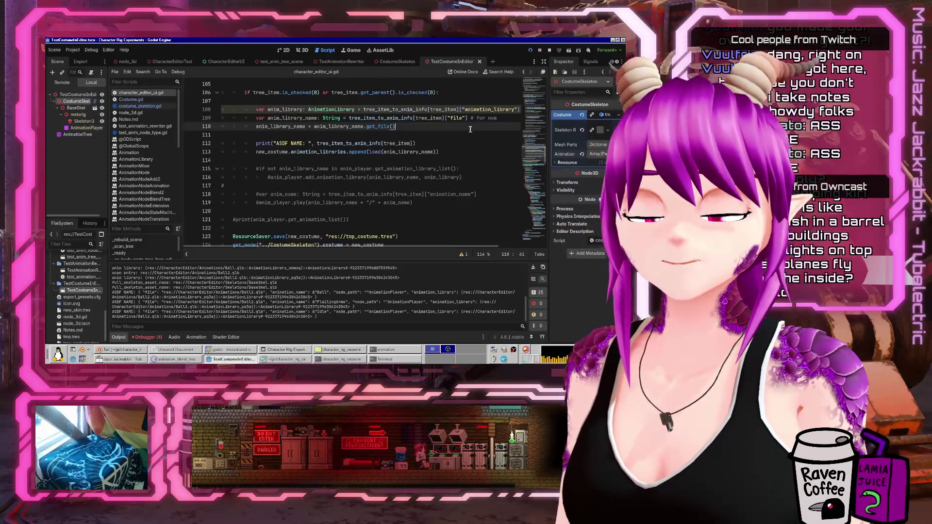
key("Home")
key("Down")
key("Down")
type("\"file\"]")
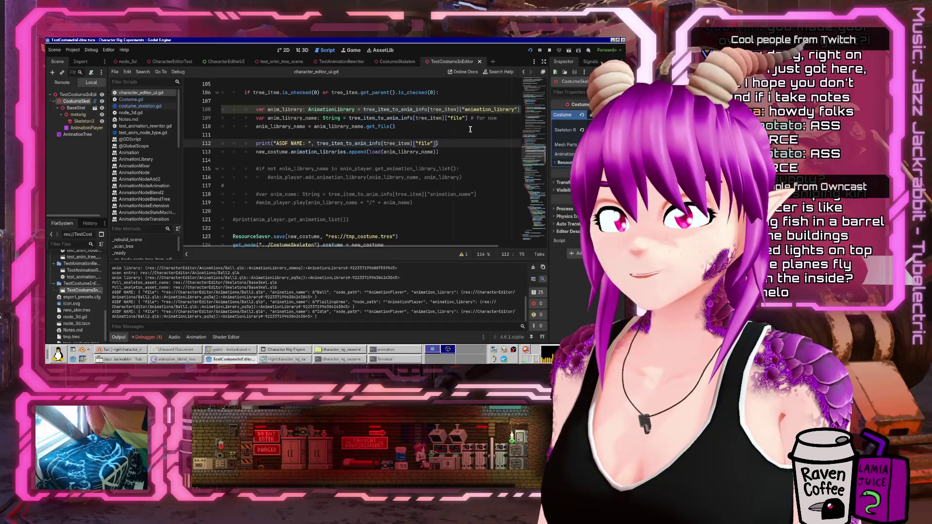
Replace anim_library_name inside load() on line 113 with tree_item_to_anim_info[tree_item]["file"] and run the project
key("ctrl+shift+Left")
key("ctrl+shift+Left")
key("ctrl+shift+Left")
key("ctrl+shift+Right")
key("ctrl+shift+Right")
key("ctrl+shift+Right")
key("ctrl+c")
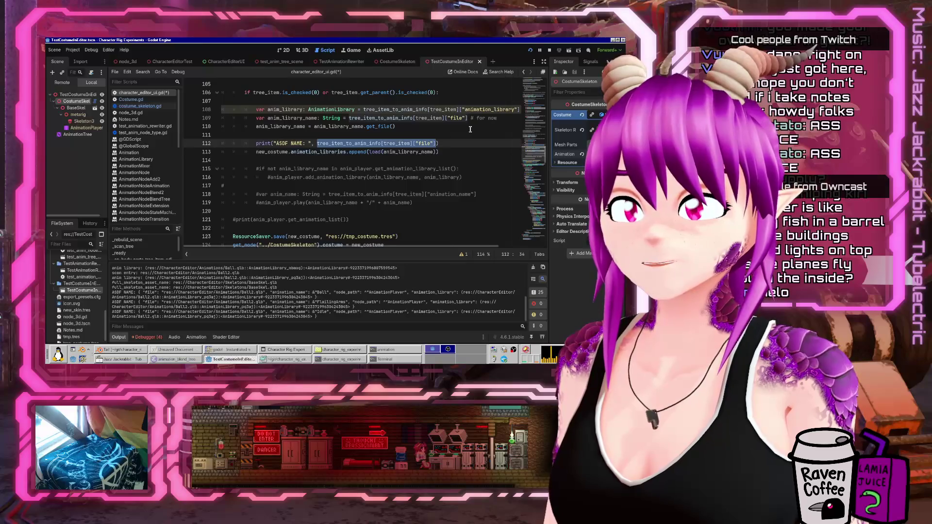
key("Down")
key("End")
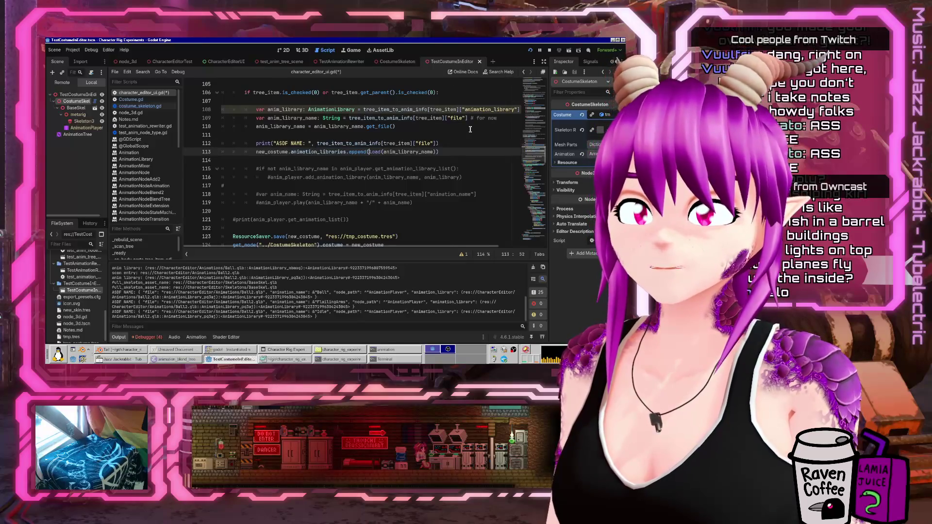
key("Up")
key("Down")
key("Right")
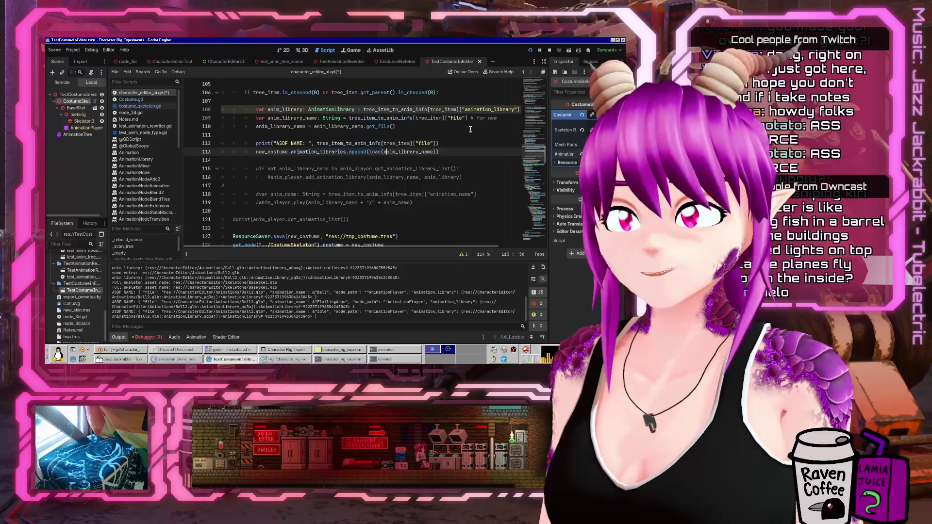
key("ctrl+shift+Right")
key("ctrl+v")
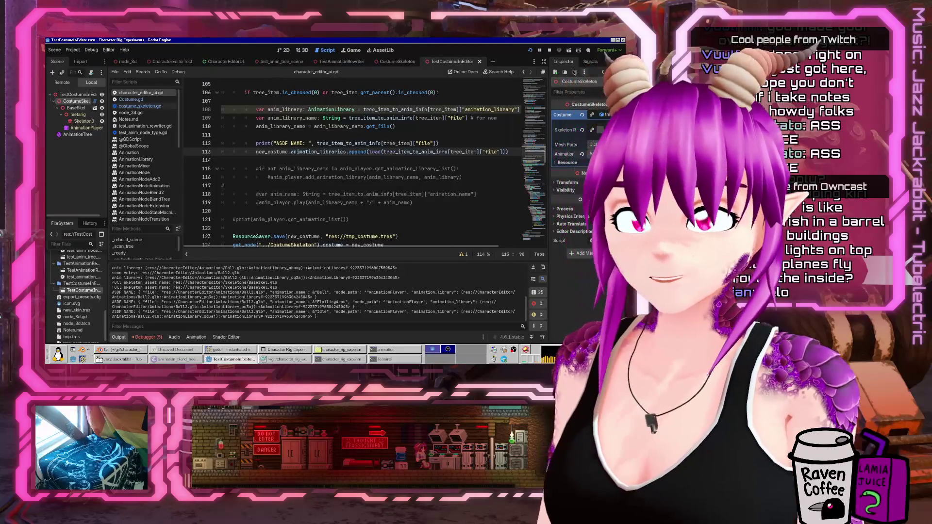
left_click(531, 51)
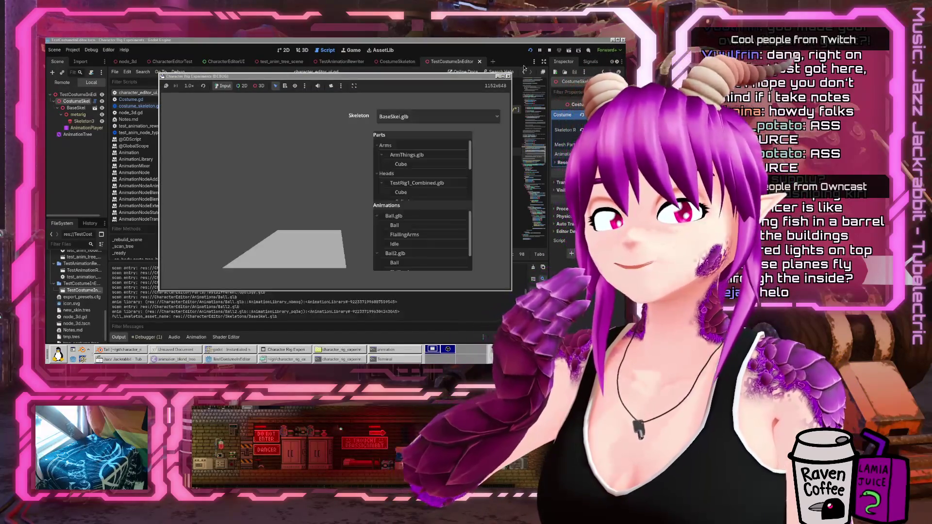
Enable the Ball.glb and Ball2.glb animation libraries in the running editor
left_click(381, 215)
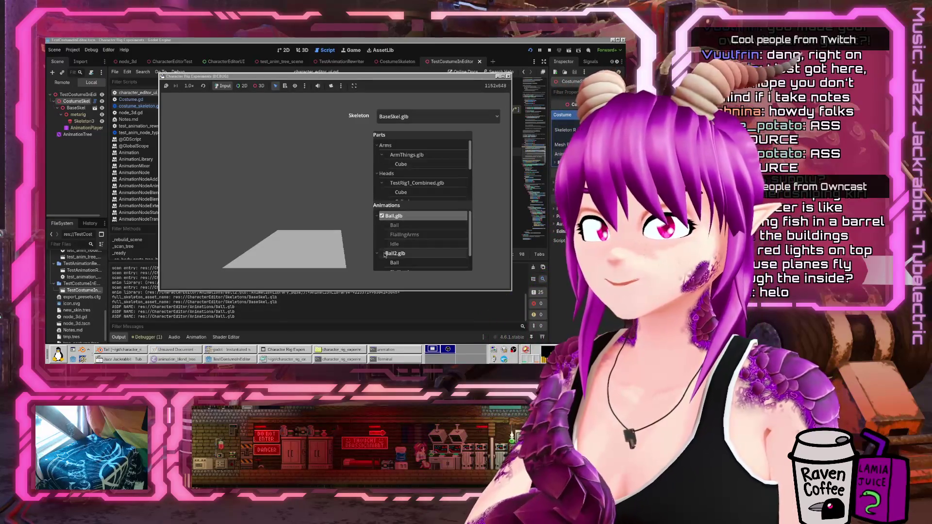
left_click(382, 253)
scroll(391, 184, "down", 3)
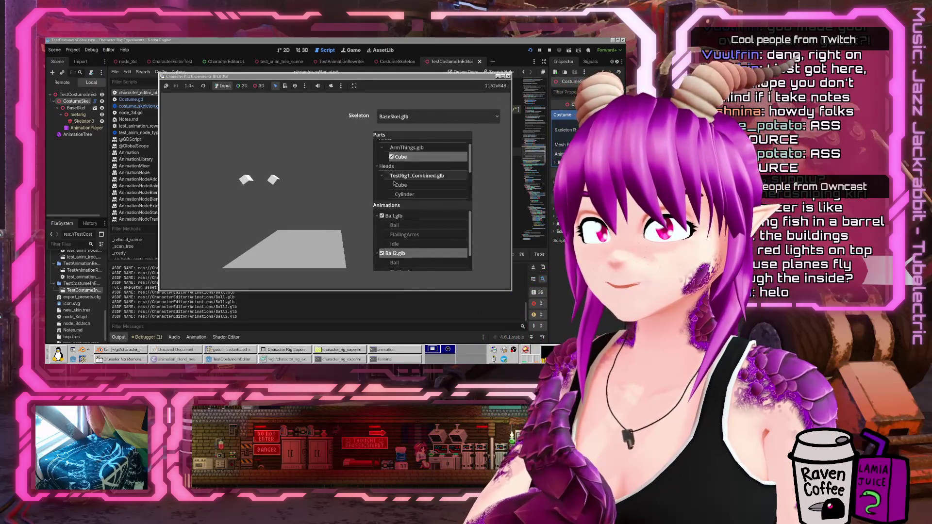
scroll(391, 184, "down", 2)
Add the Mannequin body with the Cube head, then bring up tmp_costume.tres in Mousepad
left_click(387, 184)
scroll(387, 184, "down", 2)
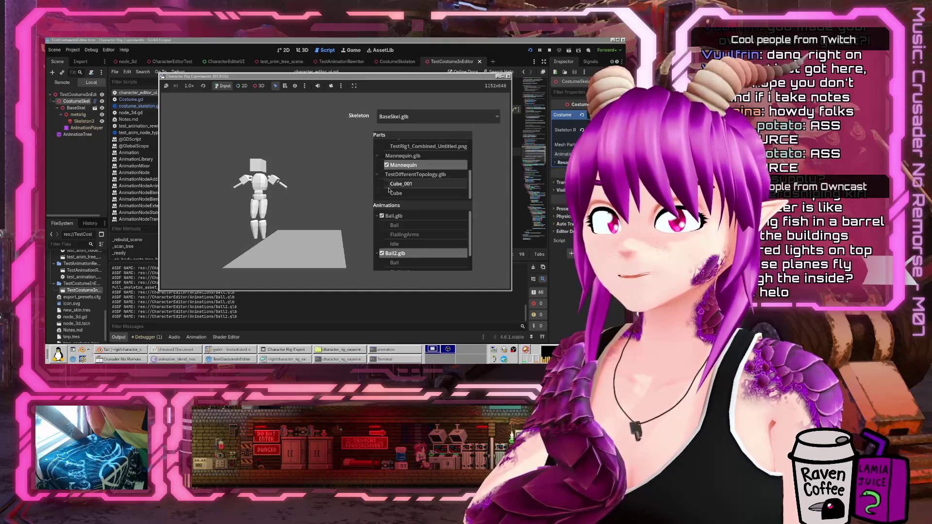
left_click(387, 184)
left_click(387, 184)
scroll(390, 177, "up", 4)
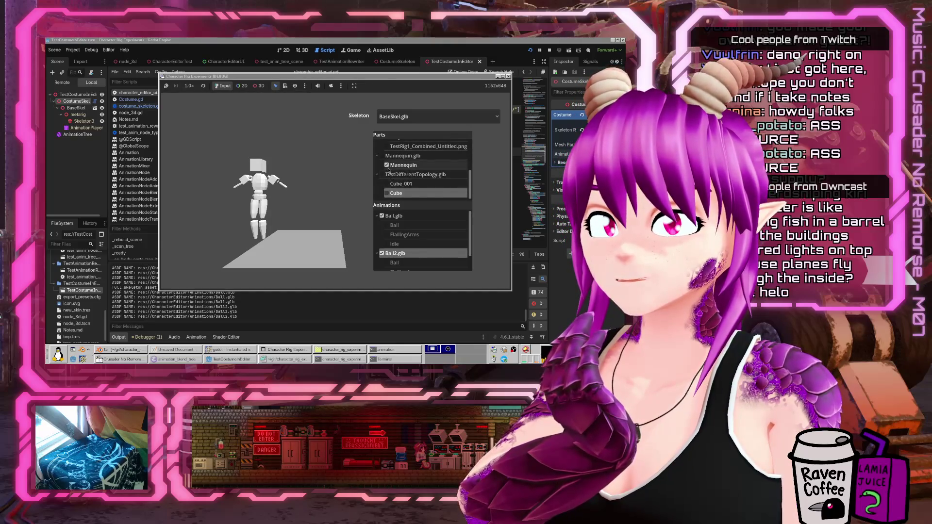
left_click(390, 171)
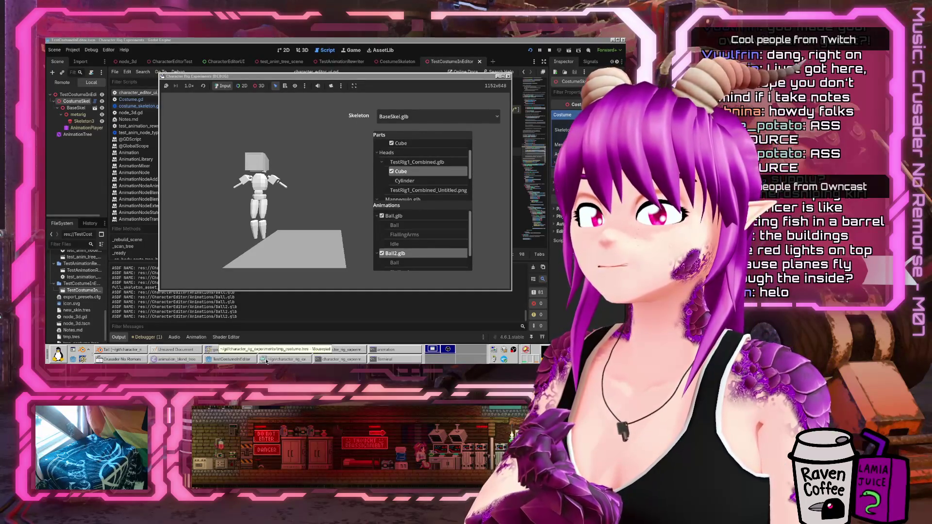
left_click(284, 359)
Reload tmp_costume.tres and inspect its animation_libraries array of Ball.glb and Ball2.glb
left_click(355, 213)
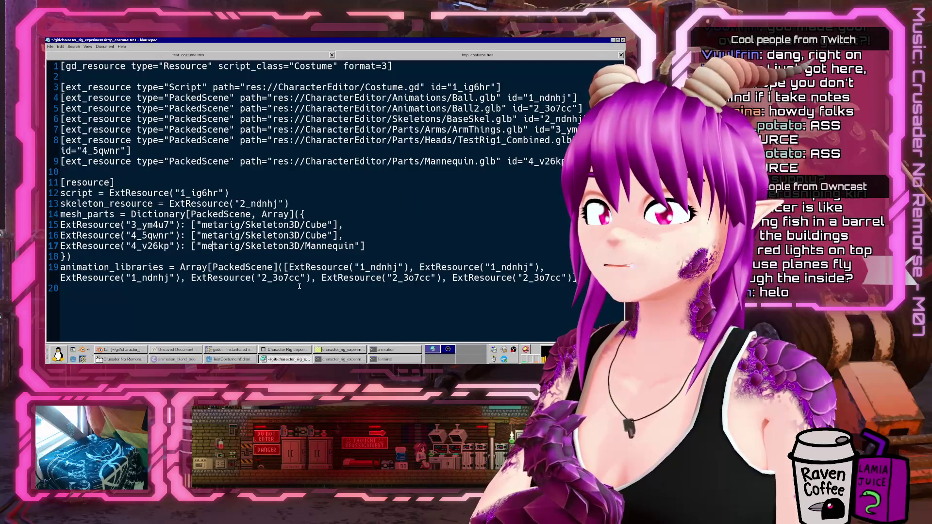
left_click_drag(180, 267, 583, 278)
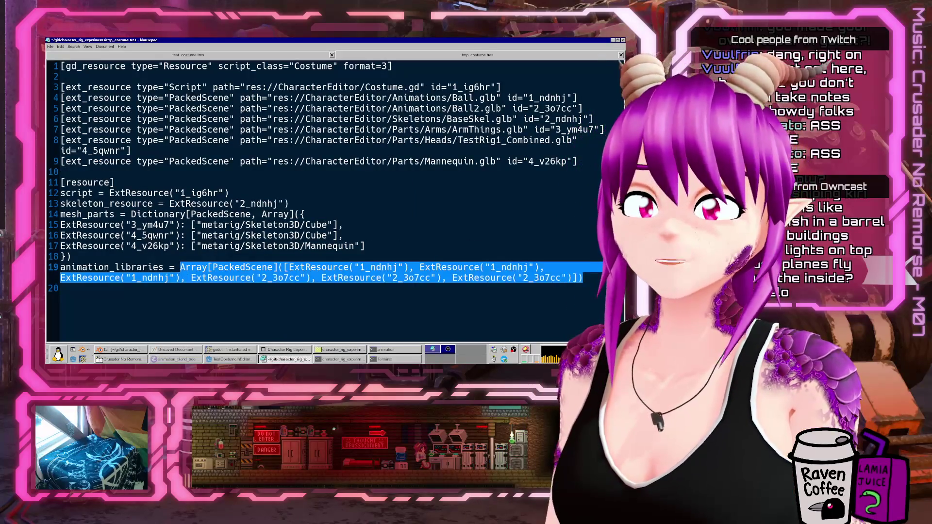
left_click(445, 171)
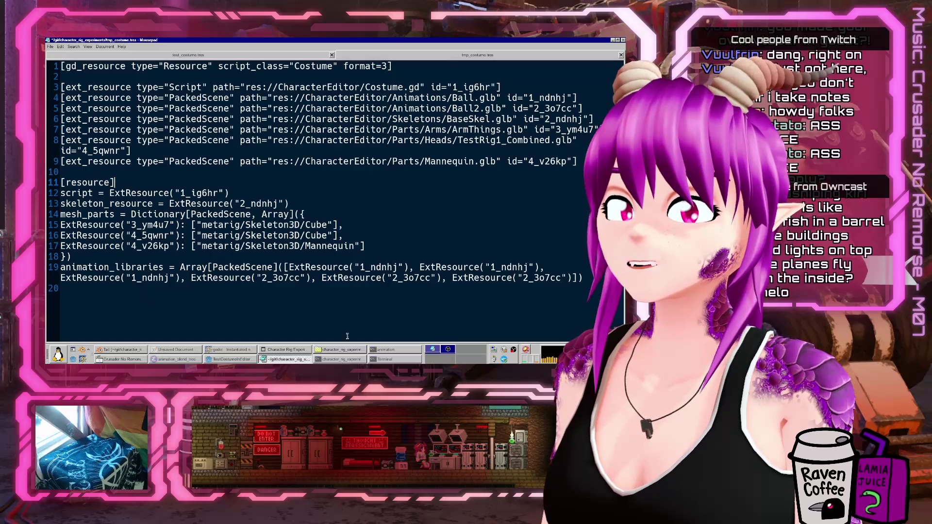
mouse_move(591, 274)
left_mouse_down()
mouse_move(73, 97)
mouse_move(86, 66)
mouse_move(60, 66)
left_mouse_up()
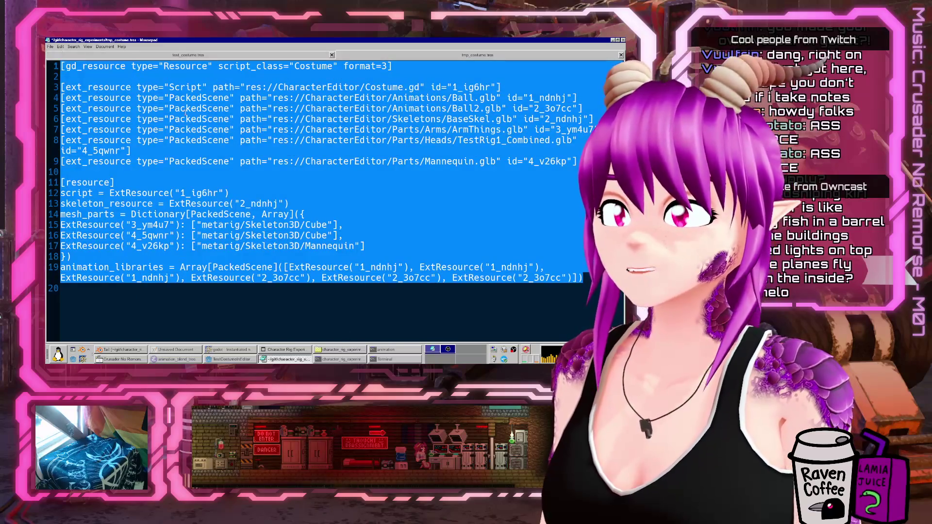
left_click(160, 203)
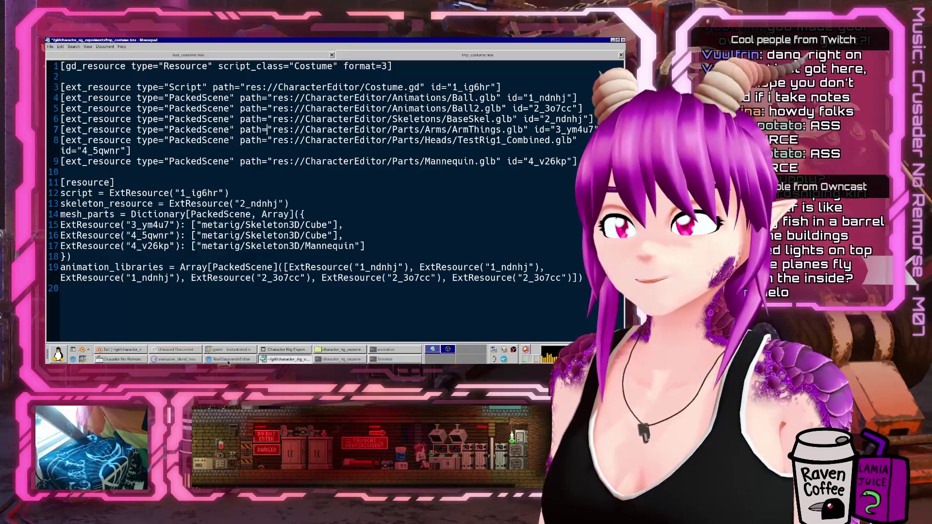
Return to Godot and open costume_skeleton.gd
left_click(229, 360)
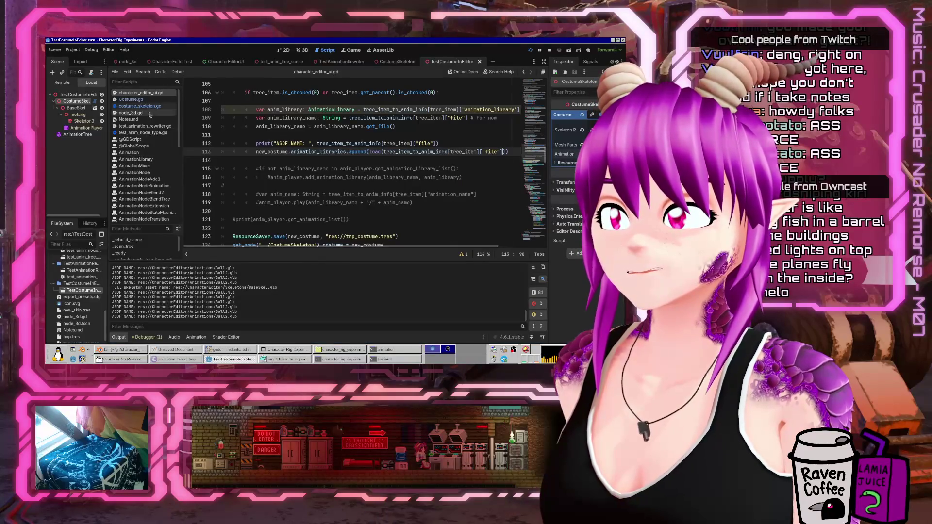
left_click(140, 105)
scroll(375, 181, "down", 10)
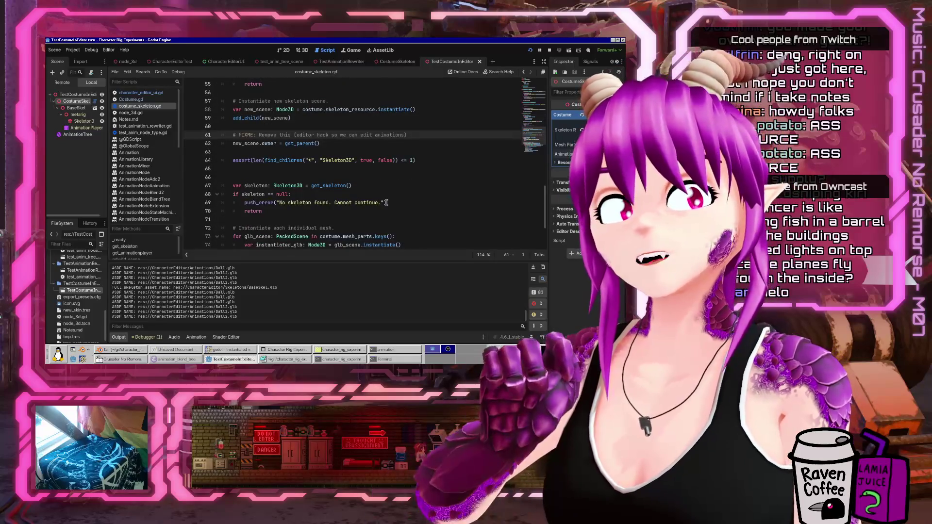
Add a blank line after the mesh-instantiation loop and paste a copy of the loop below it
scroll(387, 203, "down", 3)
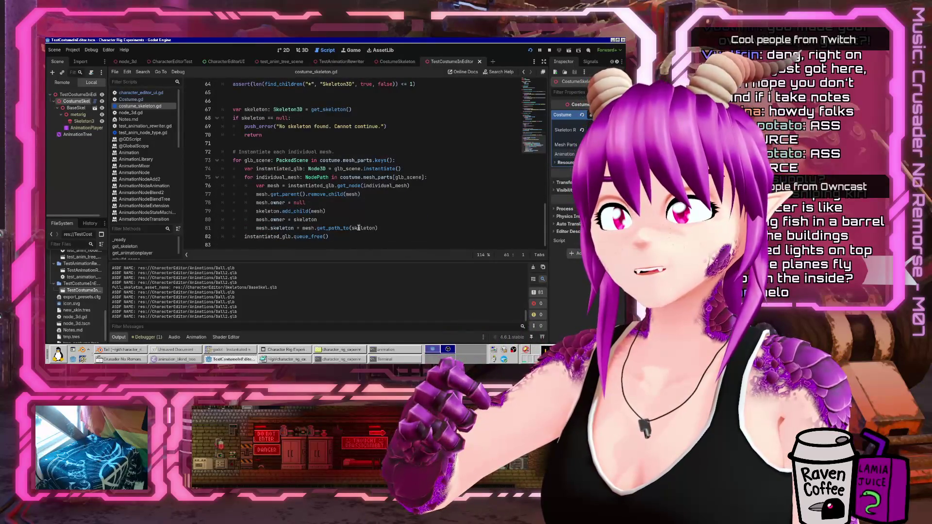
left_click(359, 243)
key("Return")
key("Up")
key("Up")
key("Up")
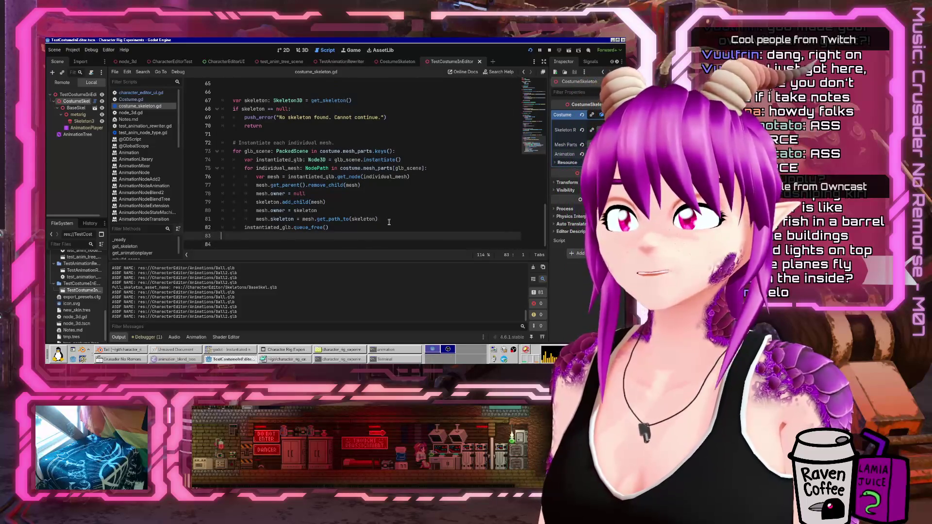
key("shift+Down")
key("shift+Down")
key("shift+Down")
key("shift+Down")
key("ctrl+c")
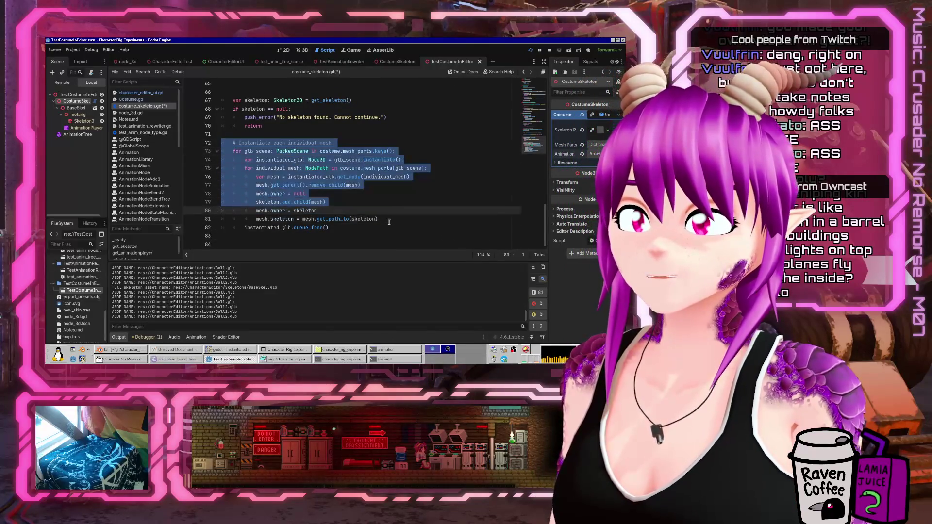
key("Down")
key("ctrl+v")
key("Up")
key("Up")
key("Up")
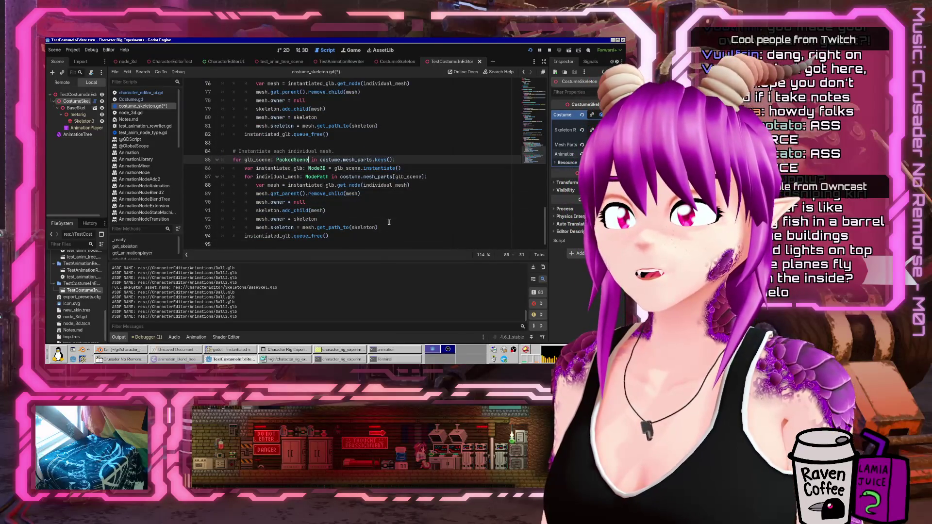
Make the copied loop iterate costume.animation_libraries instead of mesh_parts, dropping .keys()
key("ctrl+Right")
key("ctrl+Right")
key("ctrl+Right")
key("ctrl+shift+Right")
type("an")
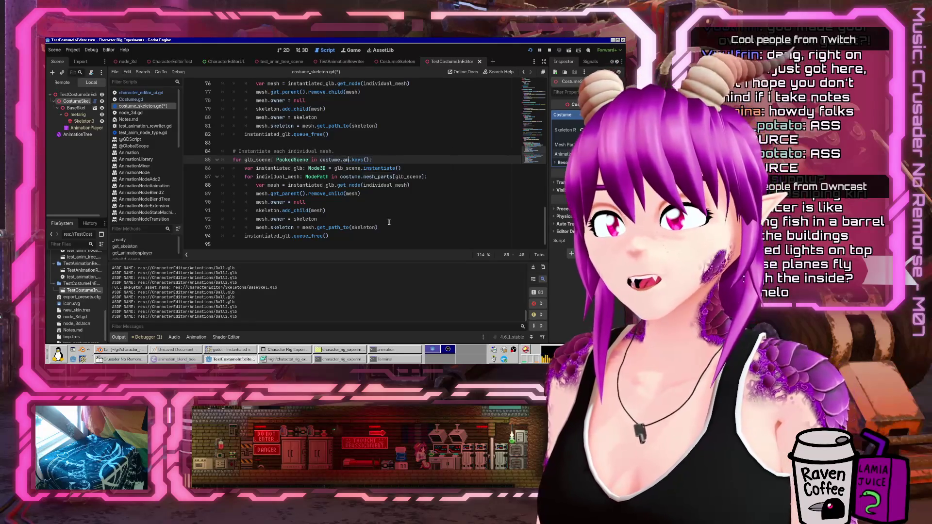
type("imation_libraries")
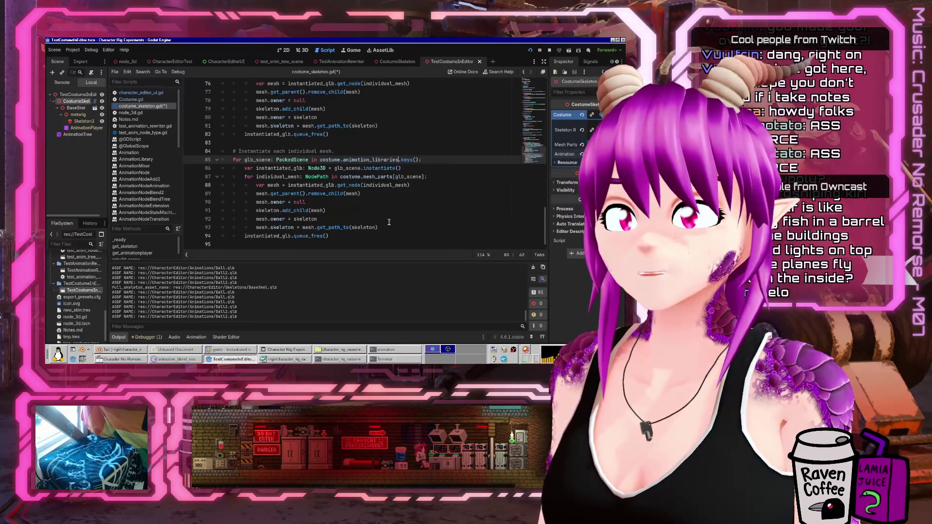
key("Down")
key("Up")
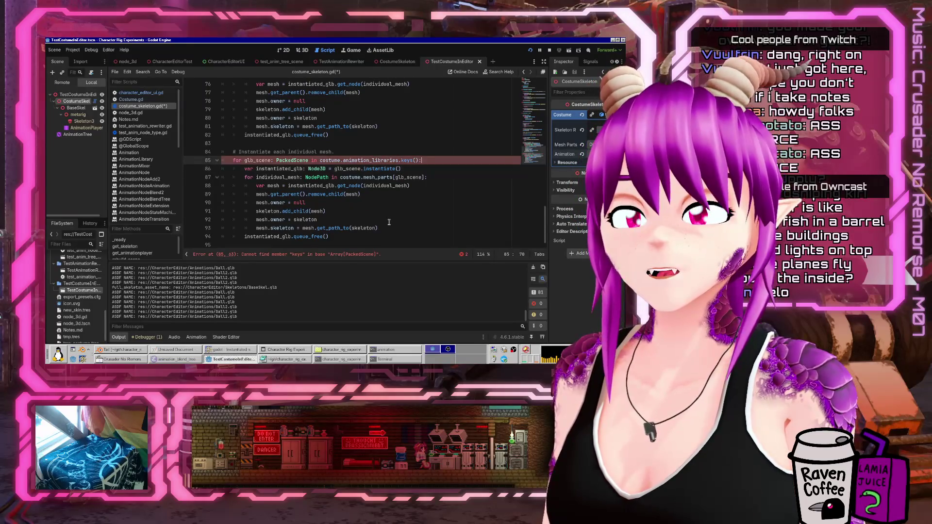
key("BackSpace")
key("Down")
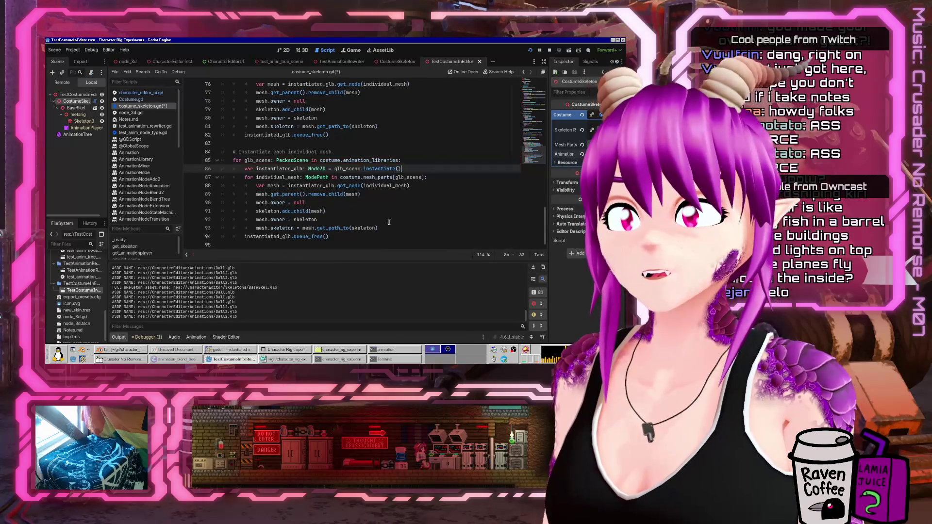
key("Up")
key("Home")
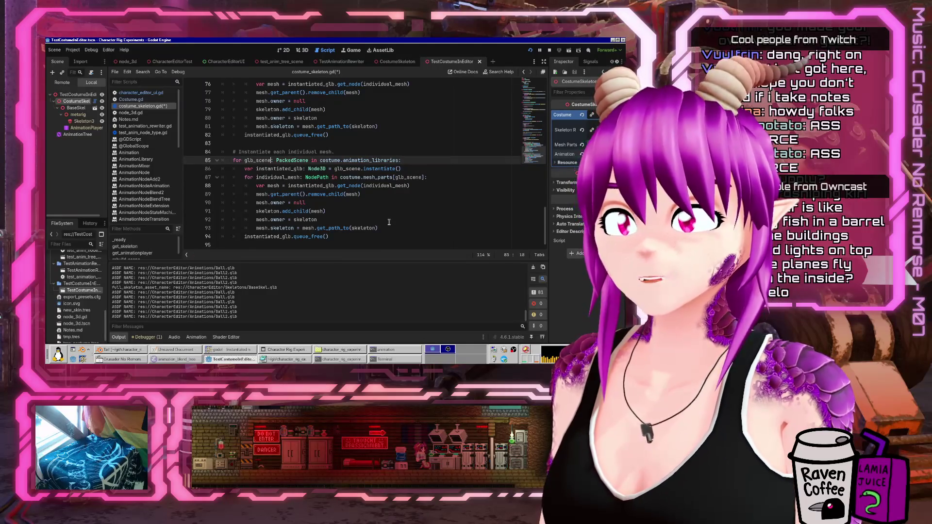
Rename the loop variable glb_scene to anim_library in the header and instantiate line
key("ctrl+shift+Right")
type("anim_library")
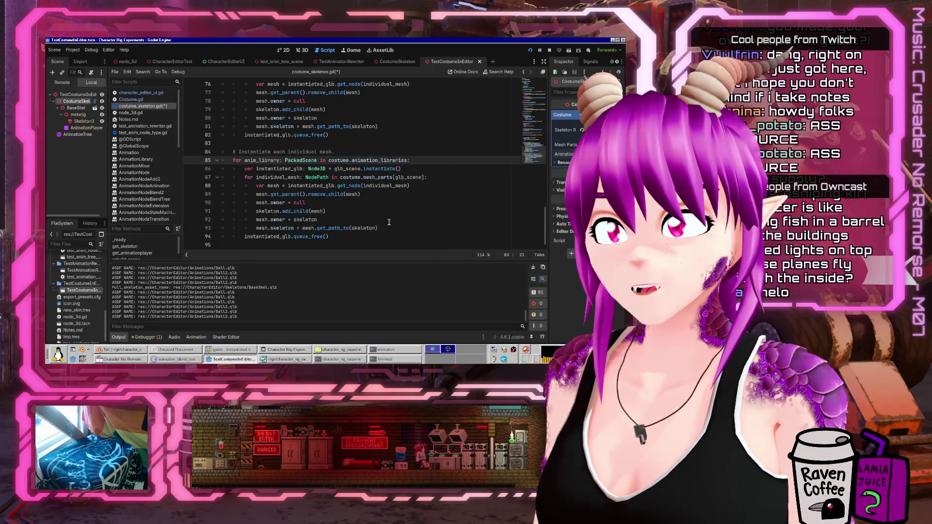
key("Down")
key("End")
key("ctrl+shift+Right")
type("anim_library")
Rename instantiated_glb to instantiated_anim_library and add an empty line after the instantiate line
key("ctrl+Left")
key("ctrl+Left")
key("ctrl+Left")
key("Left")
key("BackSpace")
key("BackSpace")
key("BackSpace")
type("anim")
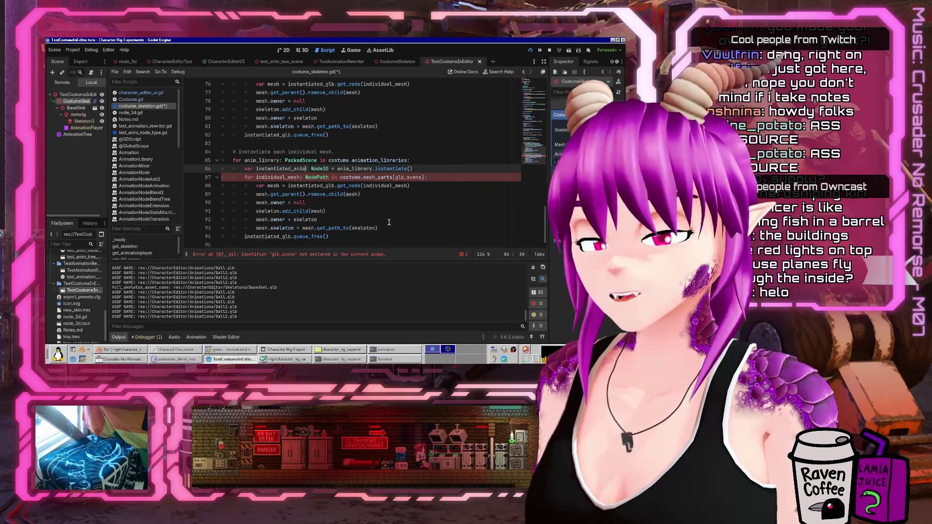
type("_library")
key("Down")
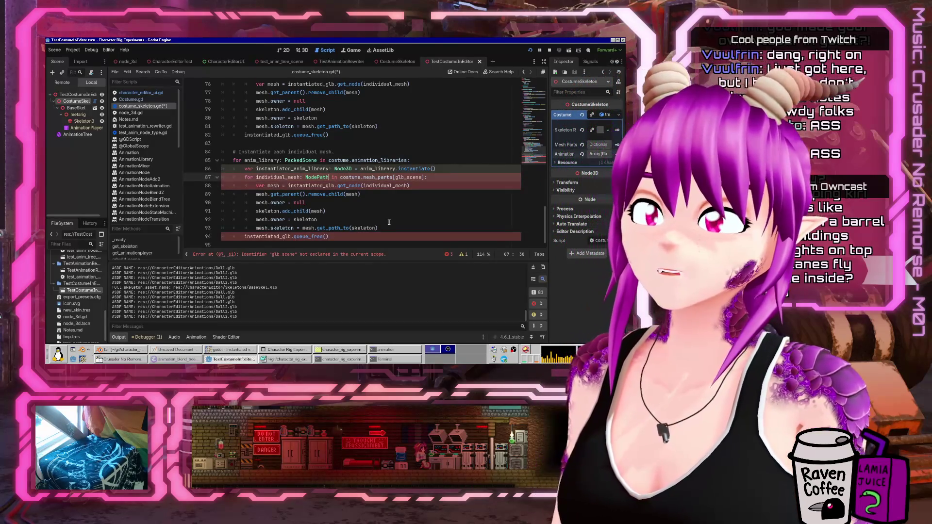
key("Up")
key("End")
key("Return")
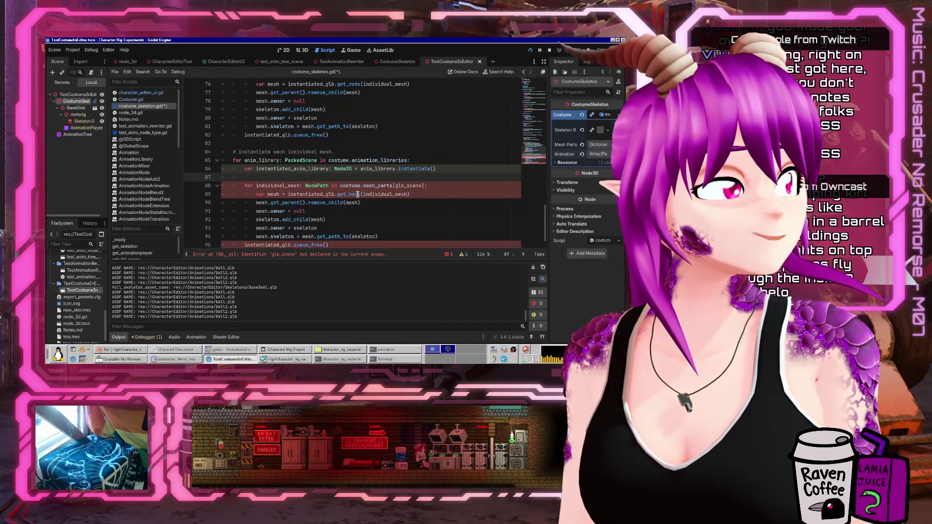
left_click(143, 93)
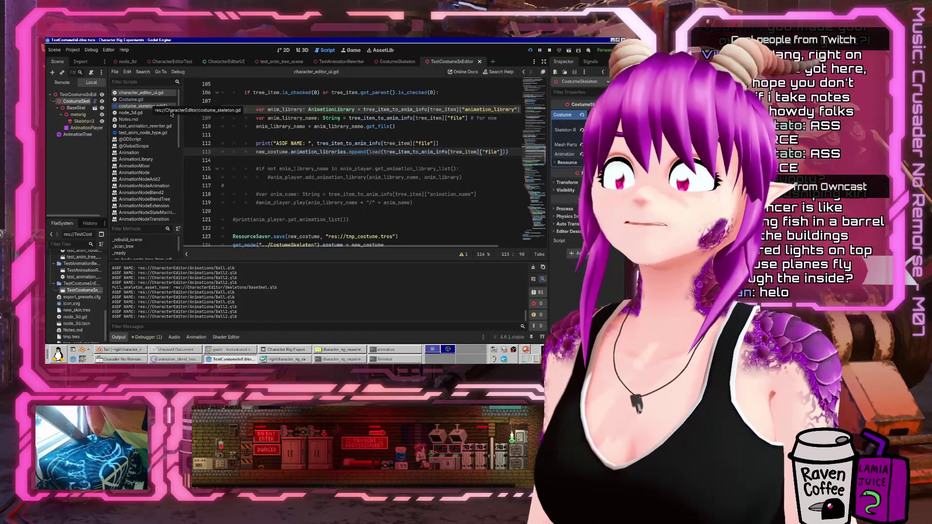
scroll(410, 194, "up", 2)
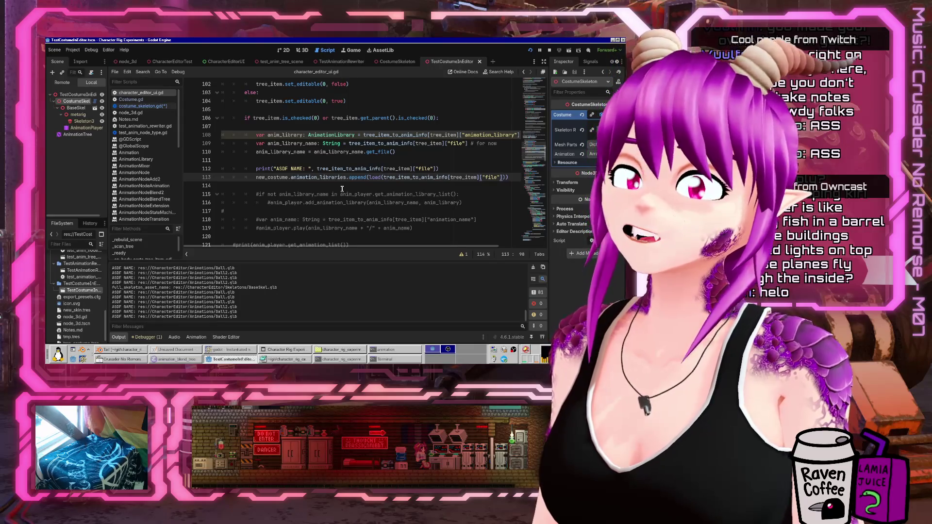
left_click(157, 107)
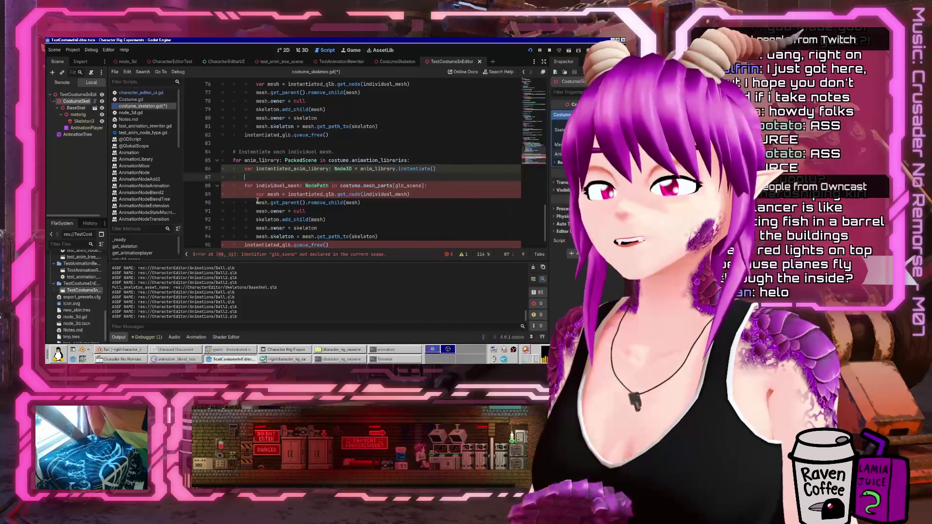
On line 87 write instantiated_anim_library.find_children("*", "AnimationLibrary", true, false)
scroll(306, 167, "down", 2)
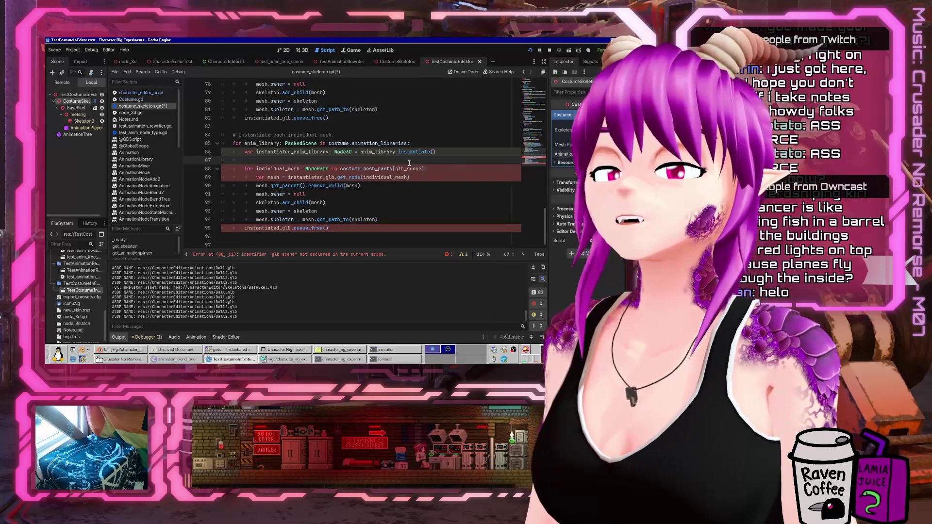
key("BackSpace")
key("BackSpace")
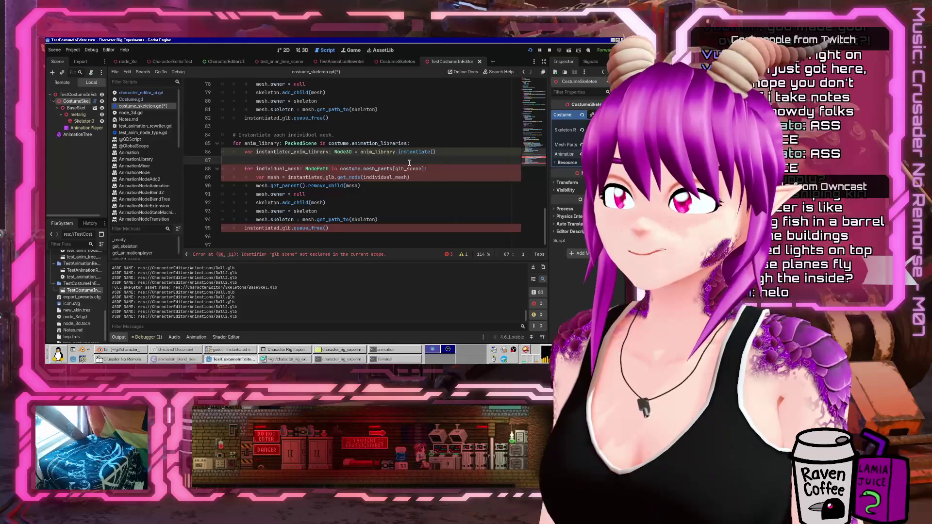
type("instantiated_anim_library.find")
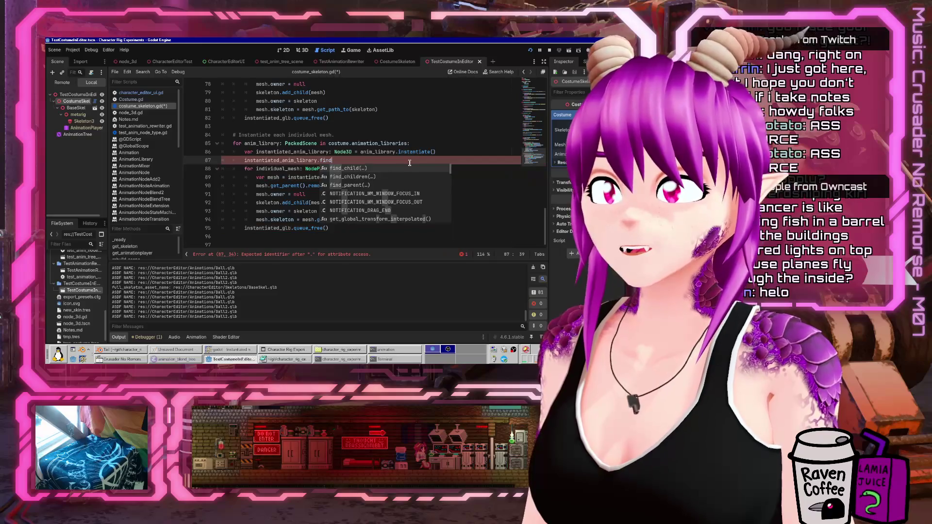
type("_children(\"")
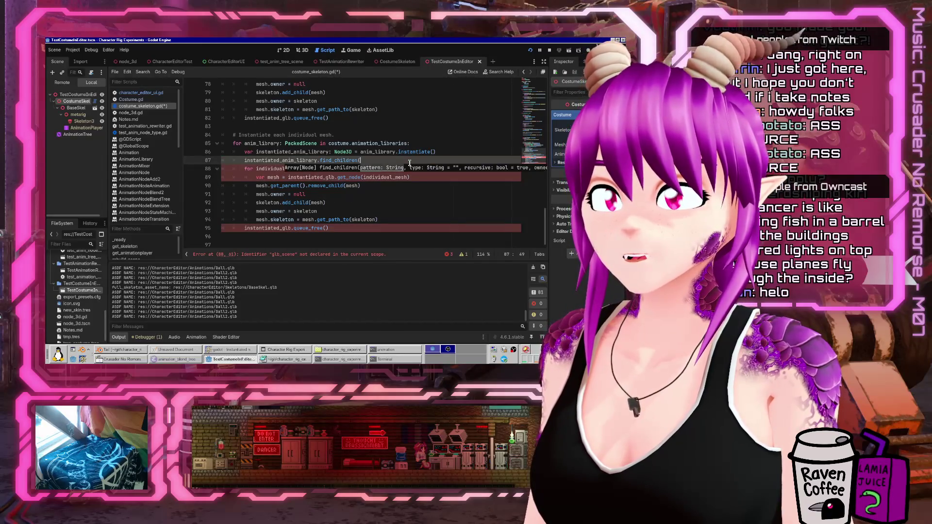
type("*\",")
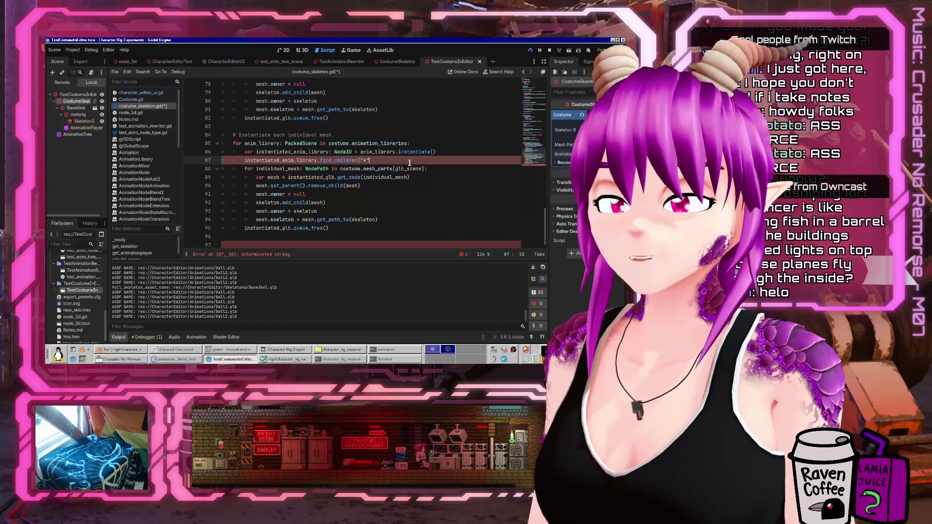
key("BackSpace")
key("BackSpace")
key("BackSpace")
type("\"AnimationLibrary")
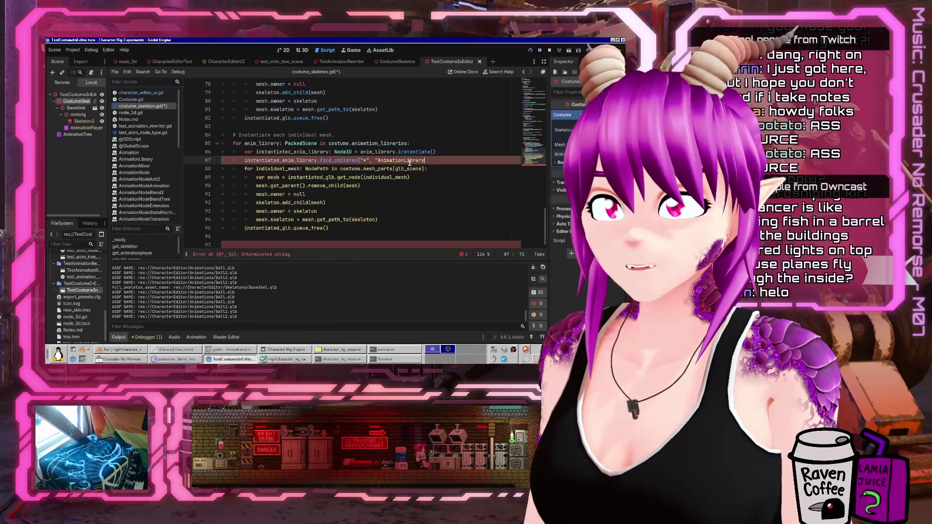
type("\", ")
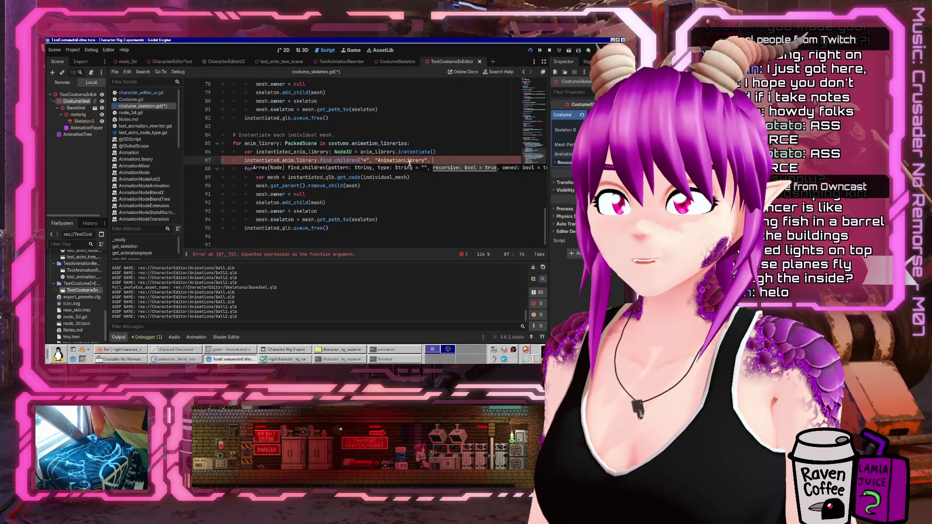
type("true, f")
type(")")
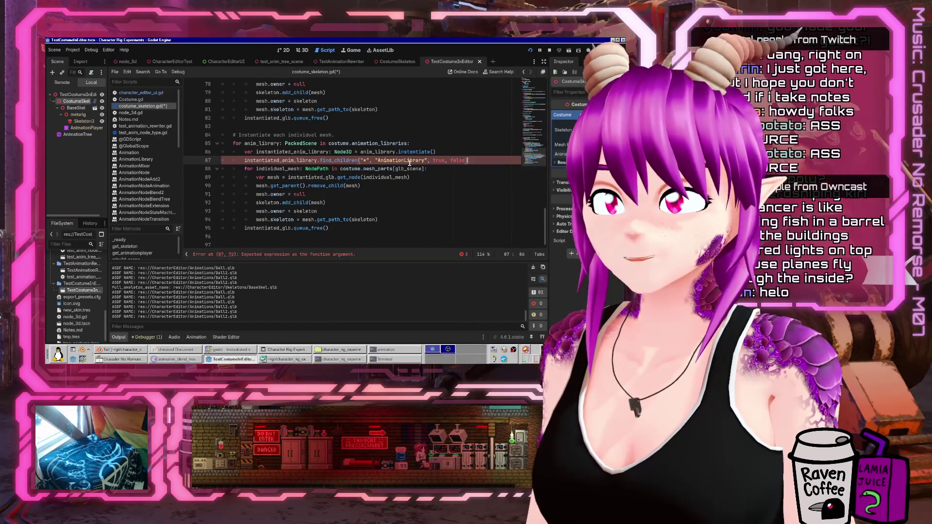
key("Home")
Prefix it with var animationplayers: Array[Node] = and split the long line with a backslash
type("var ")
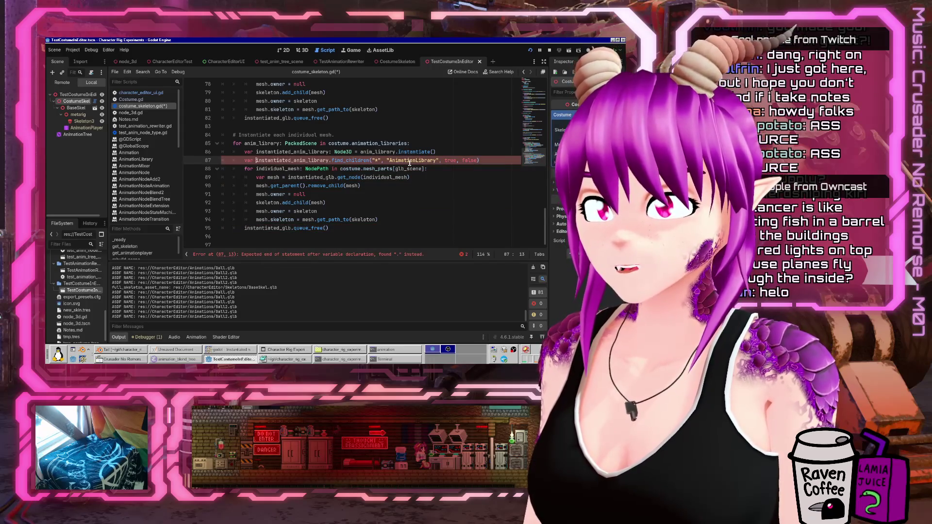
type("anim_libraries: ")
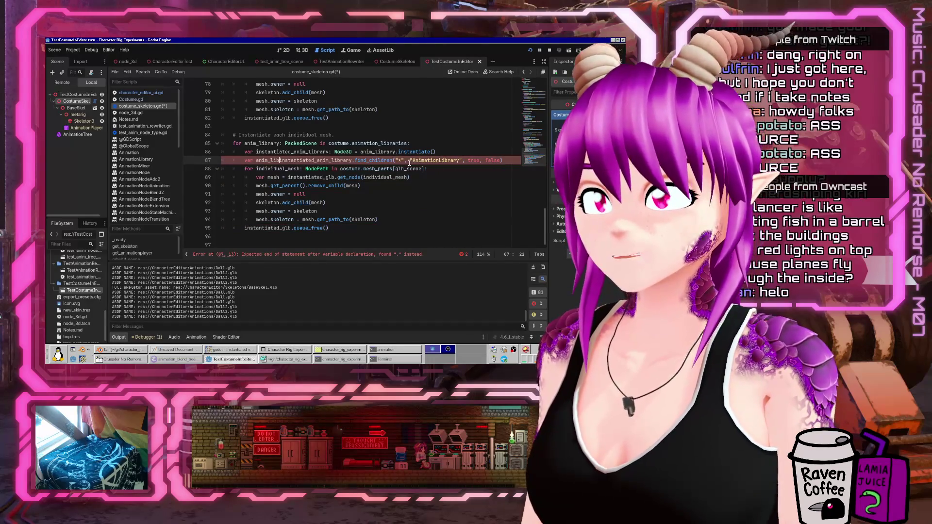
type("Array[")
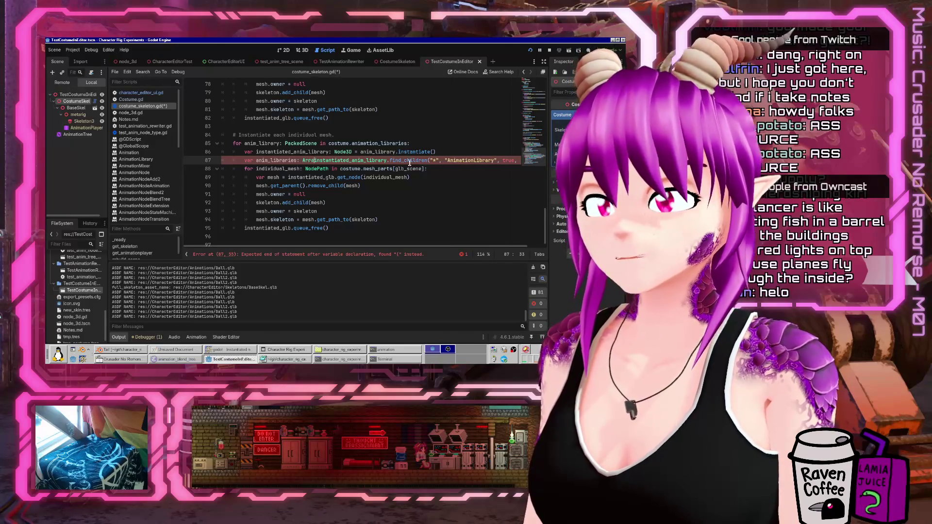
key("BackSpace")
key("BackSpace")
key("BackSpace")
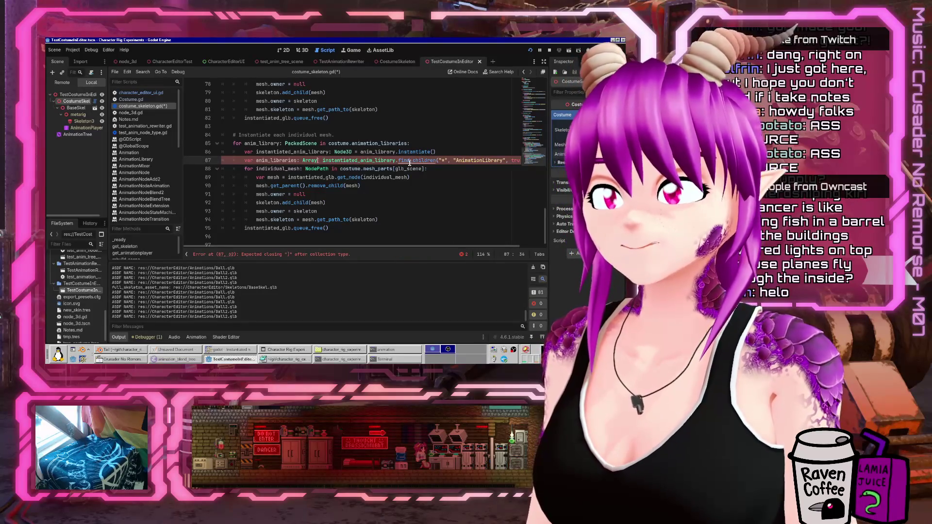
key("BackSpace")
key("BackSpace")
key("BackSpace")
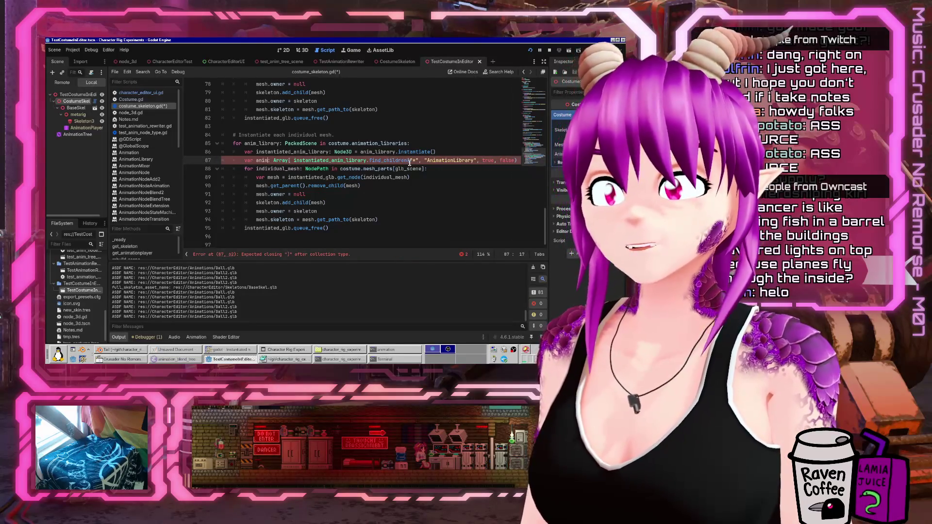
type("onplayers: Array[")
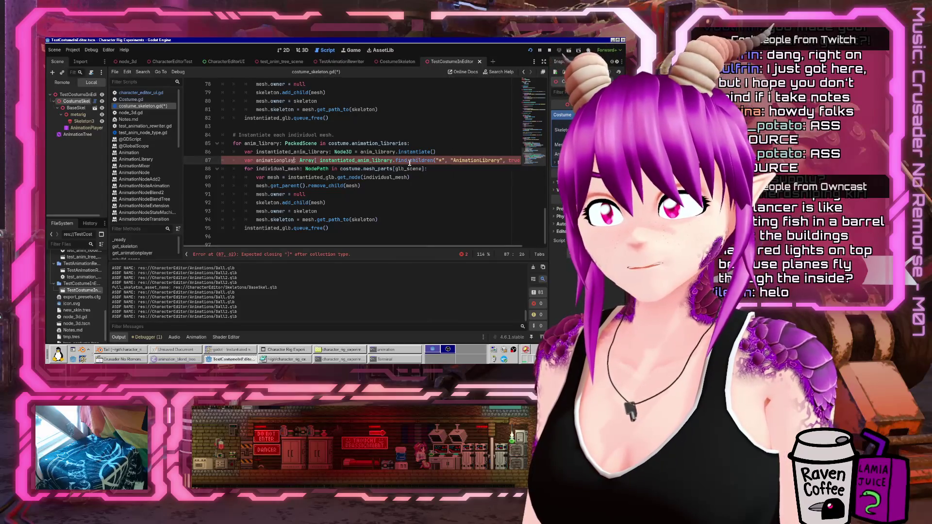
type("Node] =")
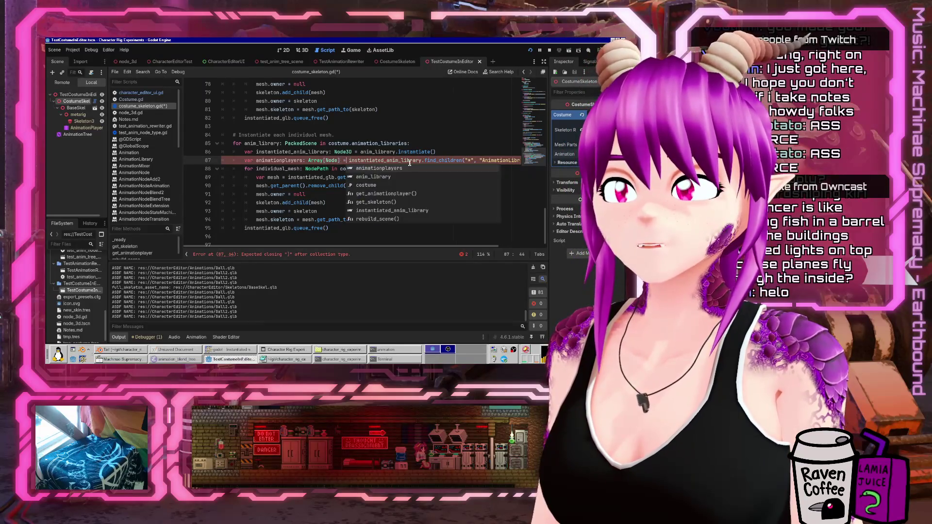
key("End")
key("Home")
key("ctrl+Right")
type("\\")
key("Return")
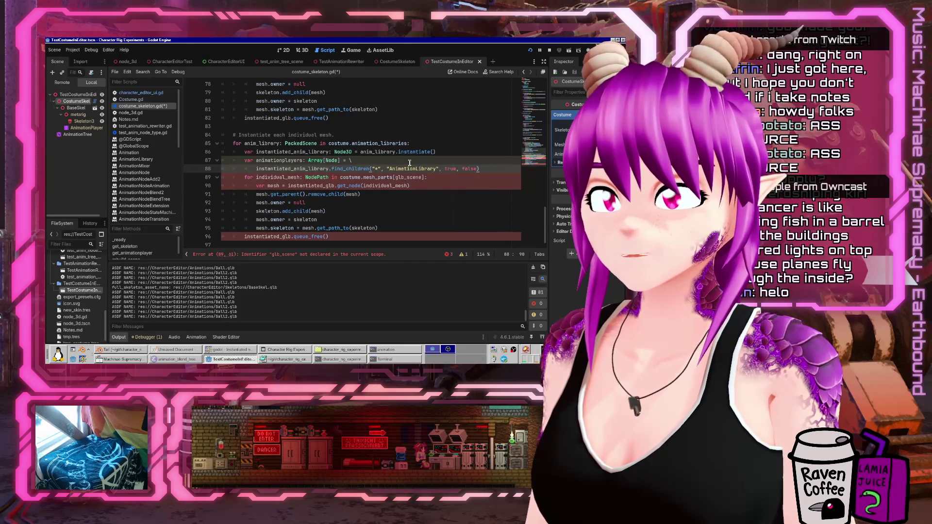
Add a for animationplayer in animationplayers: loop and delete the old individual_mesh loop line
key("Return")
type("player in animationplayers:")
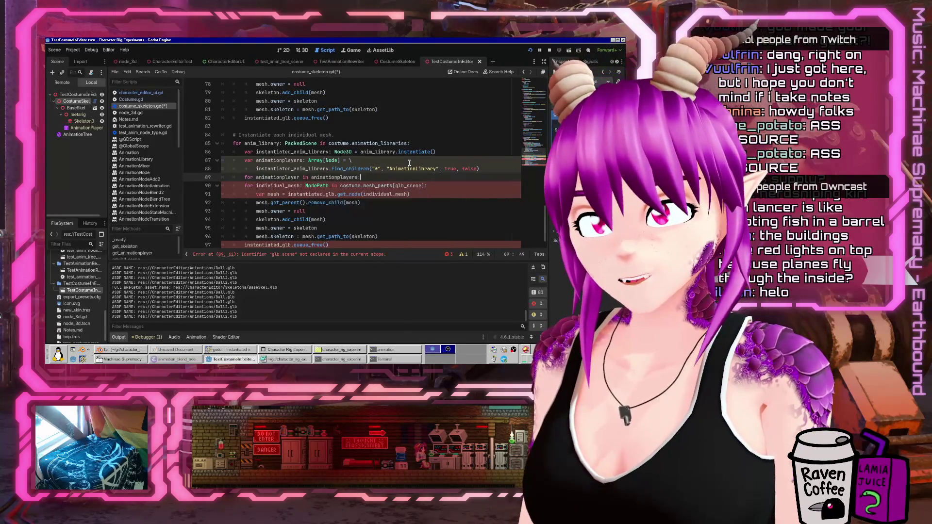
key("Down")
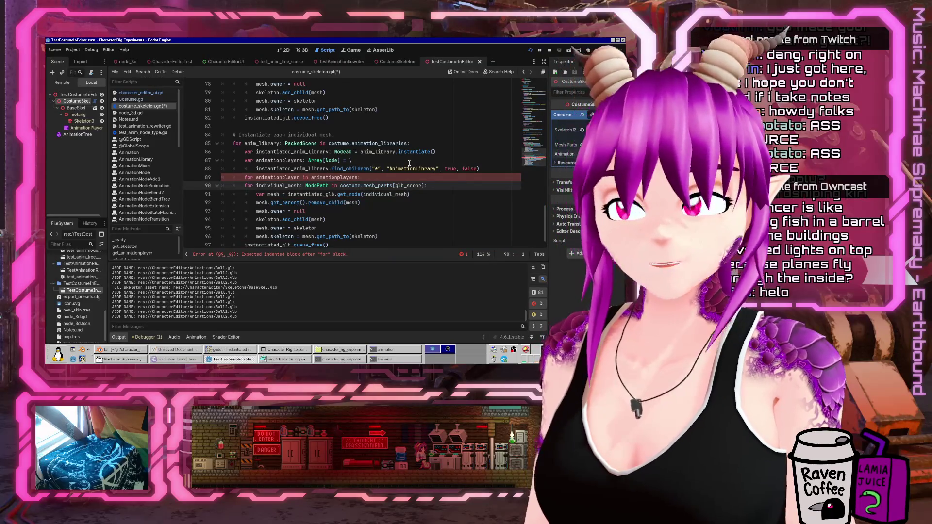
key("shift+Down")
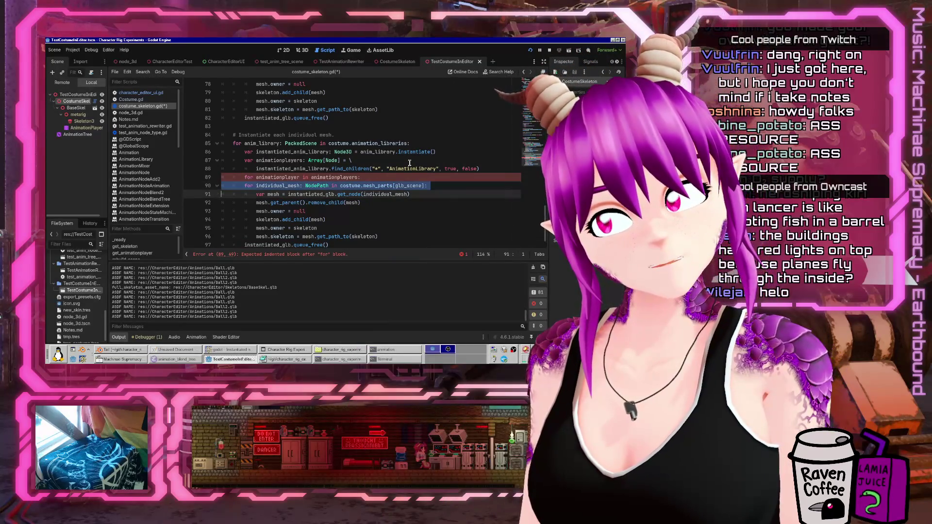
key("Delete")
key("Up")
key("Up")
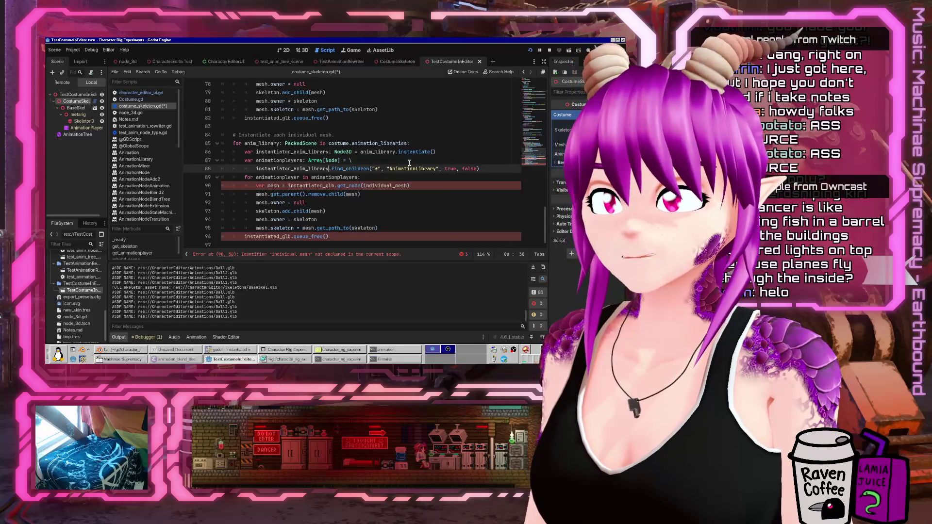
Replace instantiated_glb with instantiated_anim_library in the mesh lookup on line 90
key("ctrl+shift+Left")
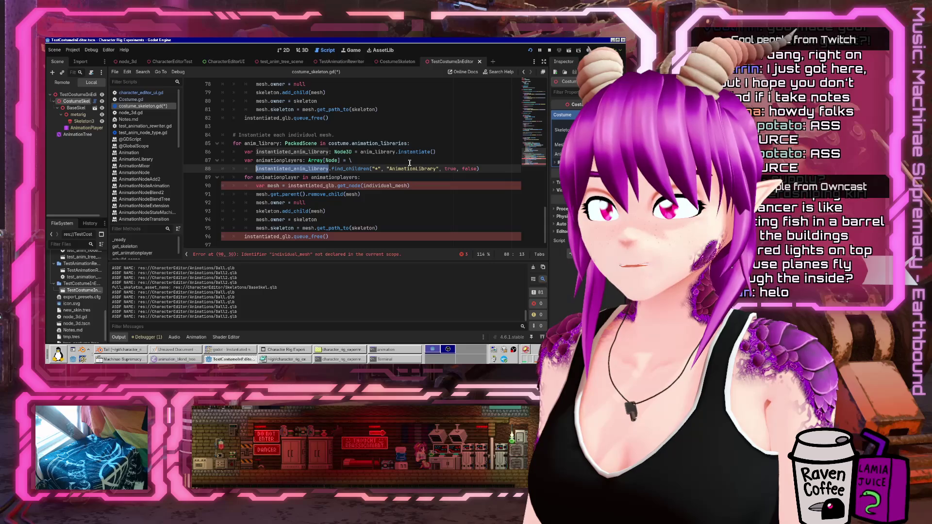
key("Down")
key("Down")
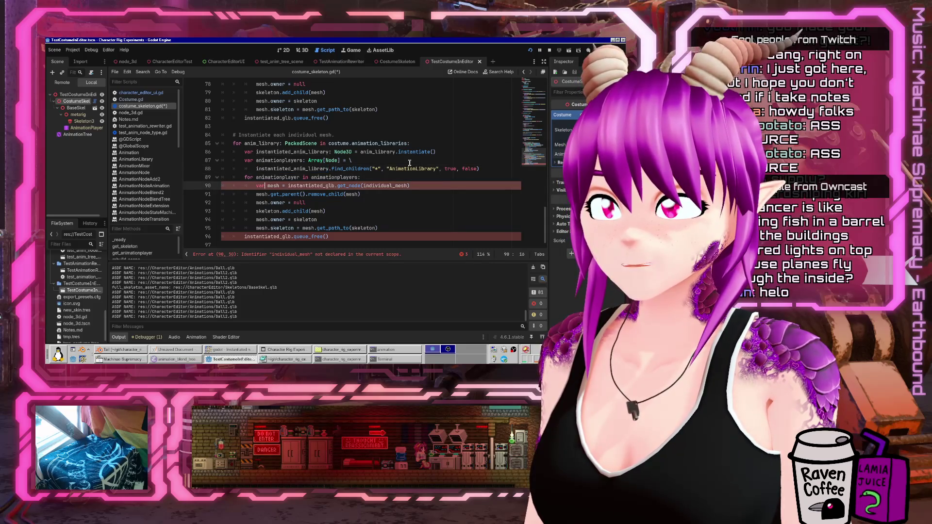
key("ctrl+shift+Right")
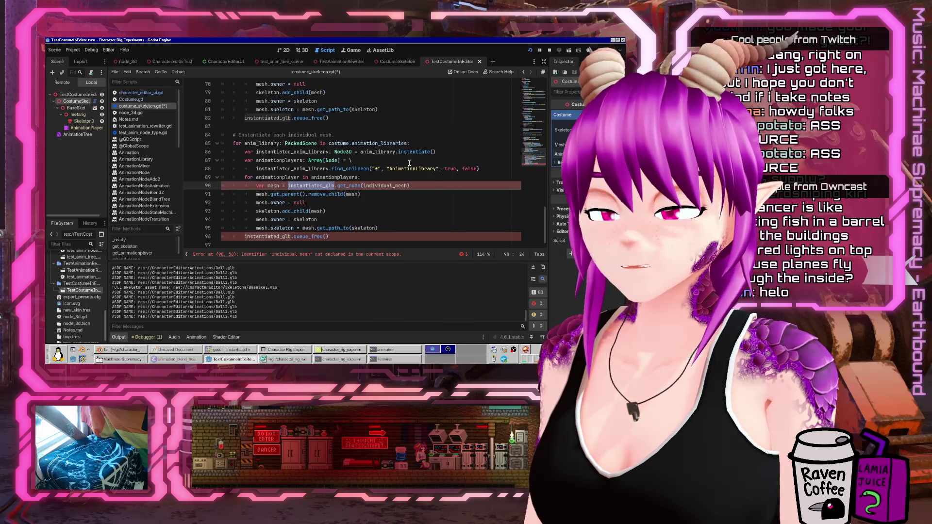
type("instantiated_anim_library")
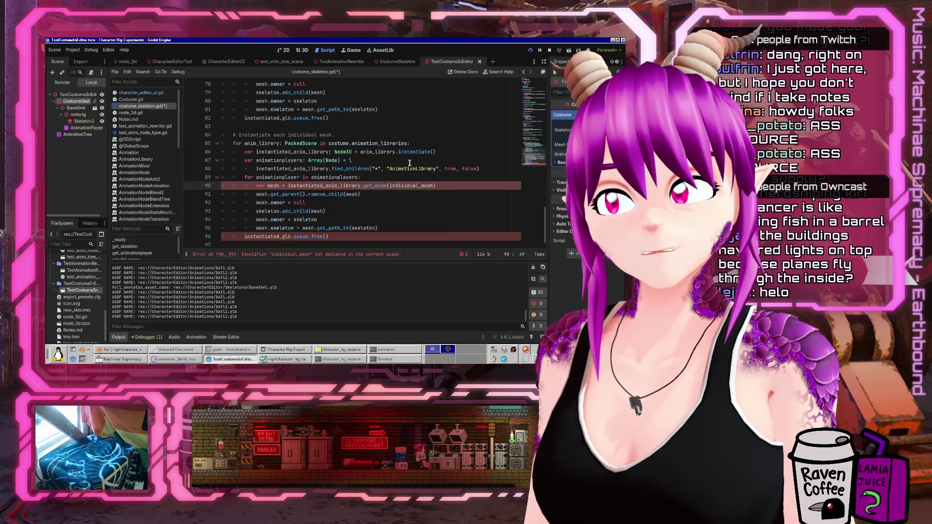
Check the find_children documentation via Search Help, then return to costume_skeleton.gd
left_click(495, 72)
type("find_child")
key("Return")
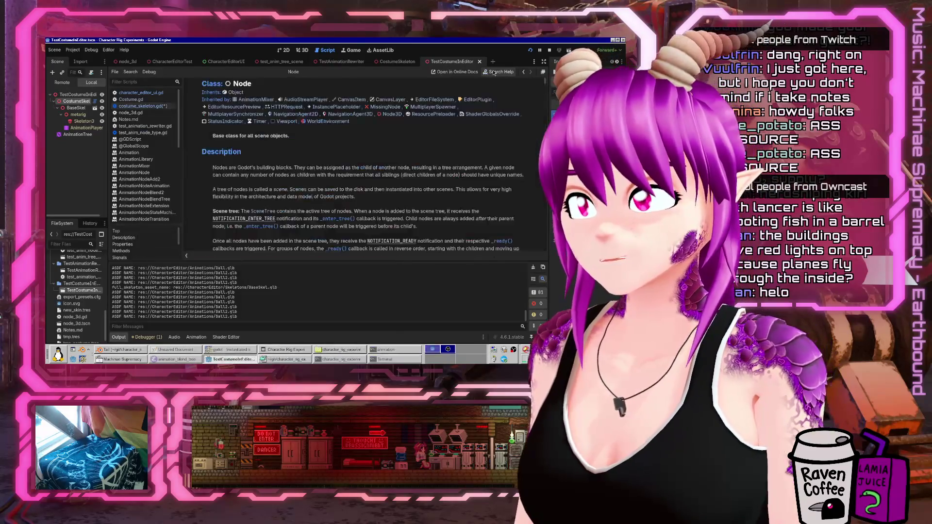
left_click(142, 106)
left_click(375, 177)
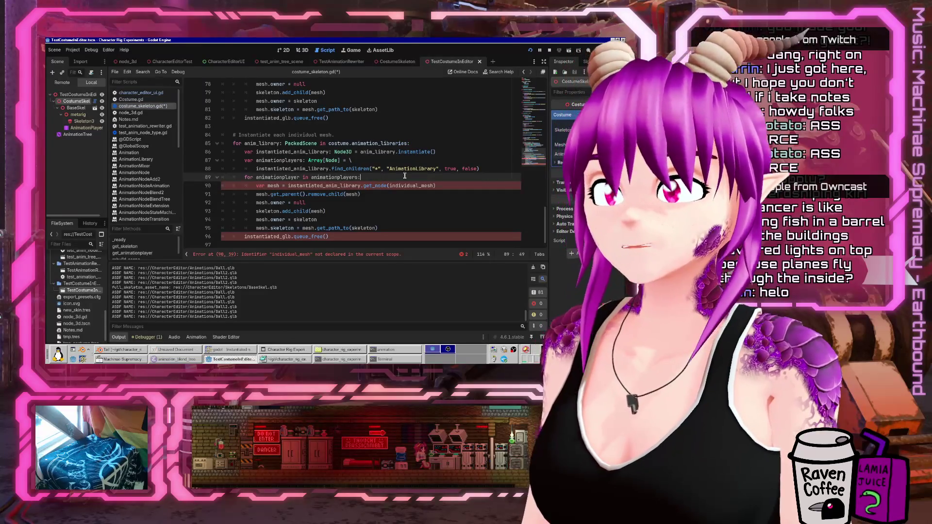
Open blank indented lines under the loop header and start an animationplayer.get_animation call
key("Down")
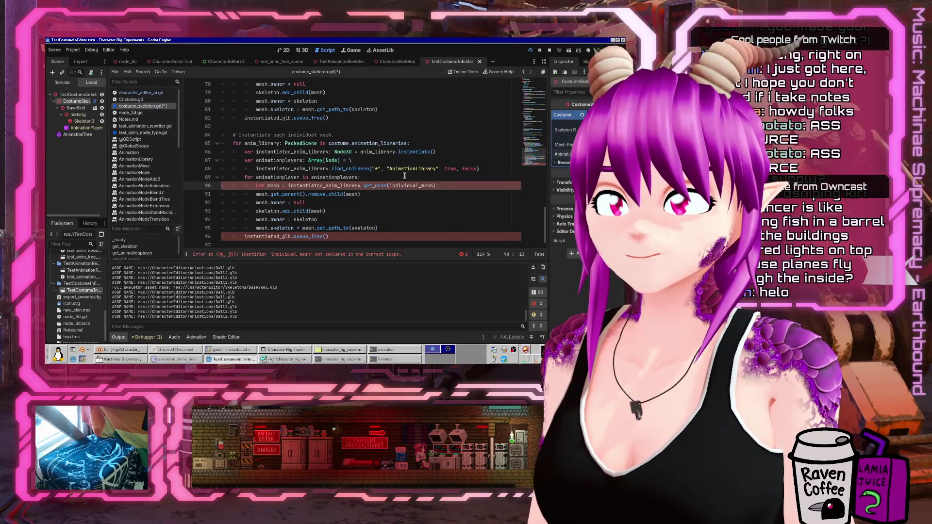
key("Down")
key("shift+Down")
key("shift+Down")
key("shift+Down")
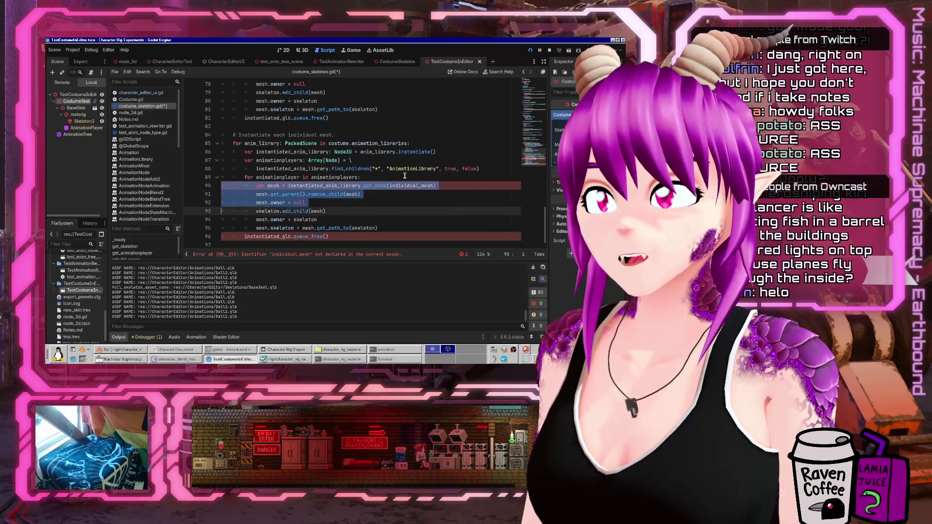
key("shift+Up")
key("shift+Up")
key("shift+Up")
key("Up")
key("Up")
key("End")
key("Return")
key("Return")
key("Return")
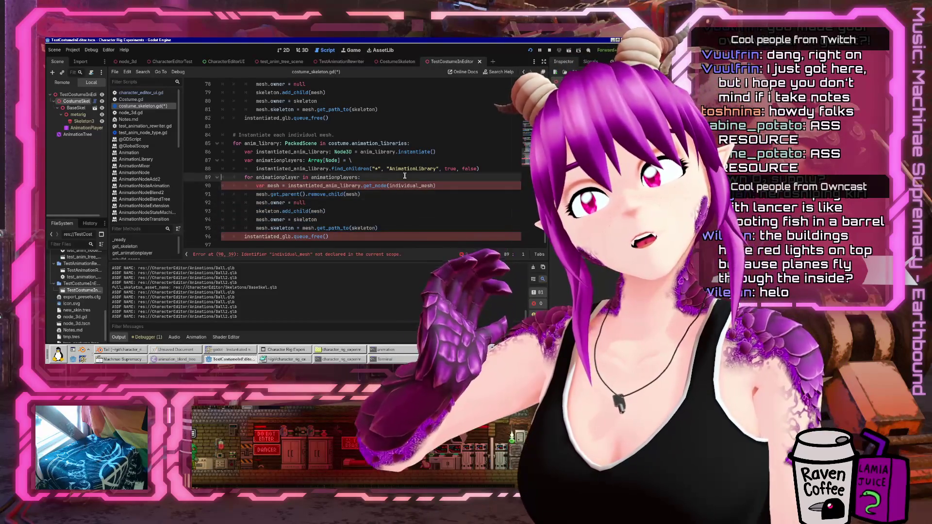
key("Up")
key("Tab")
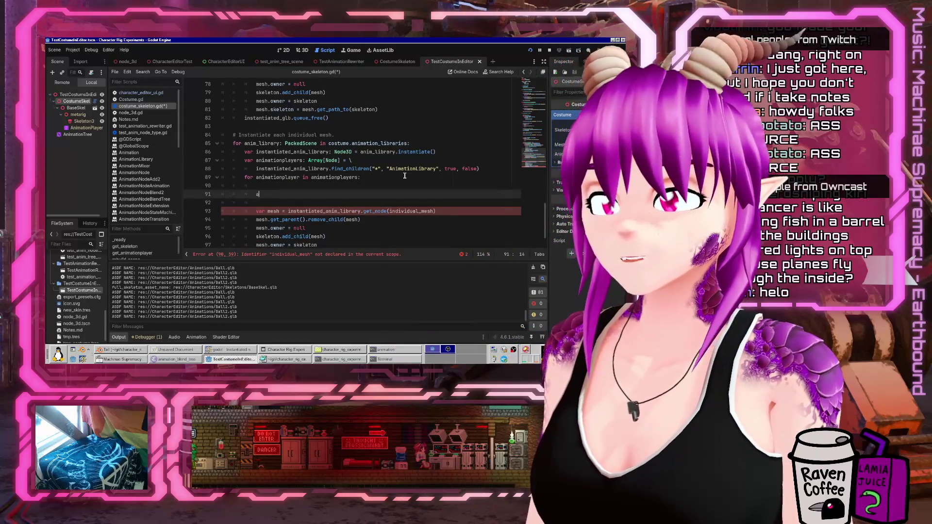
type("nimationplayer.get_")
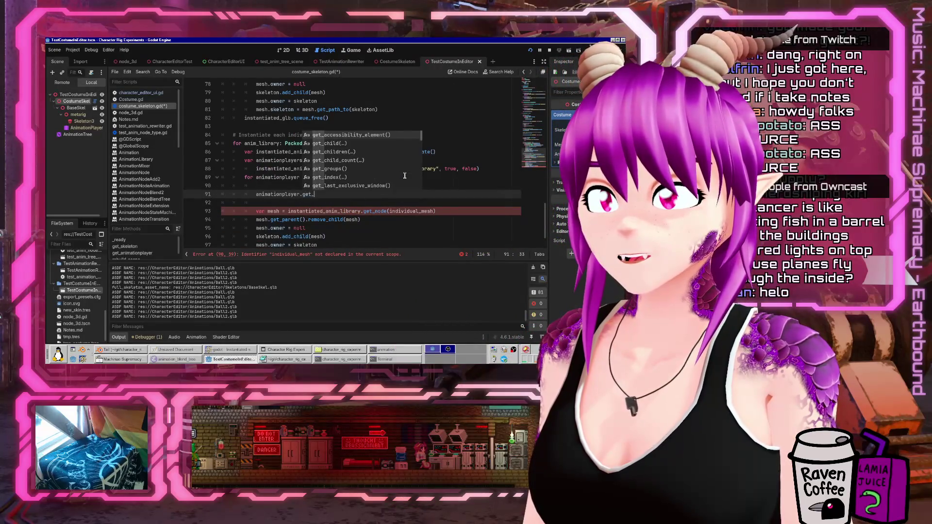
type("animation_")
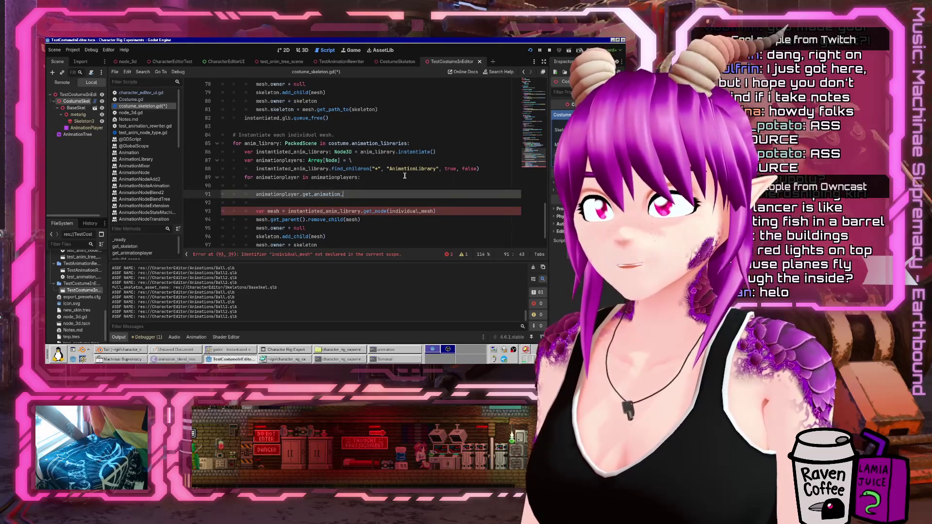
Type-hint the loop variable on line 89 as AnimationPlayer
key("Up")
key("Up")
key("ctrl+Left")
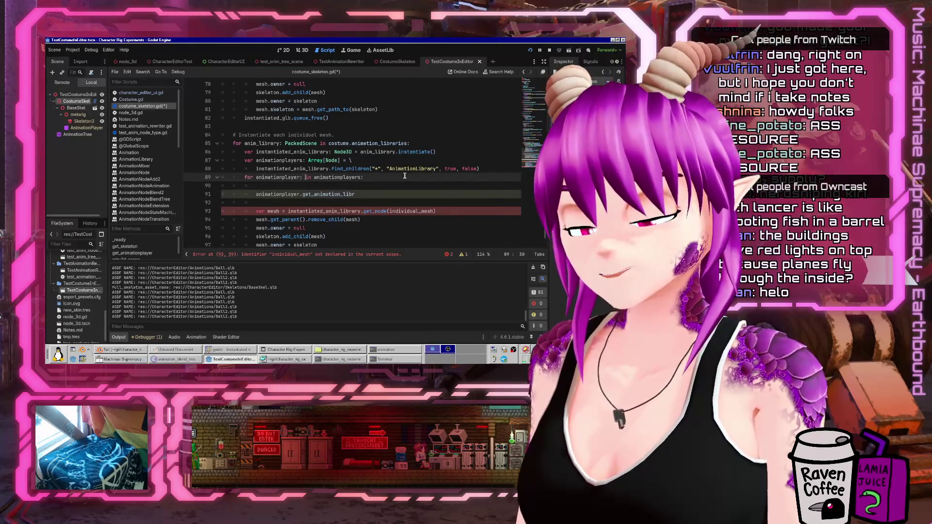
type("AnimationPlayer")
key("Down")
key("Down")
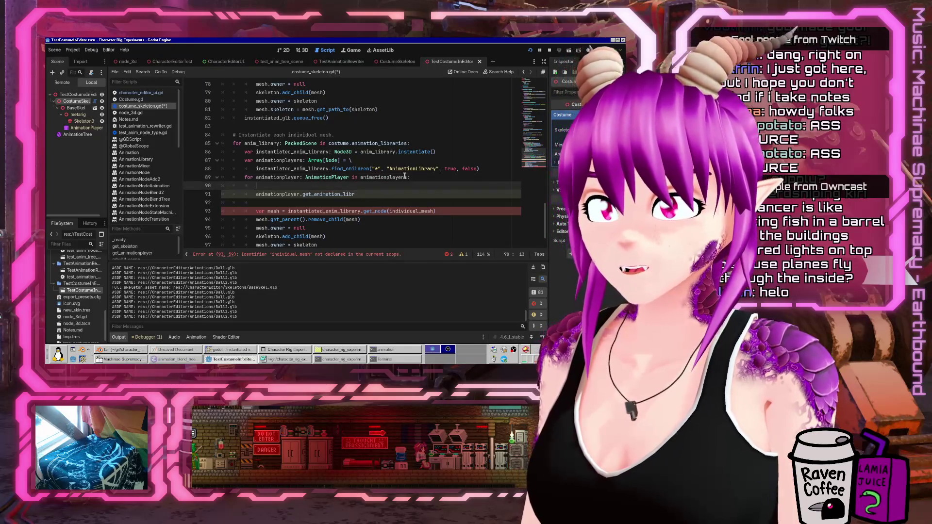
Complete the call as animationplayer.get_animation_library("")
key("ctrl+shift+Left")
key("ctrl+shift+Left")
key("ctrl+shift+Left")
type(".get_animation")
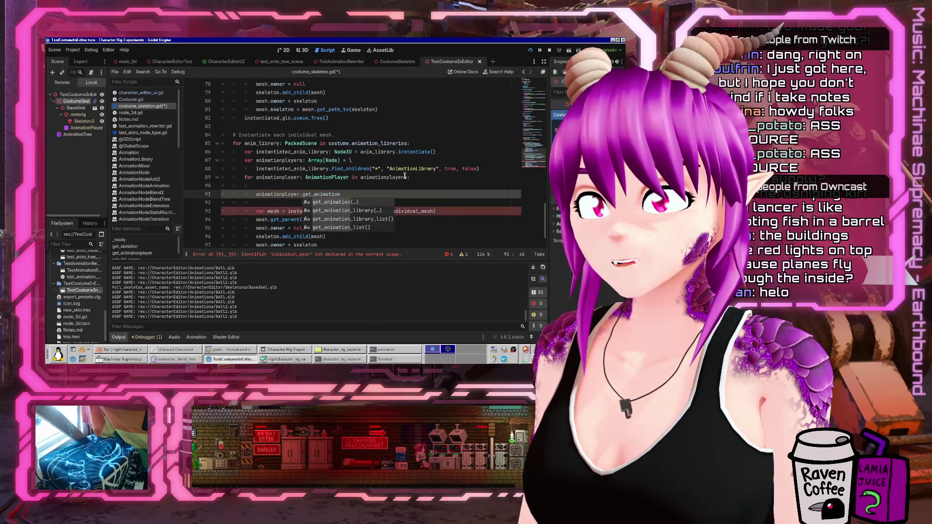
type("_l")
key("Return")
type("\"\"")
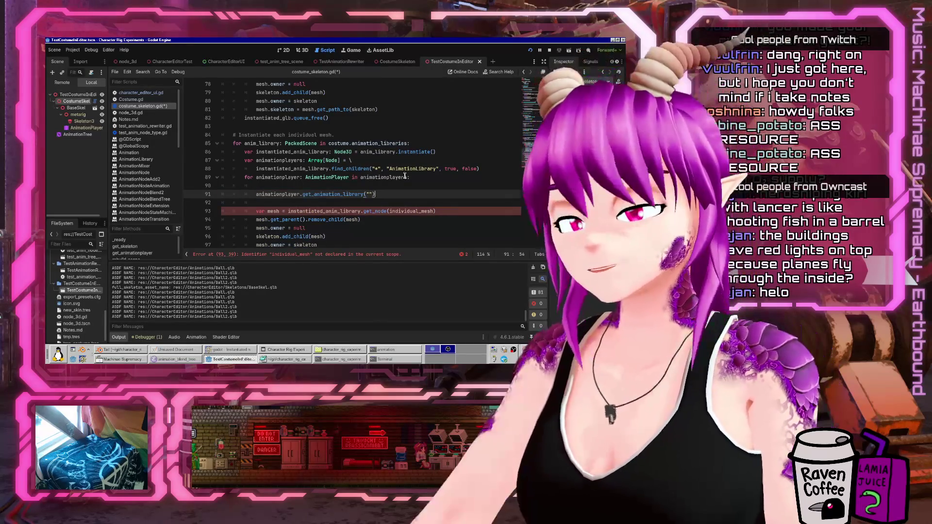
Add a FIXME noting only the global library is supported and declare var anim_library: AnimationLibrary =
key("Up")
key("Return")
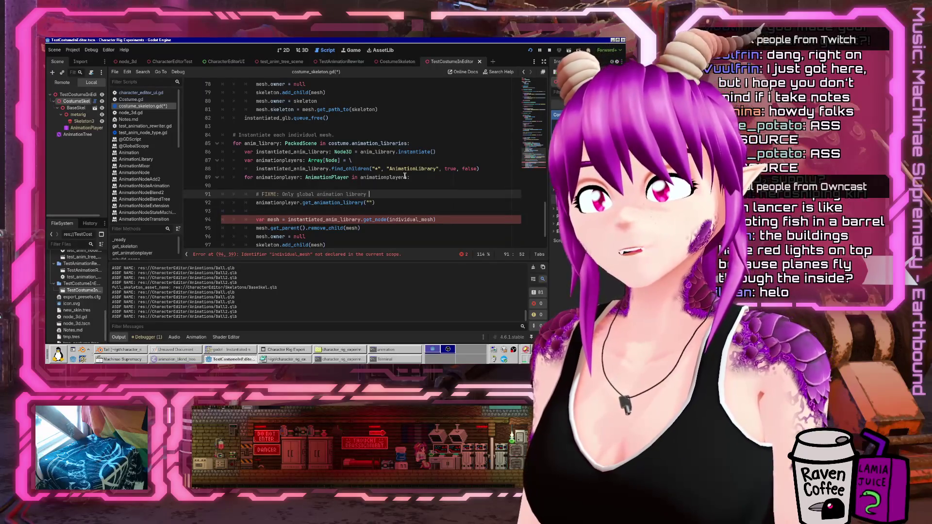
type(".")
key("Down")
key("Home")
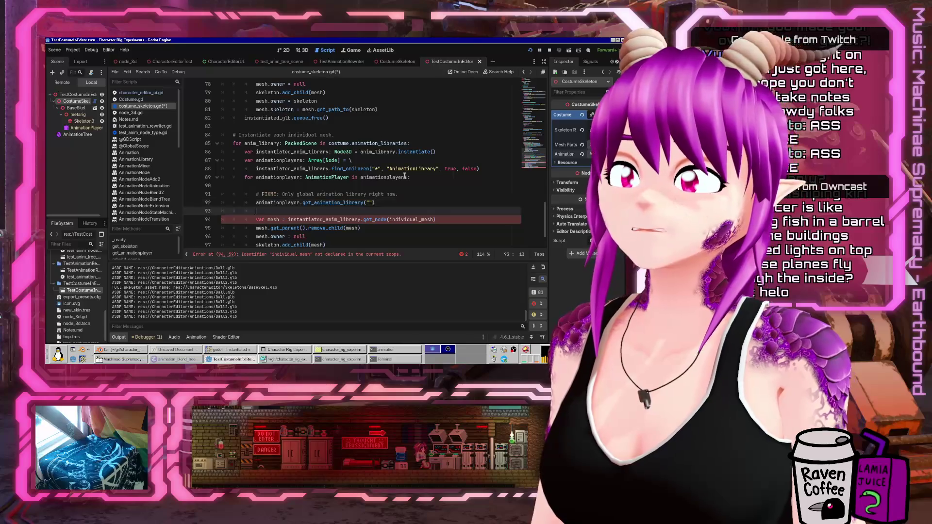
type("var anim_library: AnimationLibrary =")
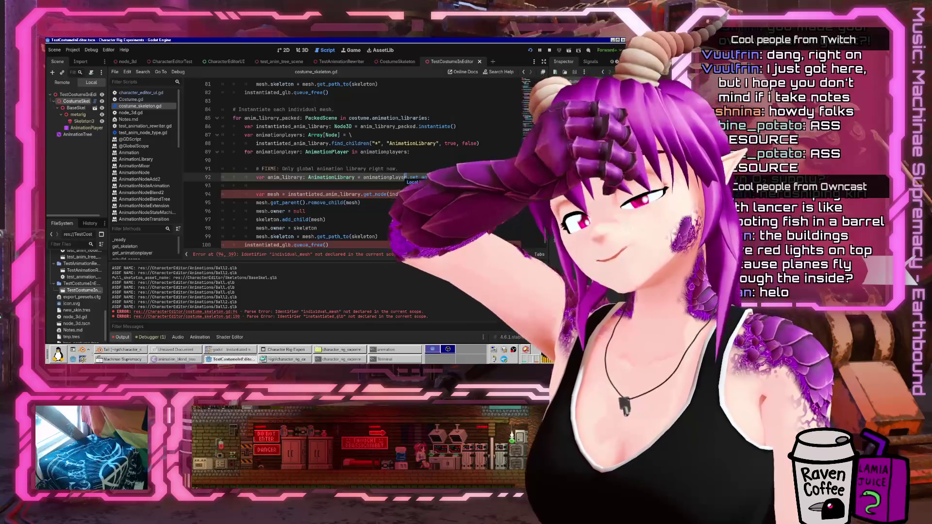
Save the script and add a line below anim_library, removing a mistaken get_animationplayer() call
key("ctrl+s")
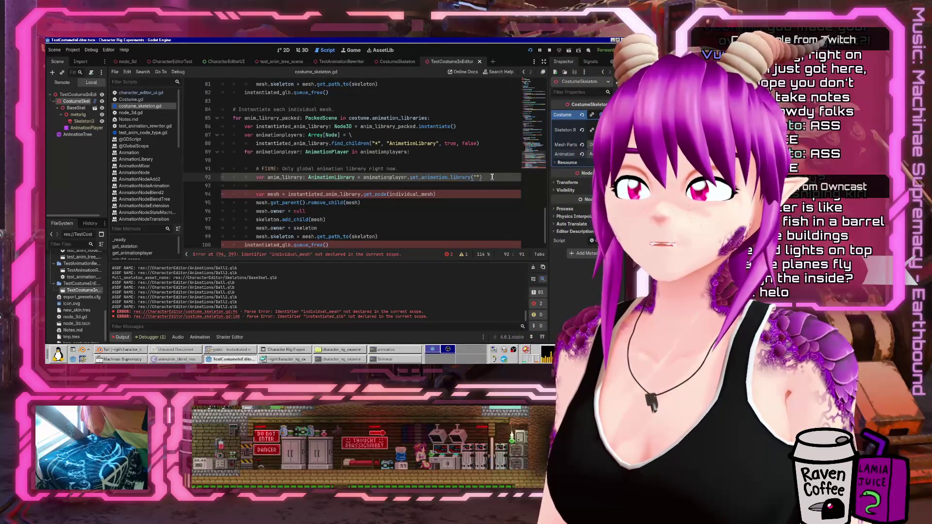
key("Return")
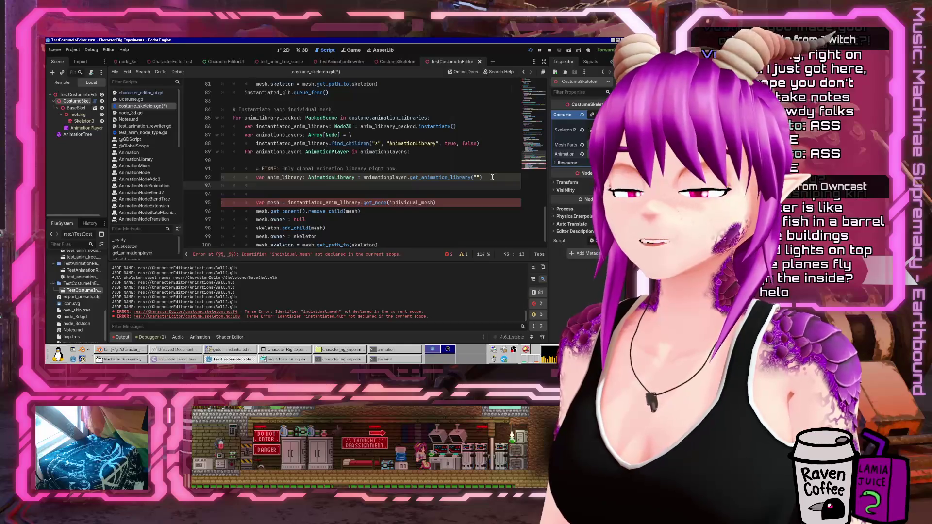
type("anim_")
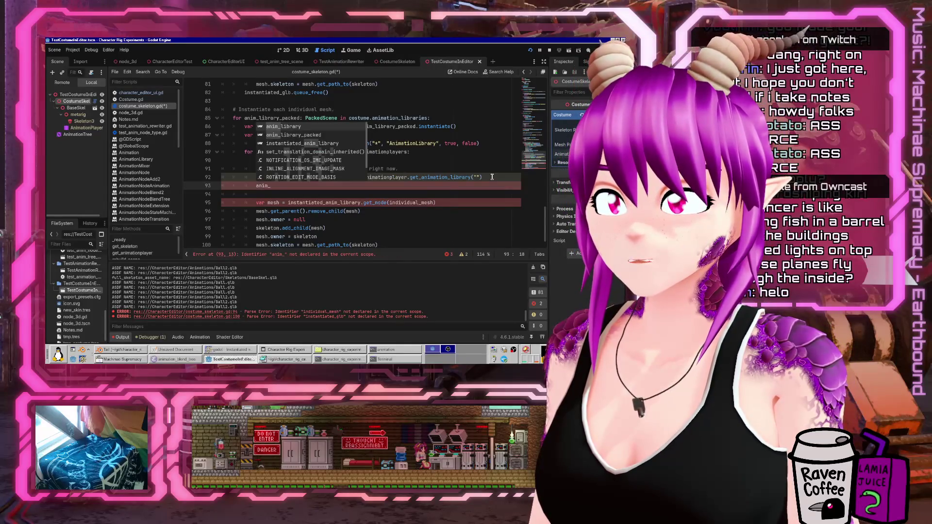
key("BackSpace")
key("BackSpace")
key("BackSpace")
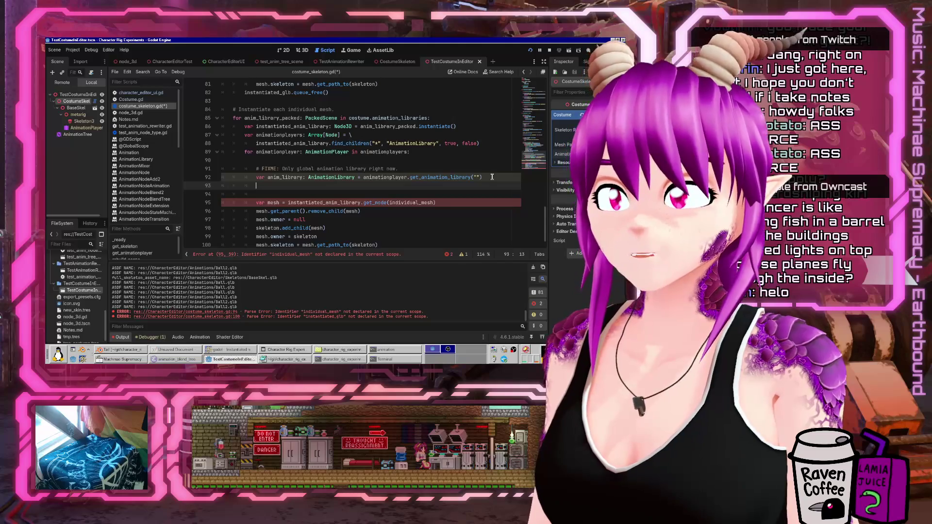
type("animation")
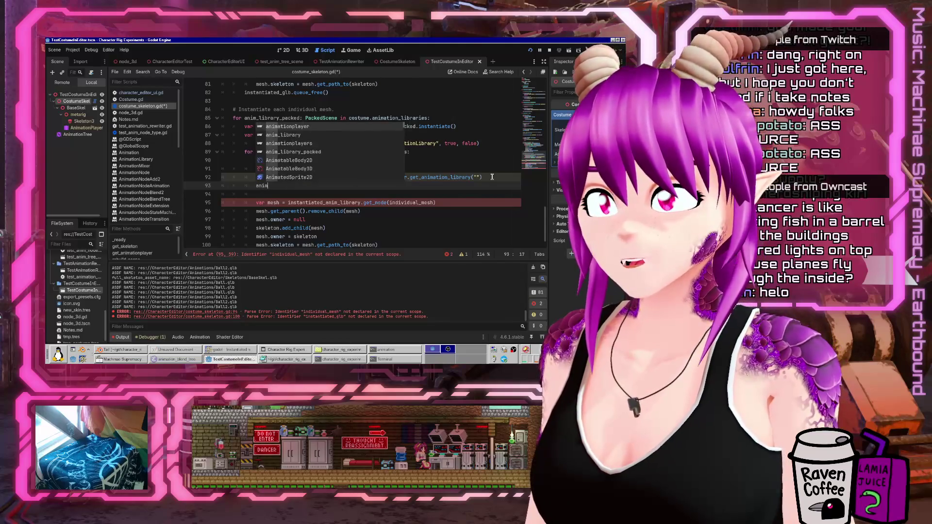
key("Return")
type(".")
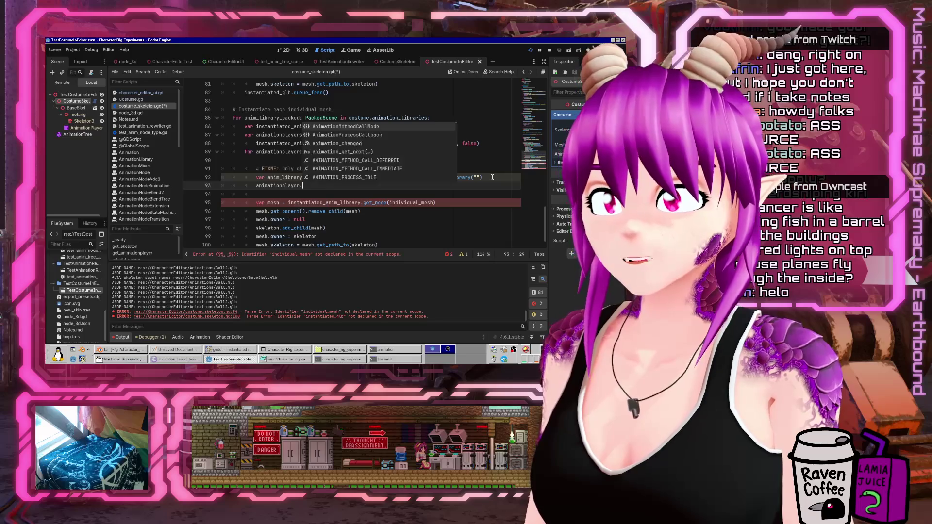
key("shift+Home")
type("get_anim")
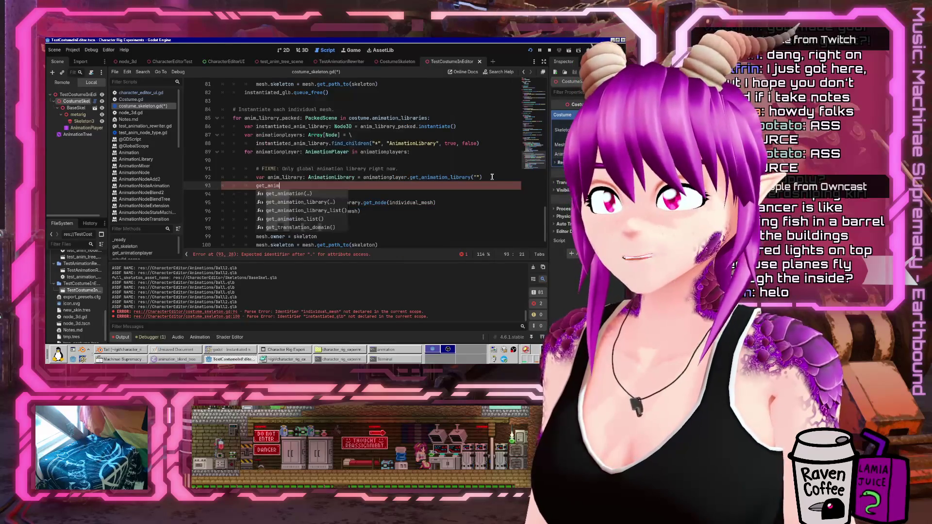
key("Return")
key("shift+Home")
key("BackSpace")
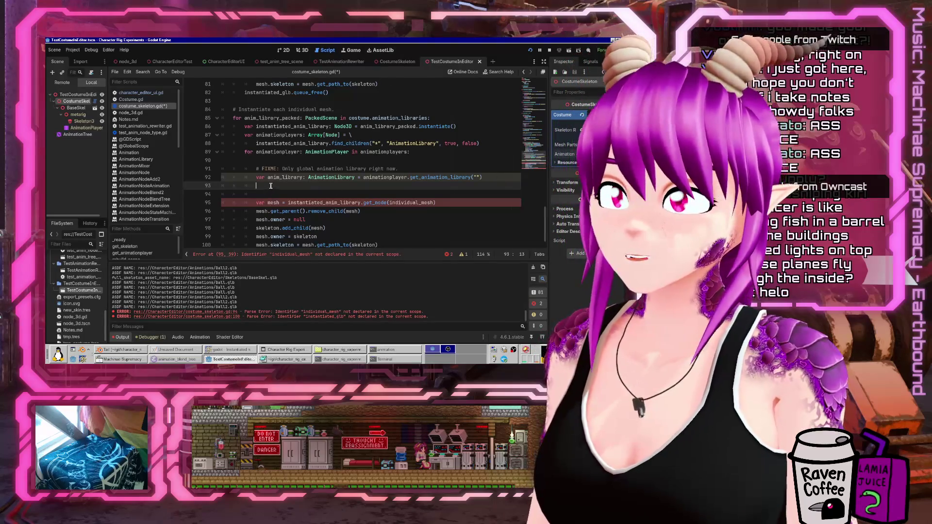
Begin an our_animation_player = assignment on that new line
scroll(271, 186, "up", 8)
scroll(271, 186, "down", 8)
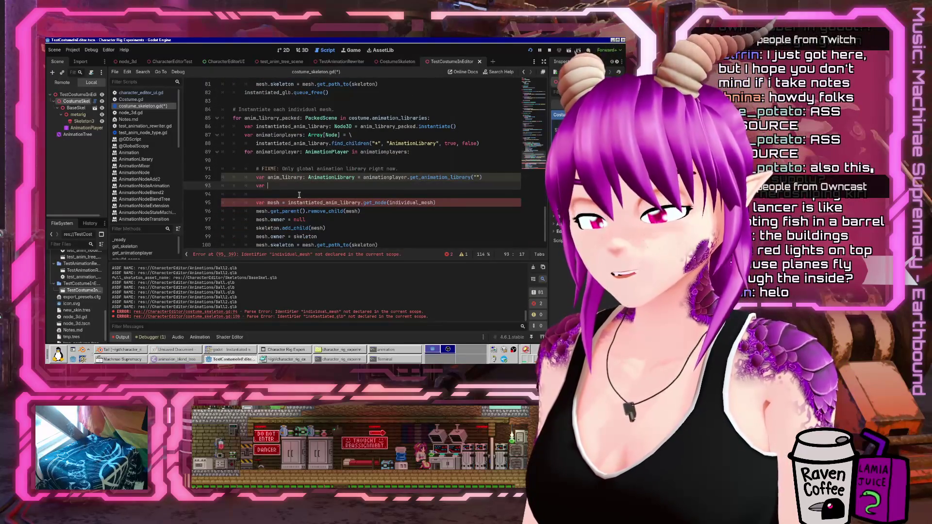
type("our_animation_p")
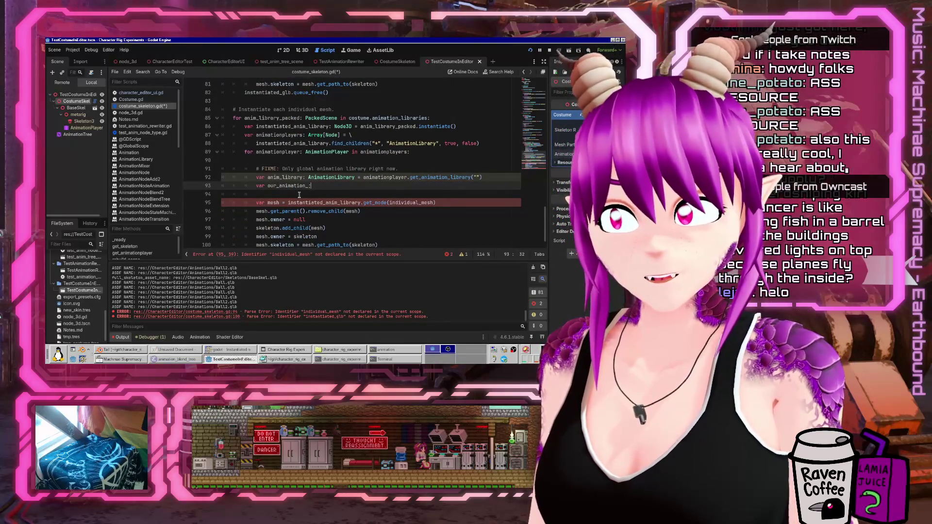
type("layer =")
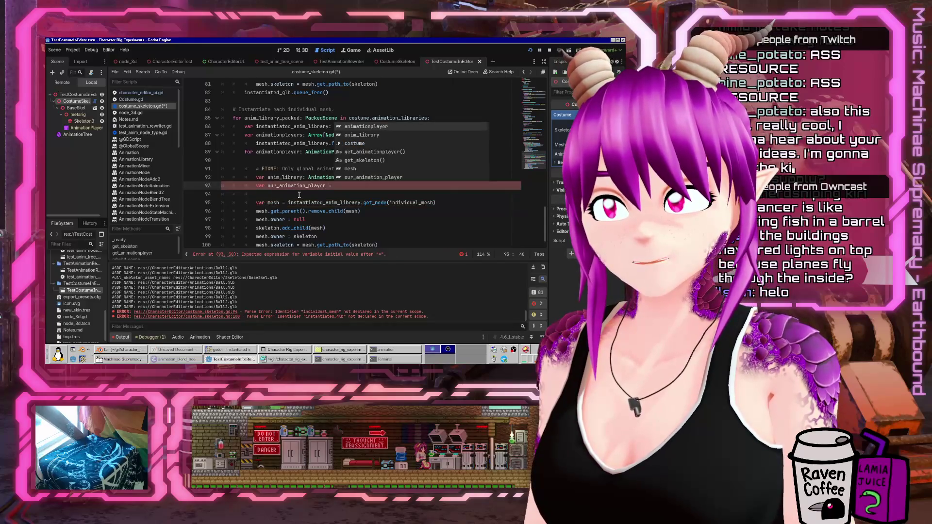
key("shift+Home")
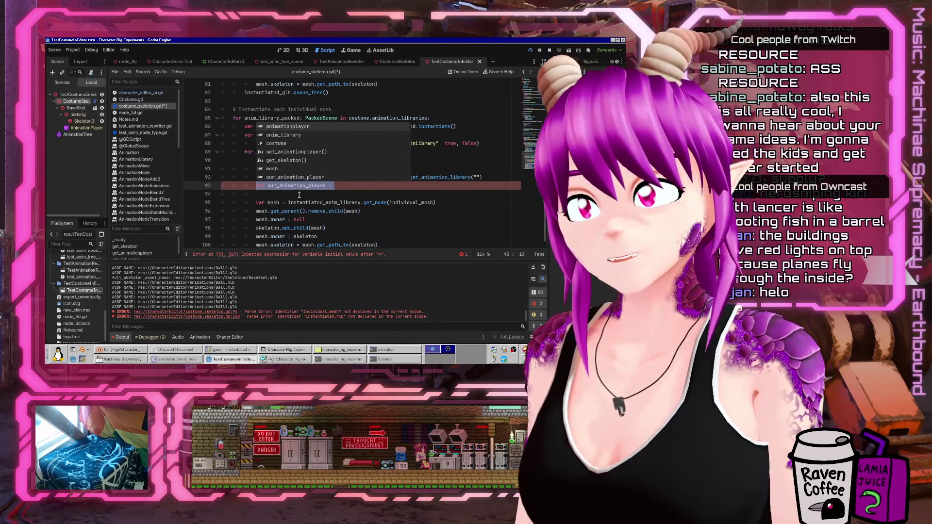
key("Escape")
Delete the unfinished our_animation_player line from inside the loop
left_click(283, 151)
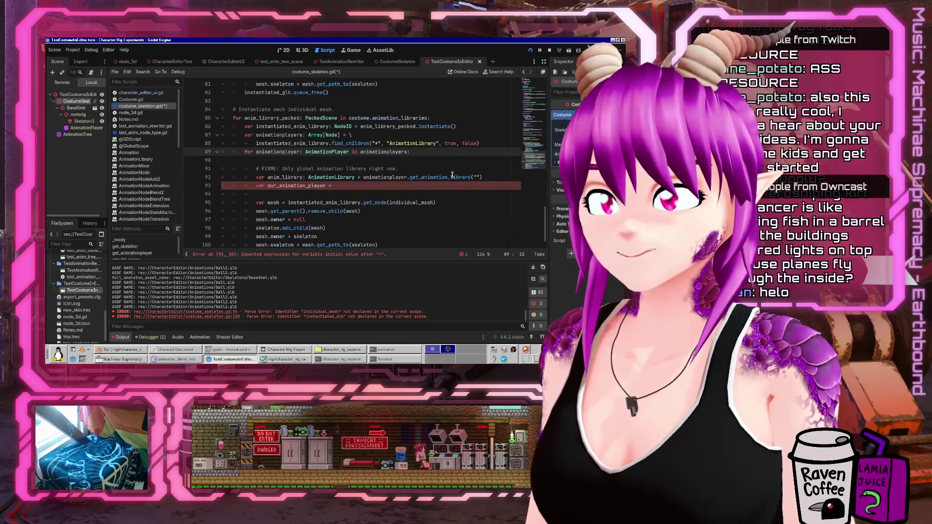
mouse_move(452, 176)
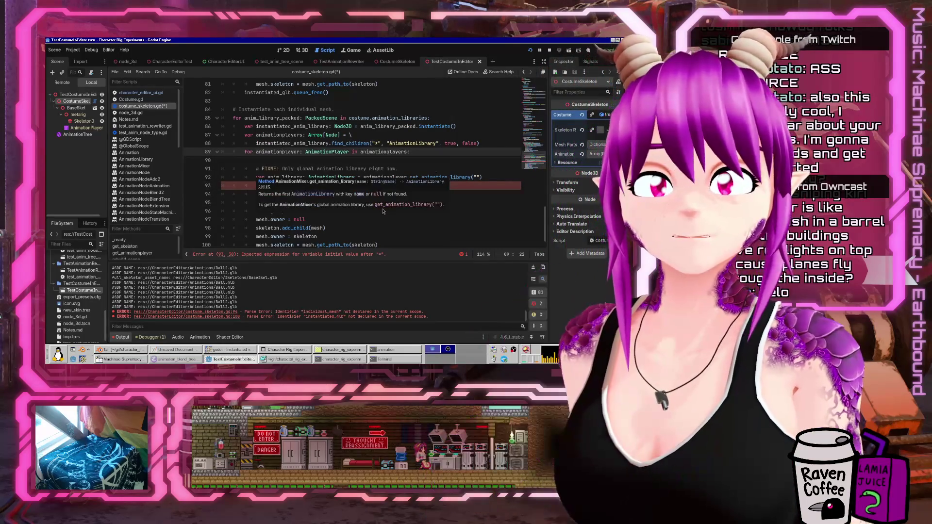
key("Down")
key("Down")
key("Down")
key("shift+Home")
key("BackSpace")
scroll(380, 193, "up", 10)
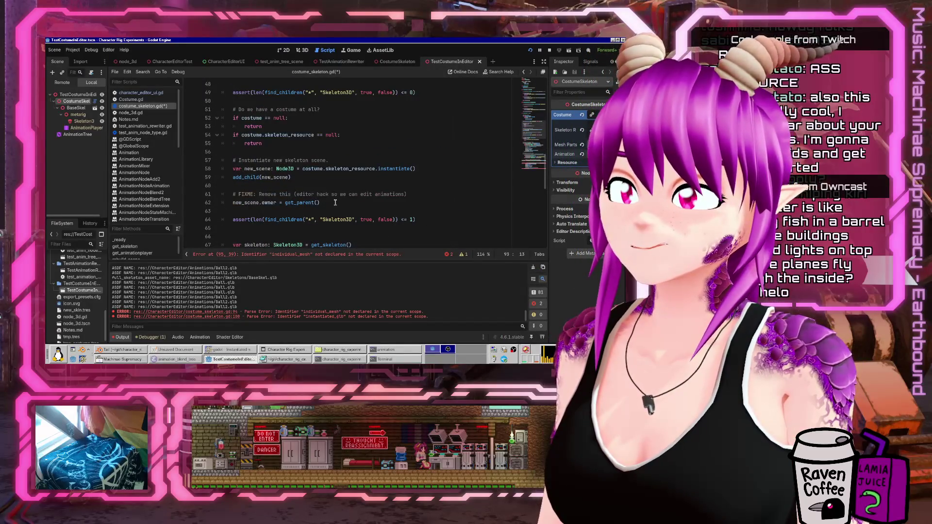
scroll(335, 203, "down", 9)
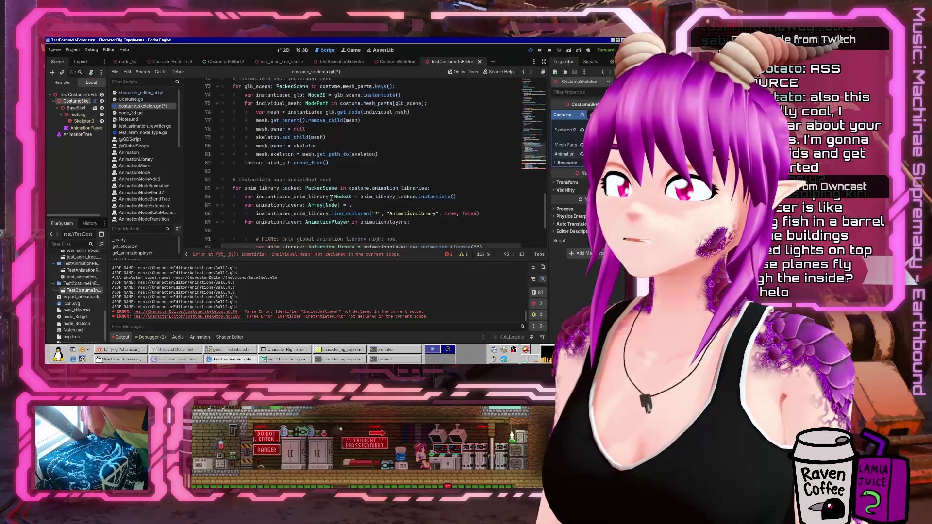
left_click(341, 154)
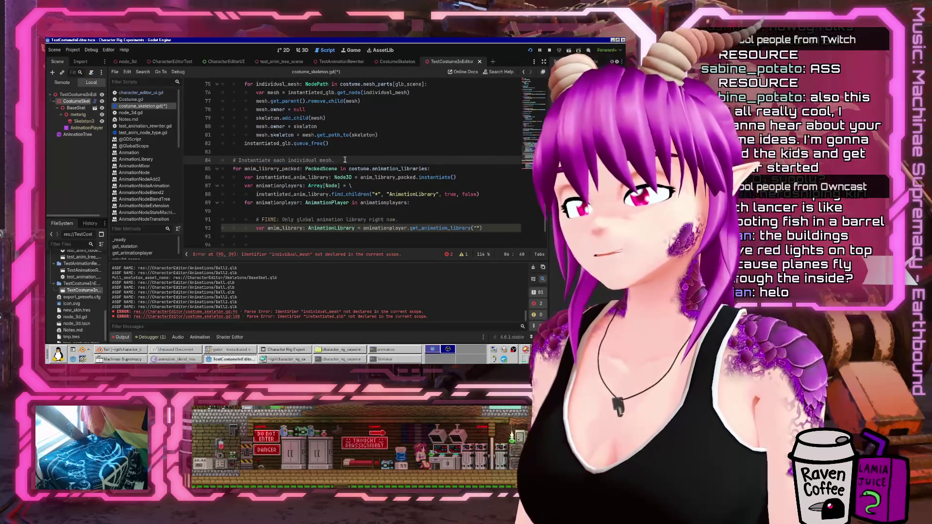
Above the loop, add var my_animation_player = get_animationplayer()
left_click(345, 160)
key("Return")
type("var ar_animation_player =")
key("ctrl+Left")
key("ctrl+Left")
key("Right")
type("t")
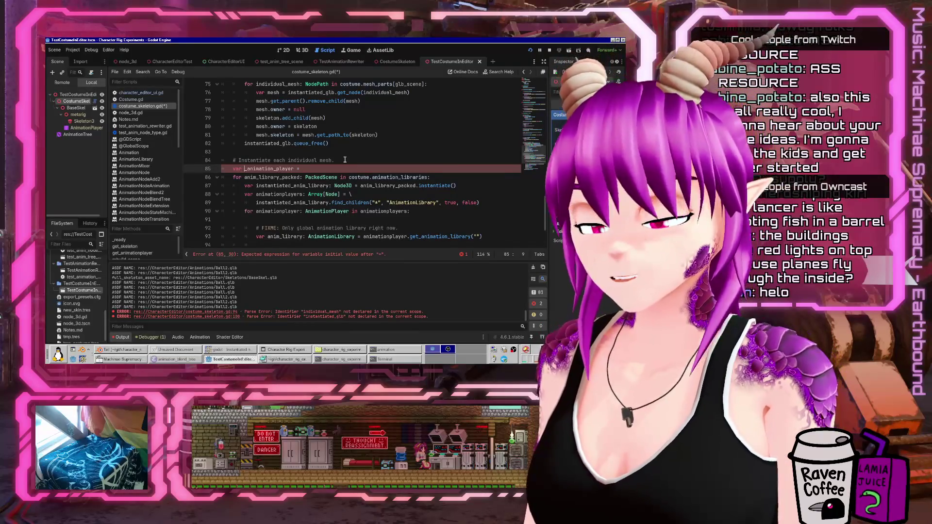
key("Home")
key("Right")
key("Right")
key("Right")
key("Delete")
key("End")
type("get_an")
key("Return")
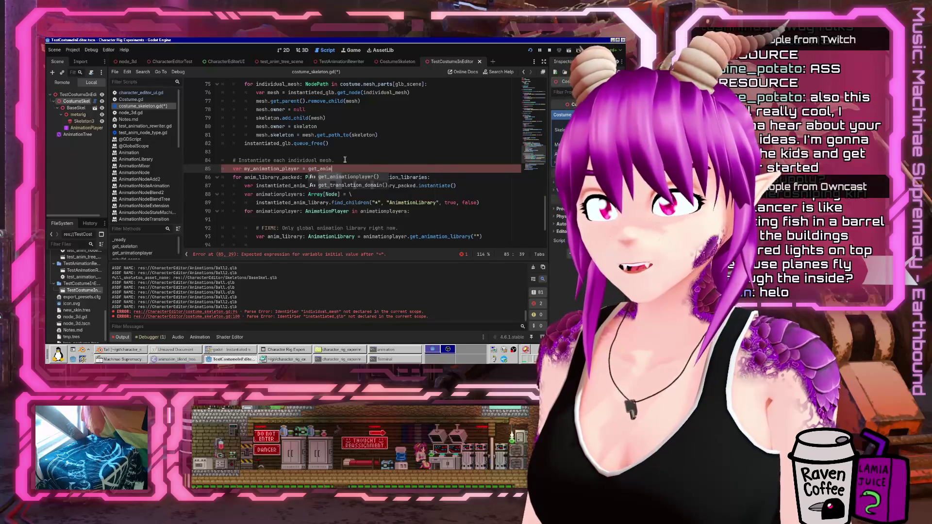
Below it, add an if my_animation_player != null: check
key("Down")
key("Down")
key("Down")
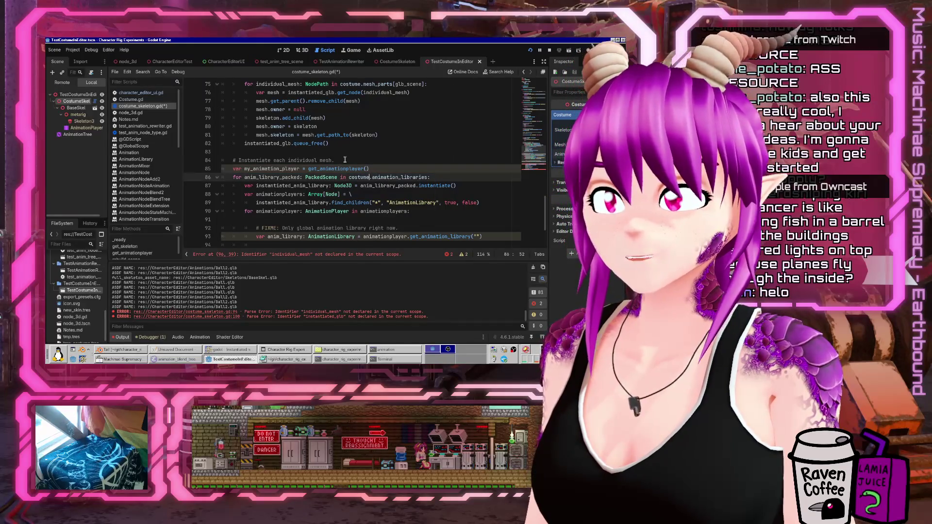
key("Up")
key("Up")
key("Up")
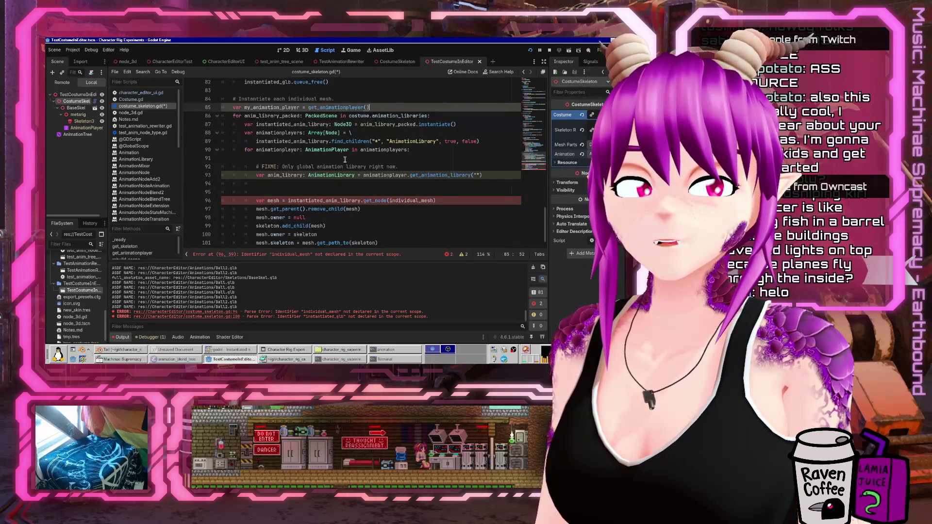
key("Return")
type("assert")
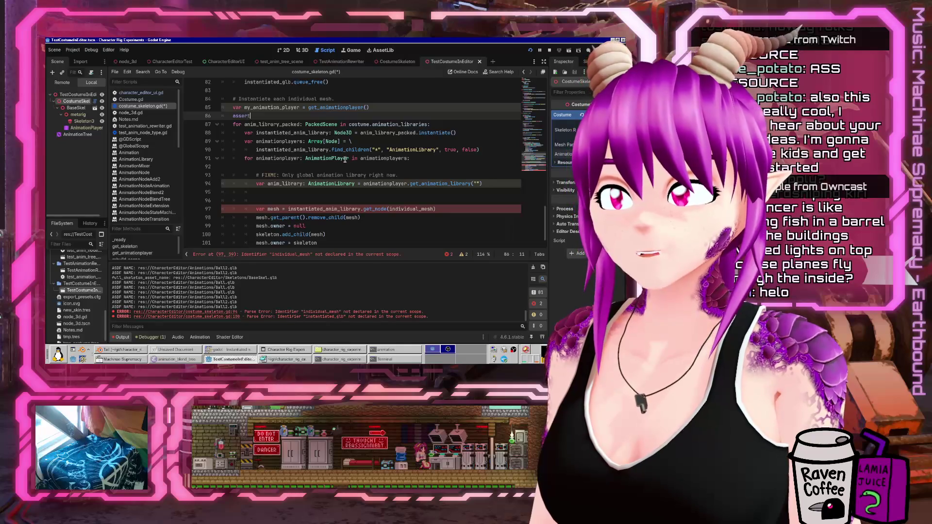
key("BackSpace")
key("BackSpace")
type("if ")
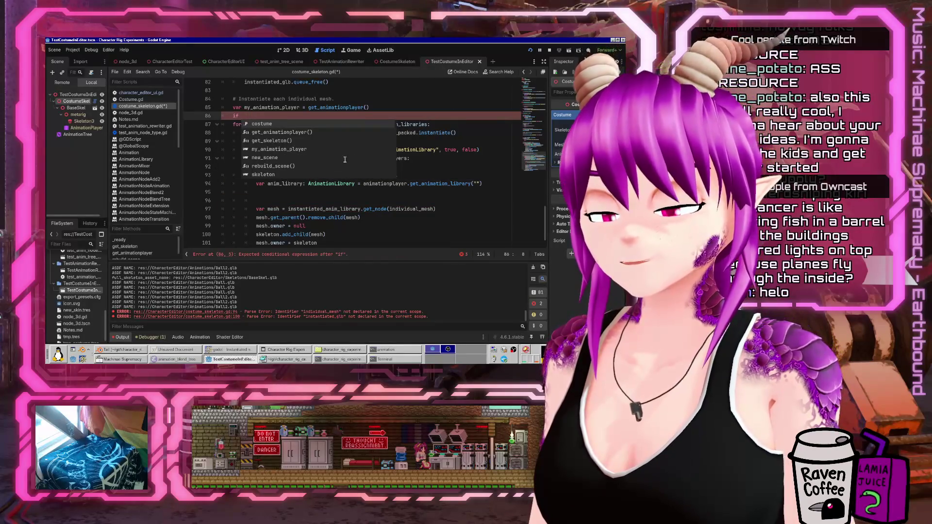
type("my")
key("Return")
type("== null:")
key("Left")
key("Left")
key("Left")
key("BackSpace")
key("BackSpace")
type("!=")
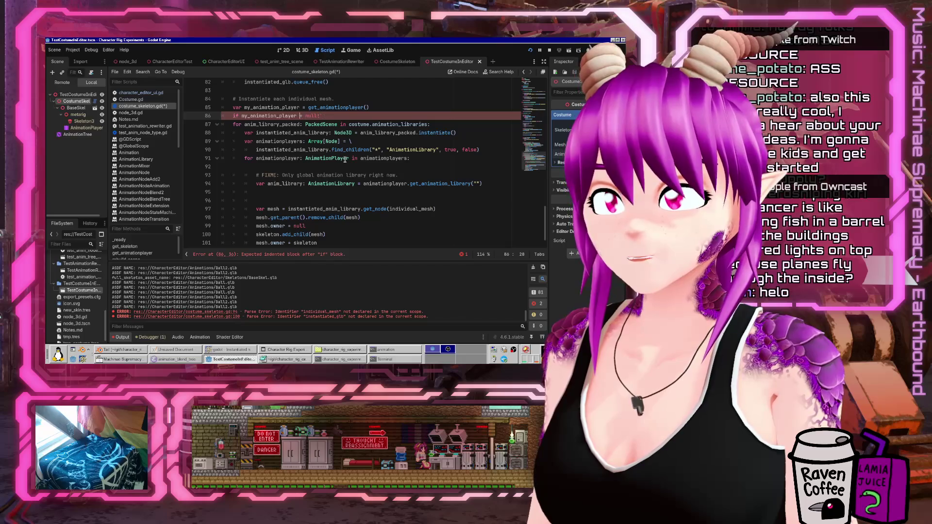
Insert the comment '# FIXME: Deal with missing AnimationPlayer.' above the if check
key("Home")
key("Return")
key("Up")
type("# FIXME: Deal with ")
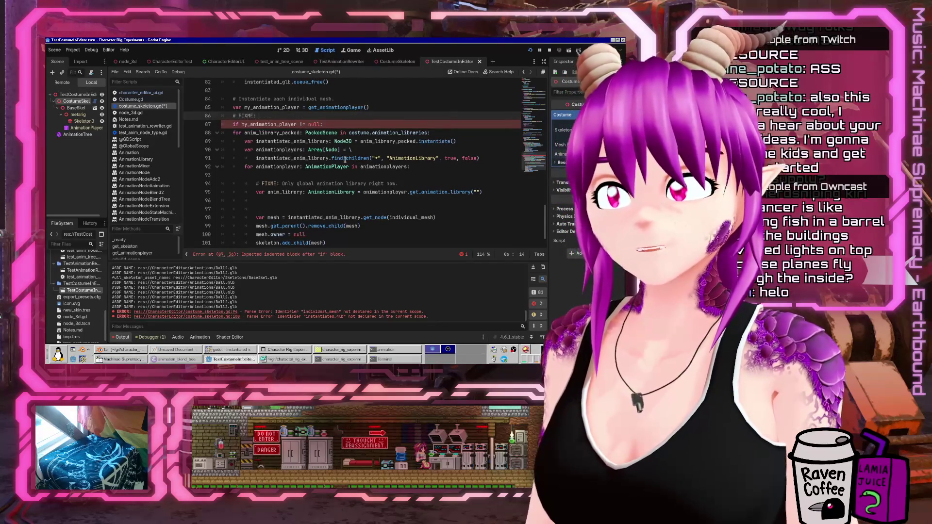
type("missing Animat")
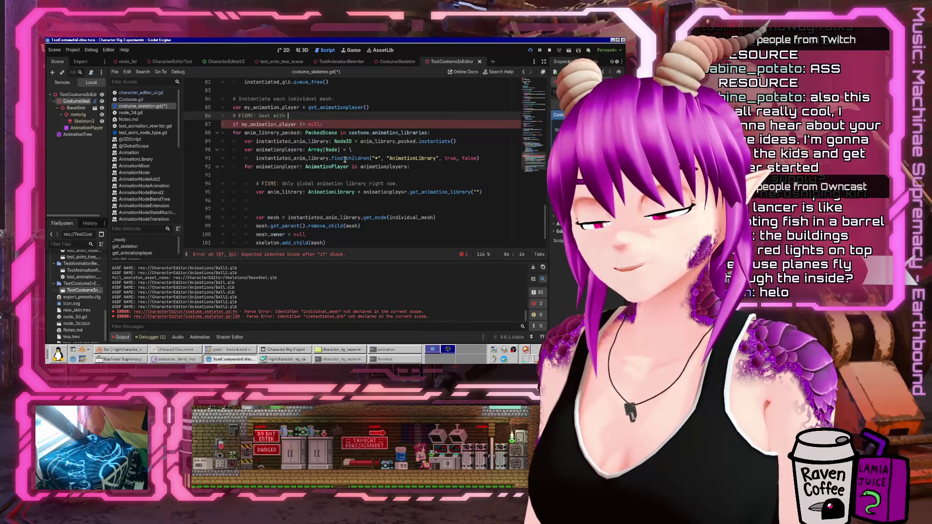
type("ionPlayer.")
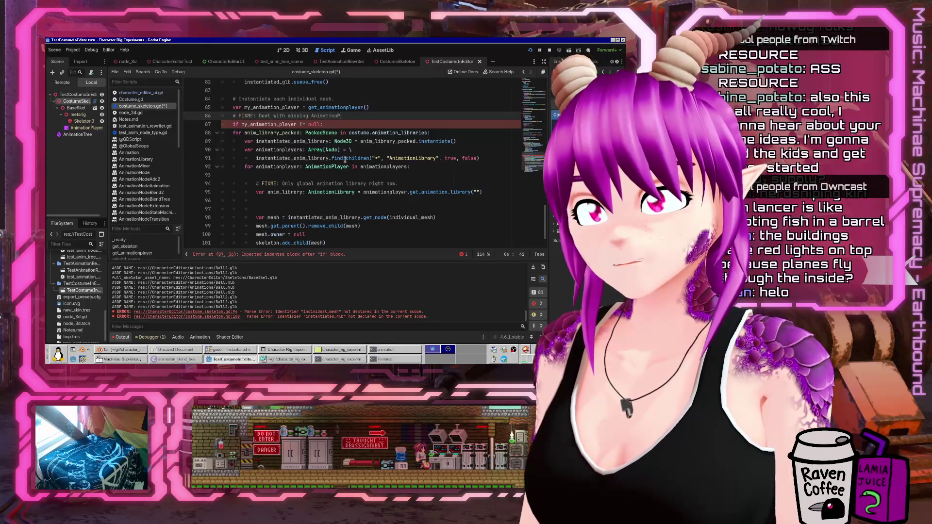
key("Down")
key("Down")
key("Home")
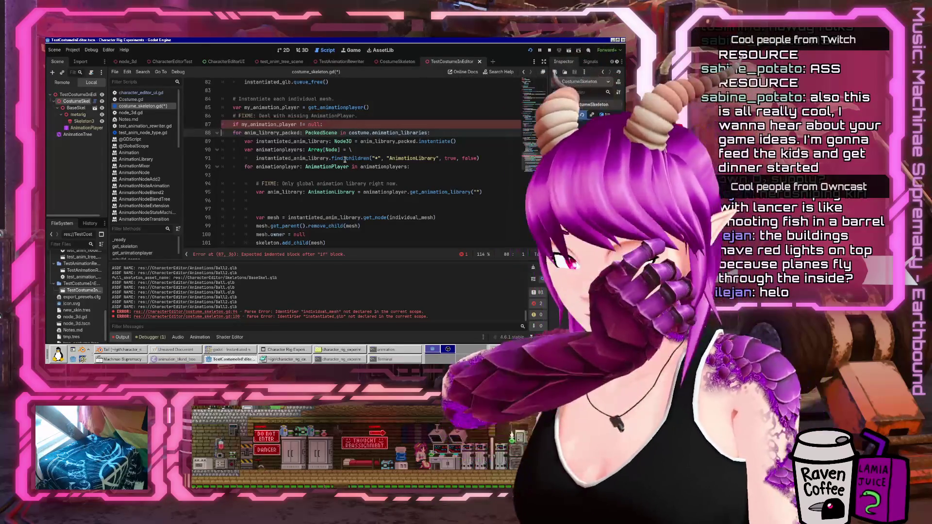
Indent the loop under the null check, then delete the if line and dedent the loop to top level
key("shift+Down")
key("shift+Down")
key("shift+Down")
key("shift+Down")
key("shift+Down")
key("shift+Down")
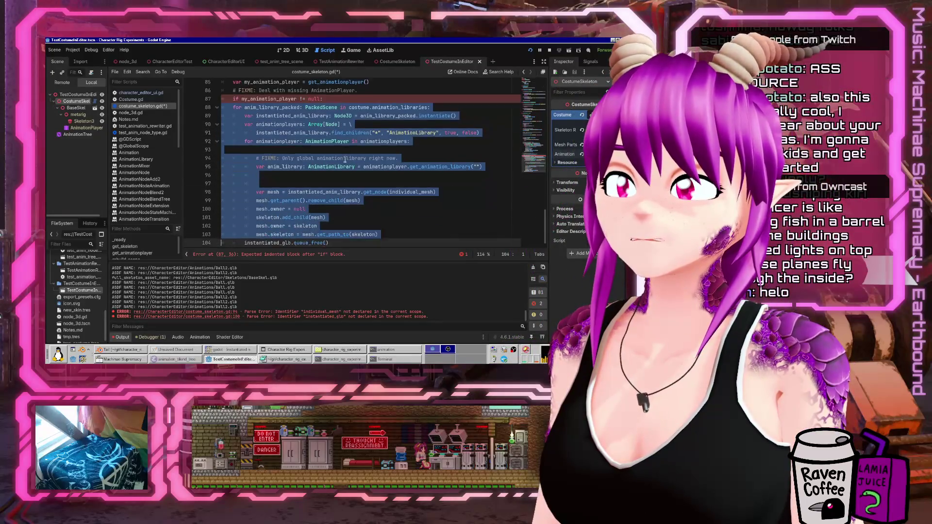
key("Tab")
key("Up")
key("Up")
key("Up")
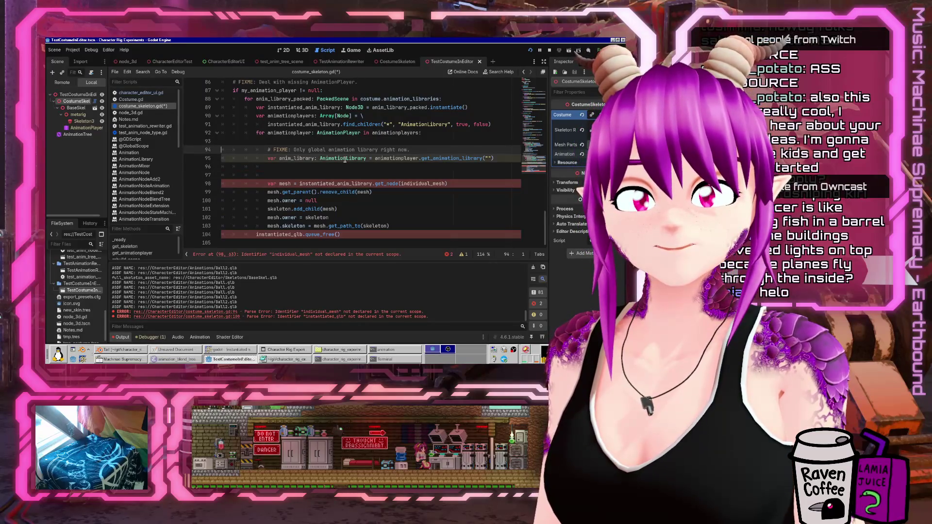
key("Down")
key("Down")
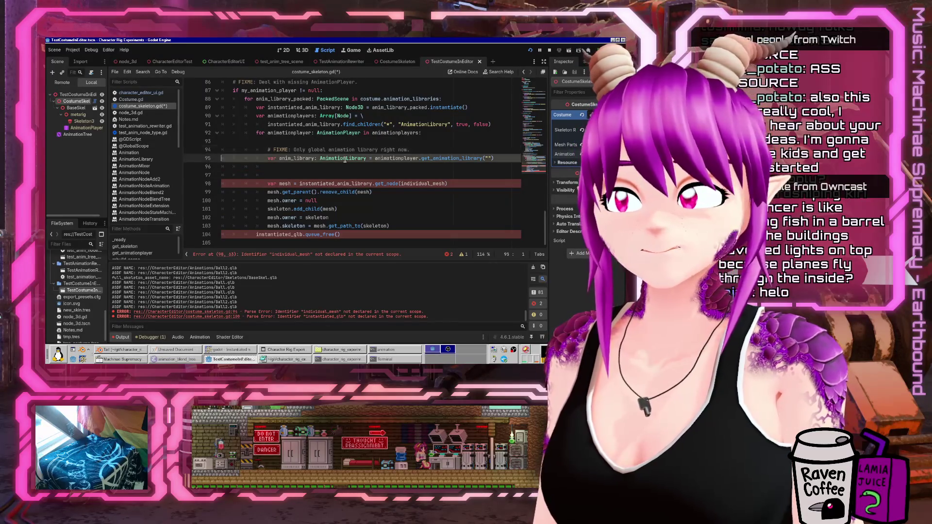
key("Up")
key("Up")
key("Up")
key("Home")
key("shift+Down")
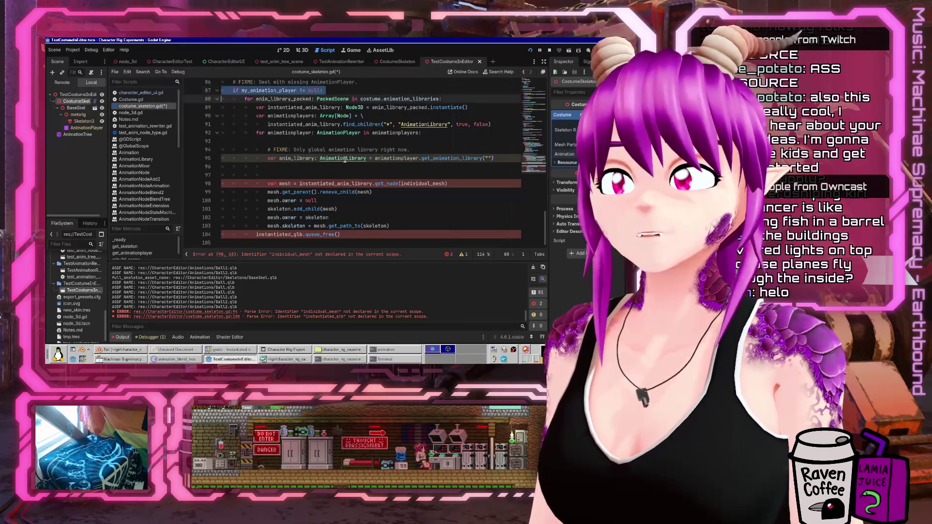
key("Delete")
key("shift+Down")
key("shift+Down")
key("shift+Down")
key("shift+Tab")
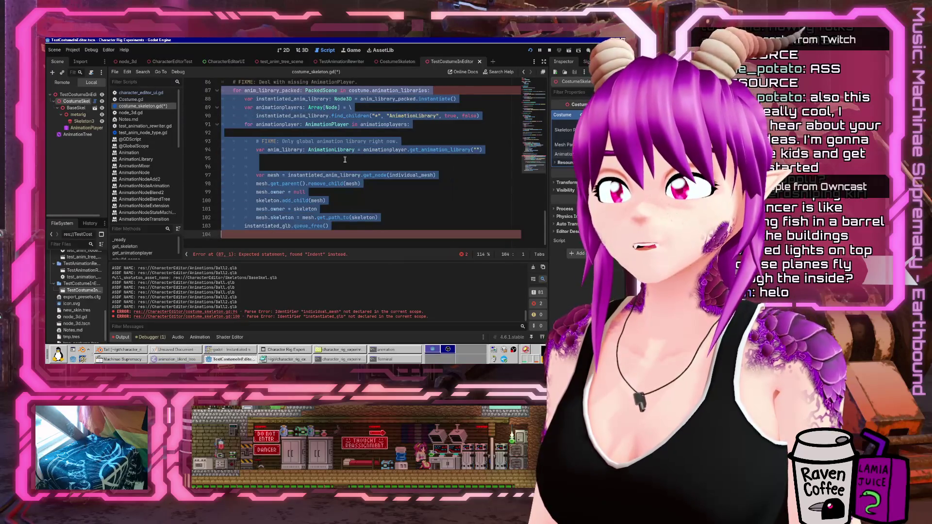
After the library fetch, begin a my_animation_player.add_animation_library( call
left_click(344, 160)
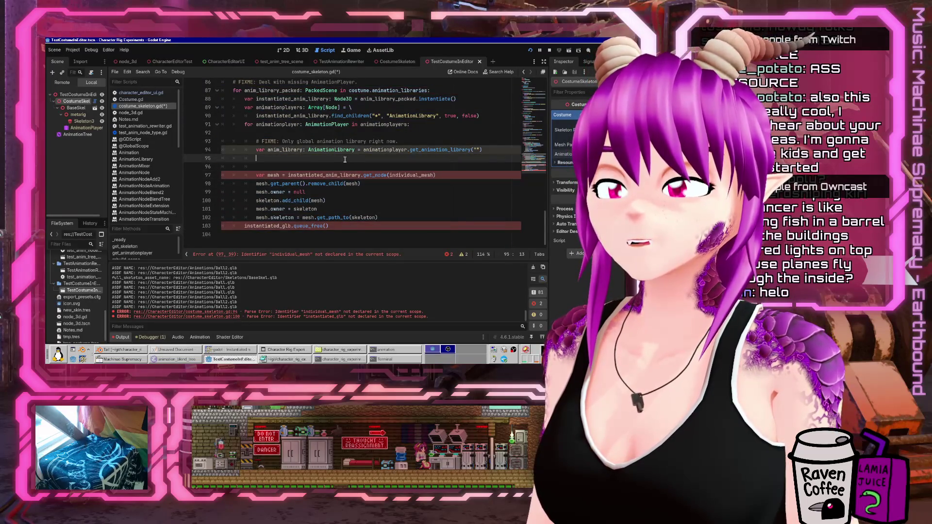
type("anim")
key("BackSpace")
key("BackSpace")
key("BackSpace")
type("my_")
key("Return")
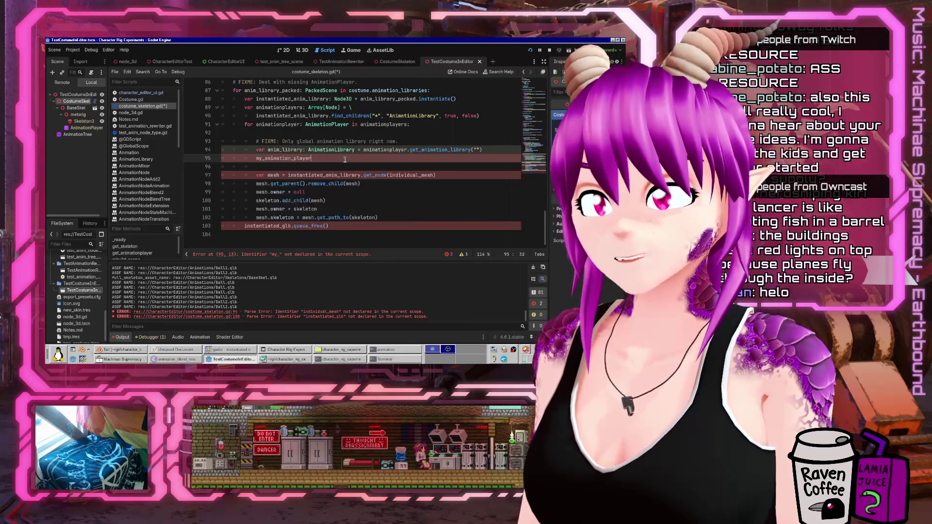
type(".add_anim")
key("Return")
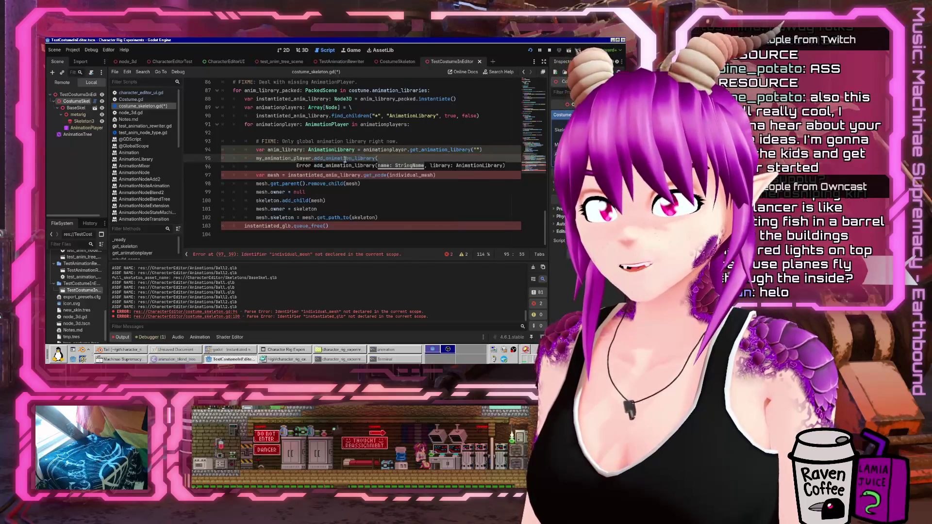
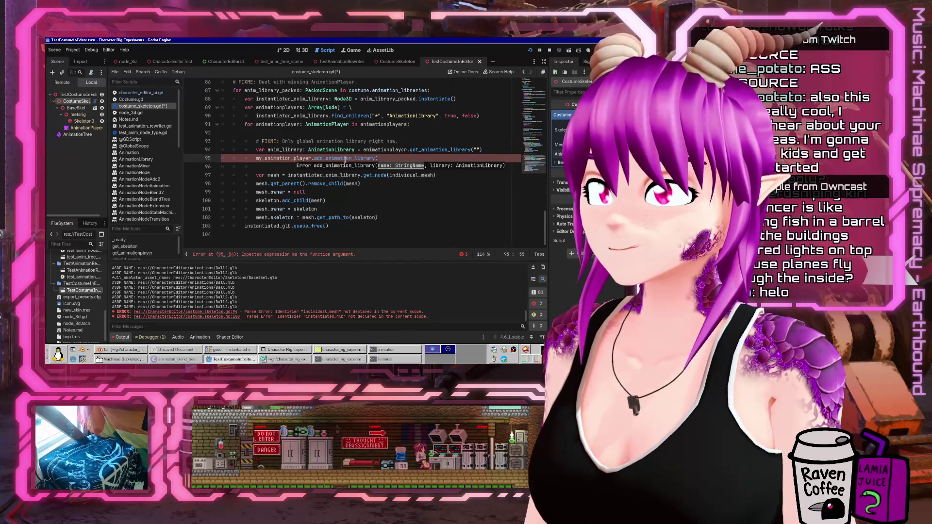
Complete the call as add_animation_library(anim_library_packed.resource_path.get_file(), anim_library)
type("anim_li")
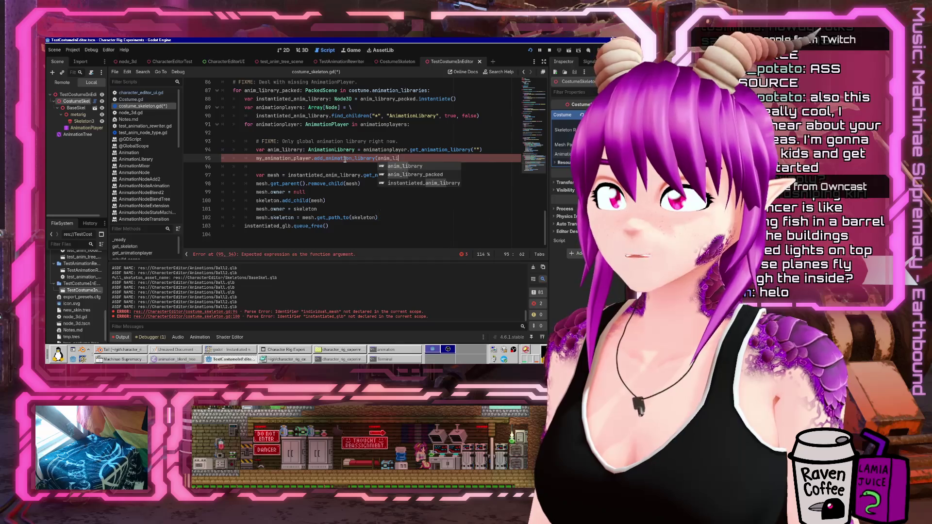
type("brary_pa")
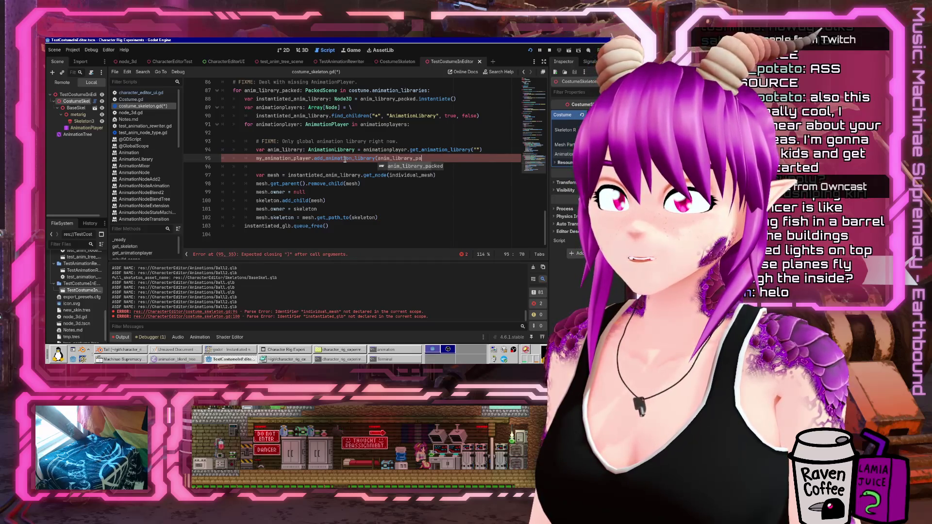
key("Return")
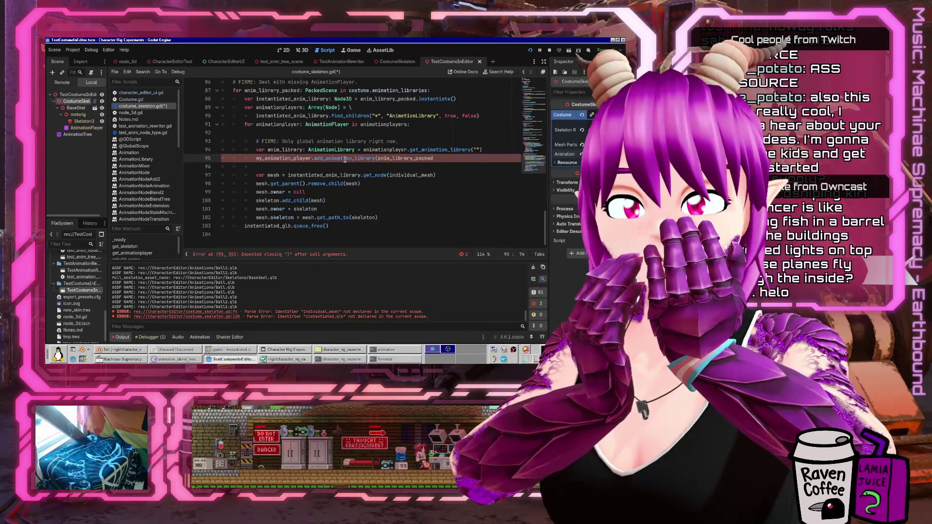
type(".resource_path.get")
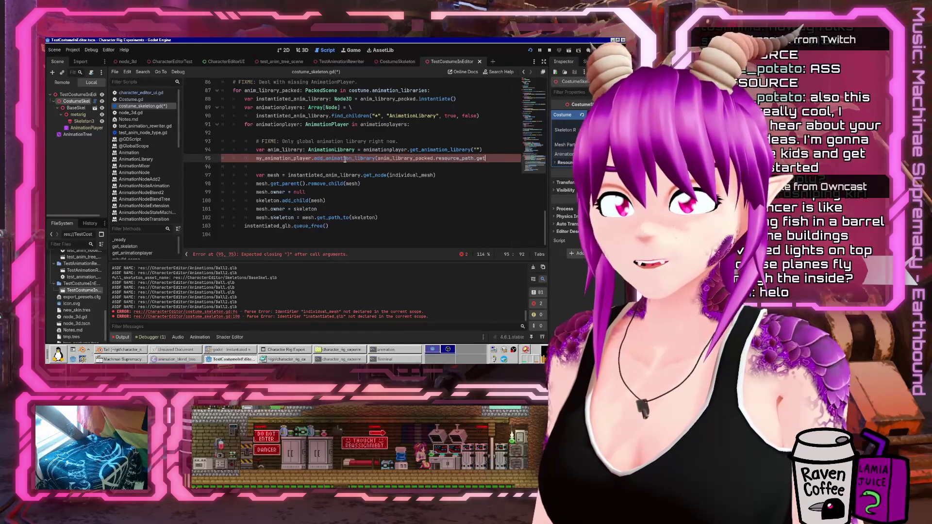
type("_file")
key("Return")
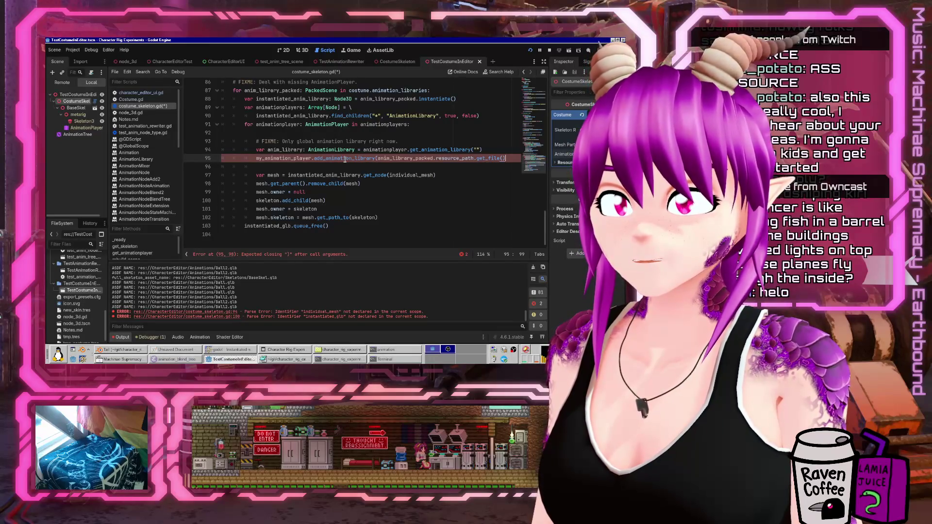
key("Return")
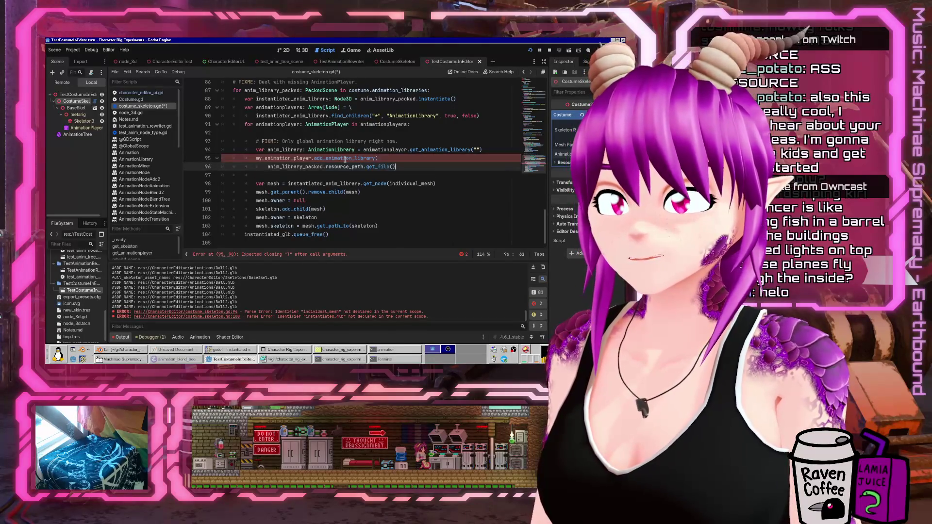
key("End")
type(", ")
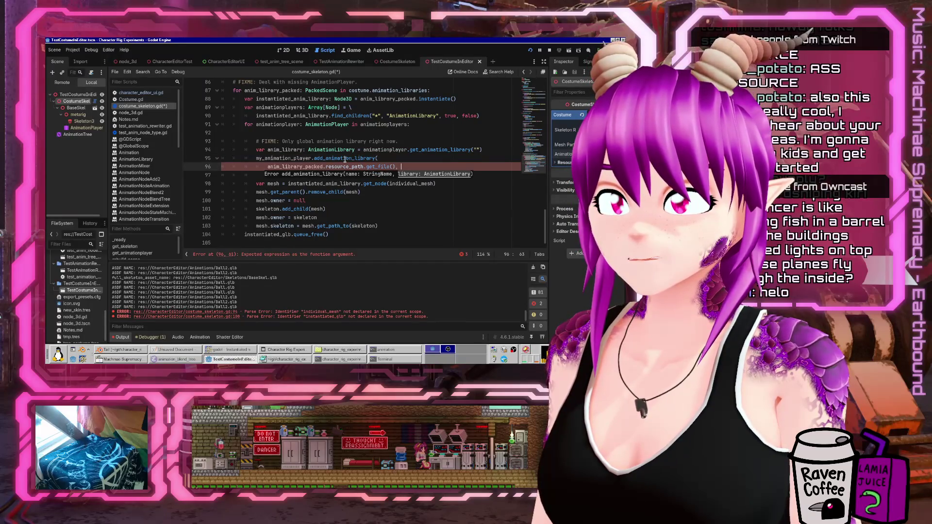
type("anim_library)")
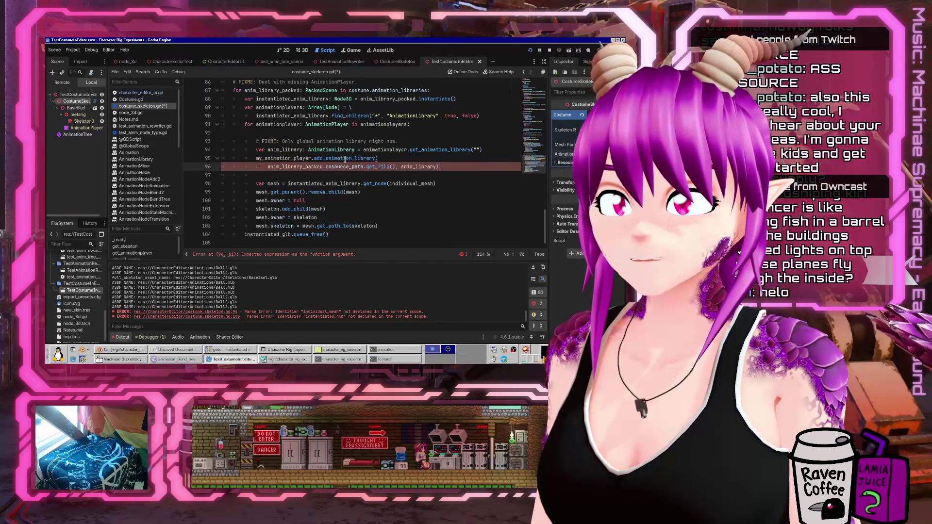
key("Down")
key("Down")
Delete the leftover mesh-moving lines below the call
key("shift+Down")
key("shift+Down")
key("shift+Down")
key("Delete")
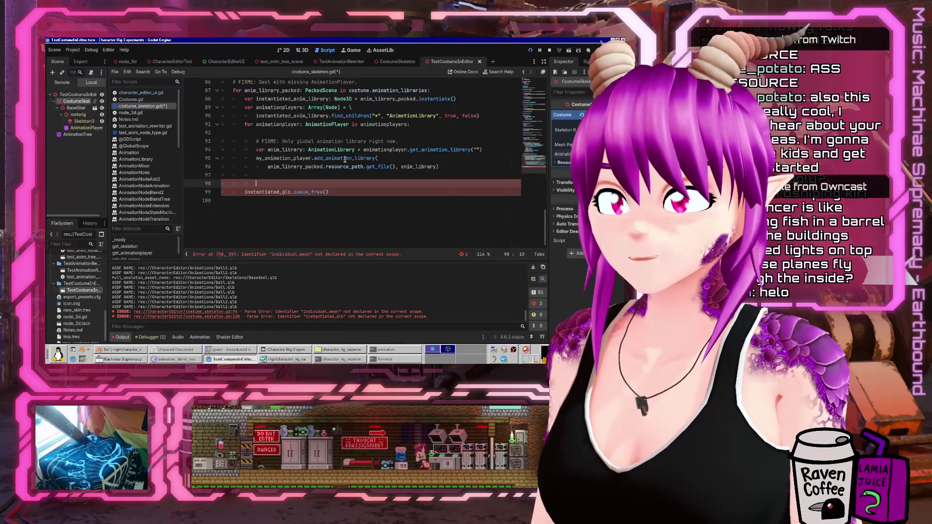
key("Up")
key("Down")
key("Down")
key("Home")
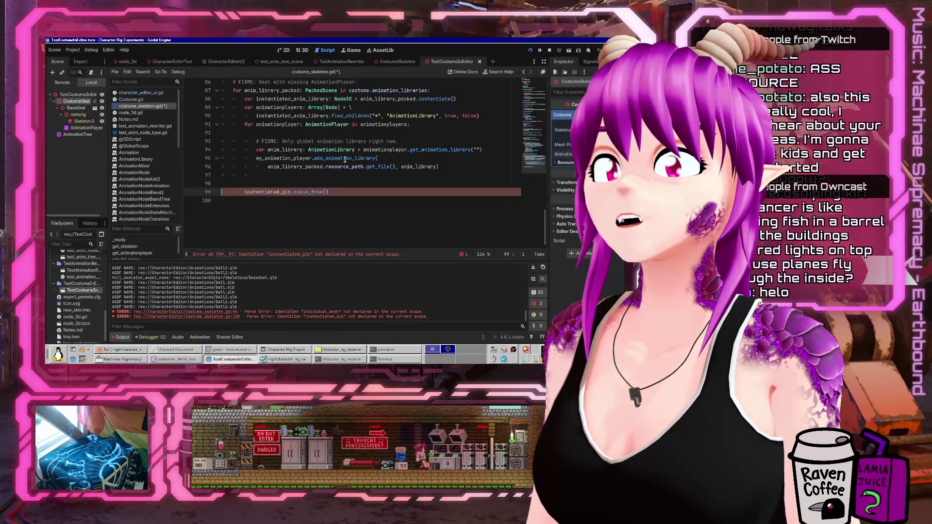
Replace instantiated_glb with instantiated_anim_library in queue_free() and remove the empty line
double_click(278, 98)
key("ctrl+c")
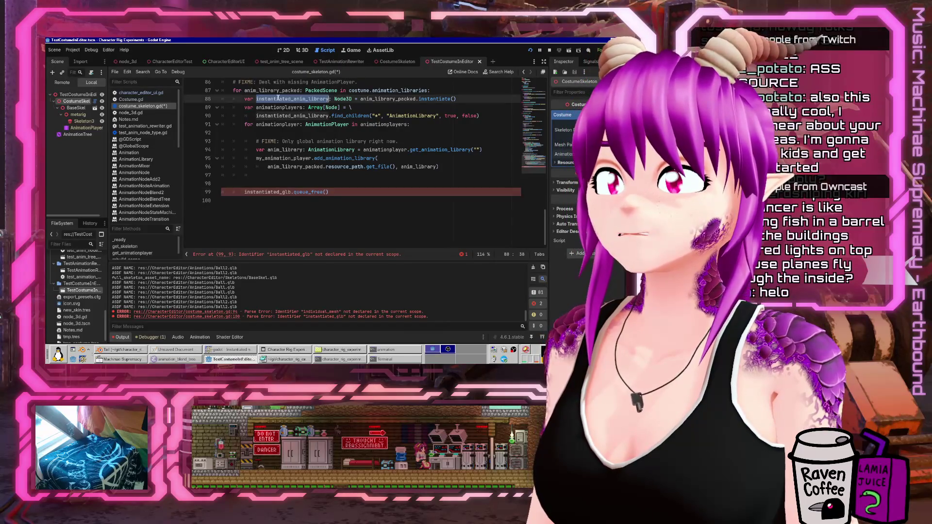
double_click(266, 192)
mouse_move(321, 116)
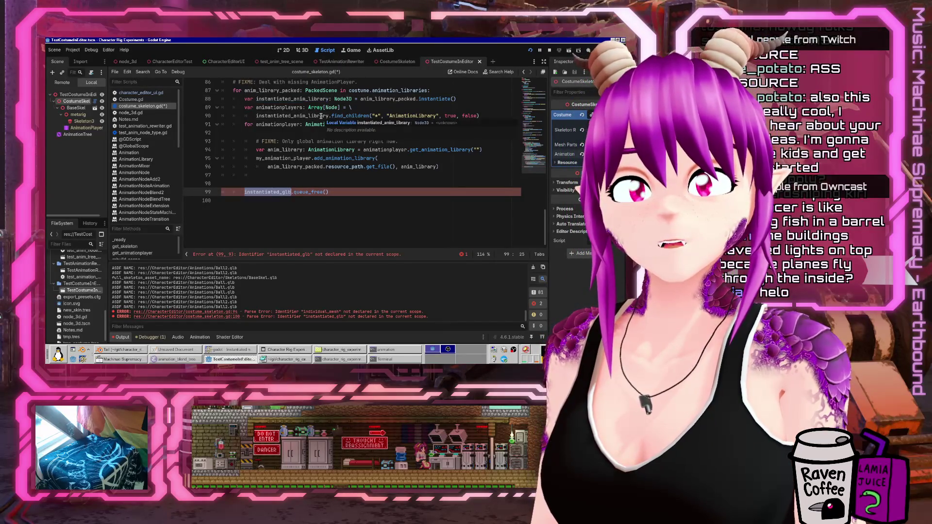
key("ctrl+v")
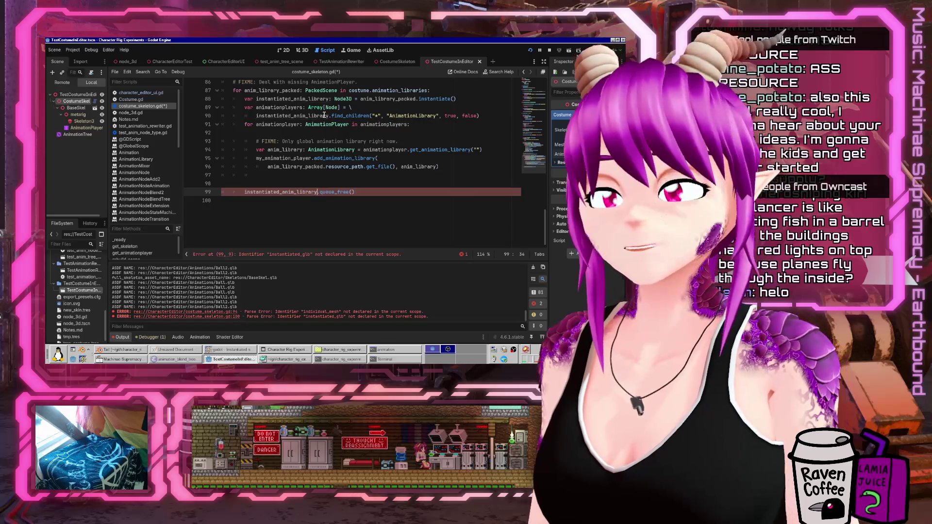
scroll(323, 115, "up", 2)
key("Up")
key("Up")
key("BackSpace")
key("Left")
key("Left")
key("Left")
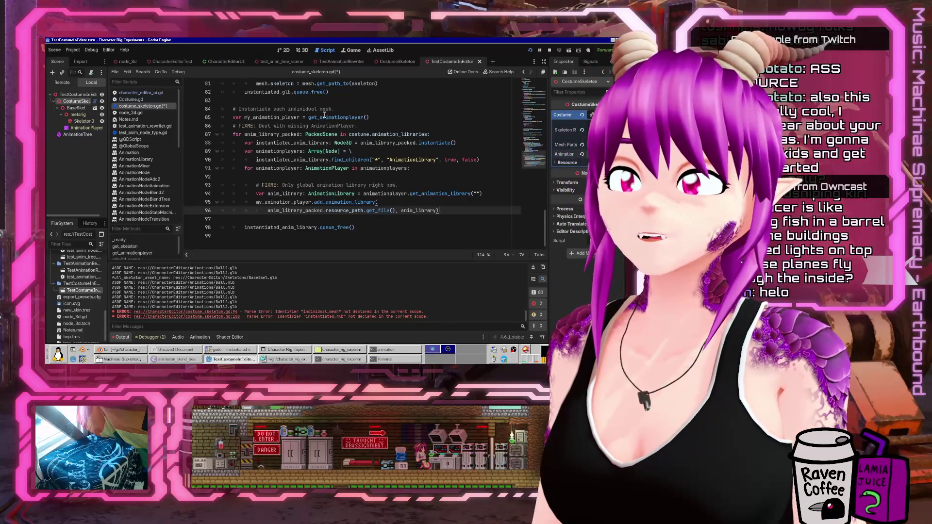
Put anim_library on its own line in the add_animation_library call and save the script
key("Return")
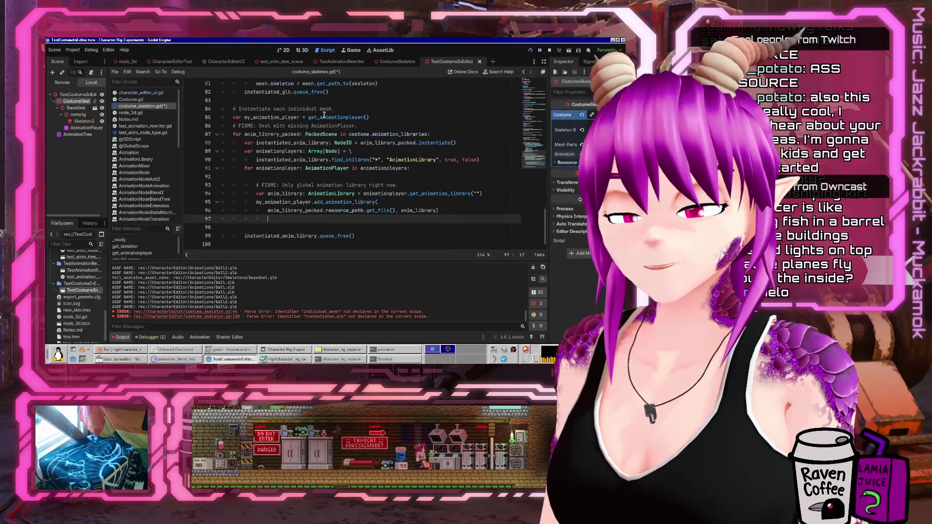
key("Up")
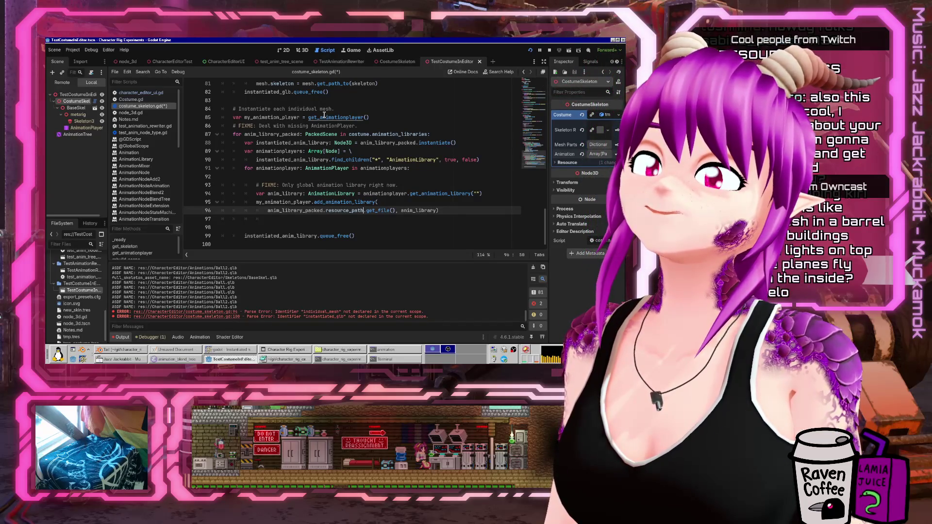
key("Return")
key("ctrl+s")
Insert blank lines above the for-animationplayer loop, discarding an accidental assert call
key("Up")
key("Up")
key("Up")
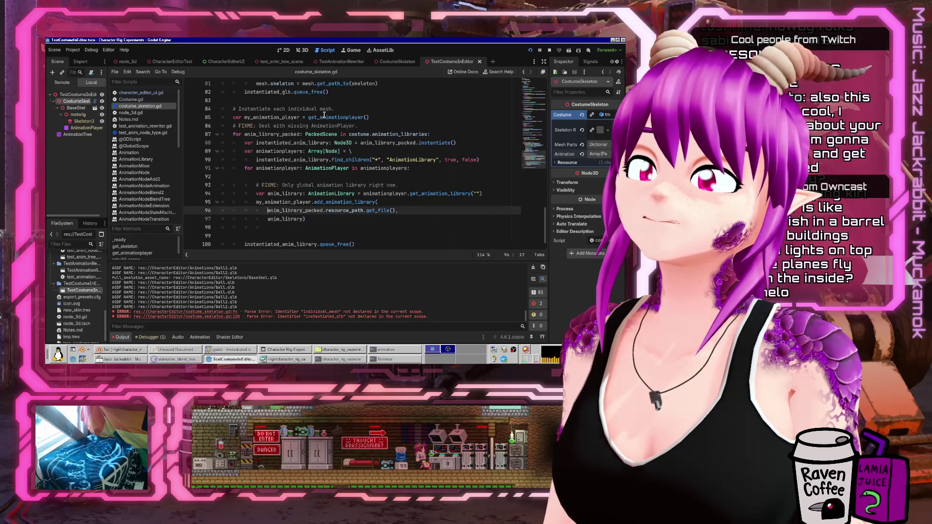
key("End")
key("Return")
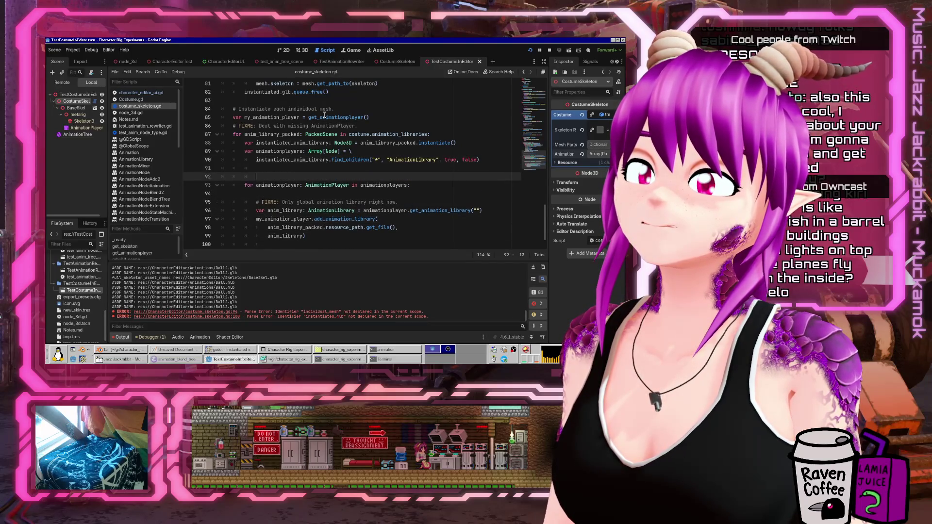
key("Return")
type("sert(")
key("BackSpace")
key("BackSpace")
key("BackSpace")
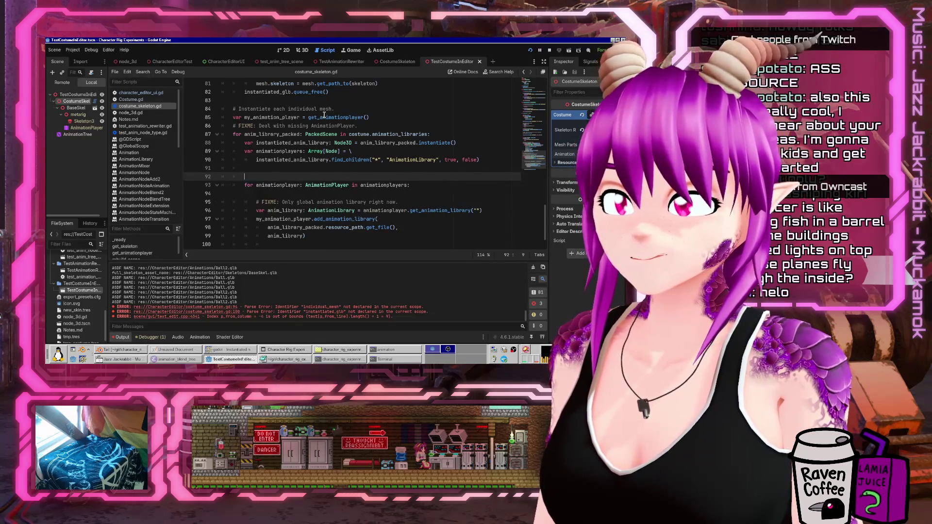
Add an if len(animationplayers) > 1 check with push_error("Too many AnimationPlayers in: ")
key("BackSpace")
type("(an")
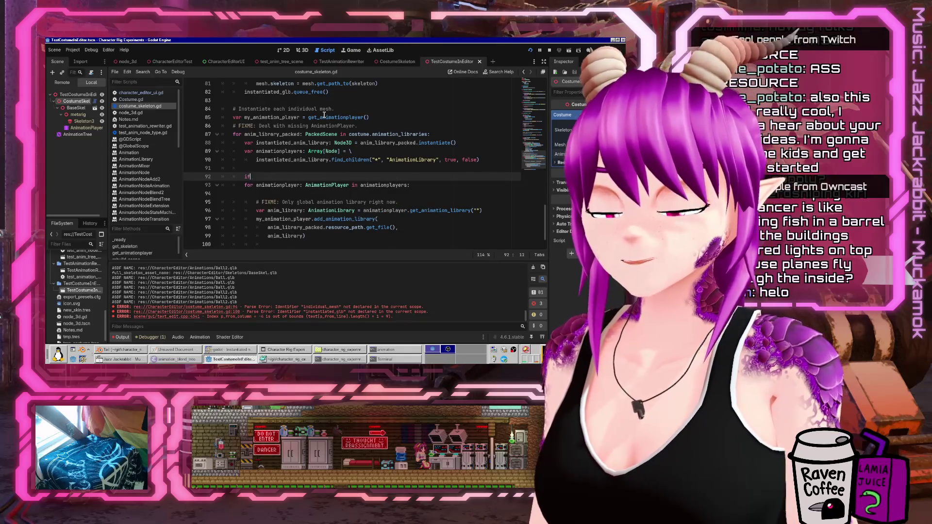
type("imationplayers) > 1:")
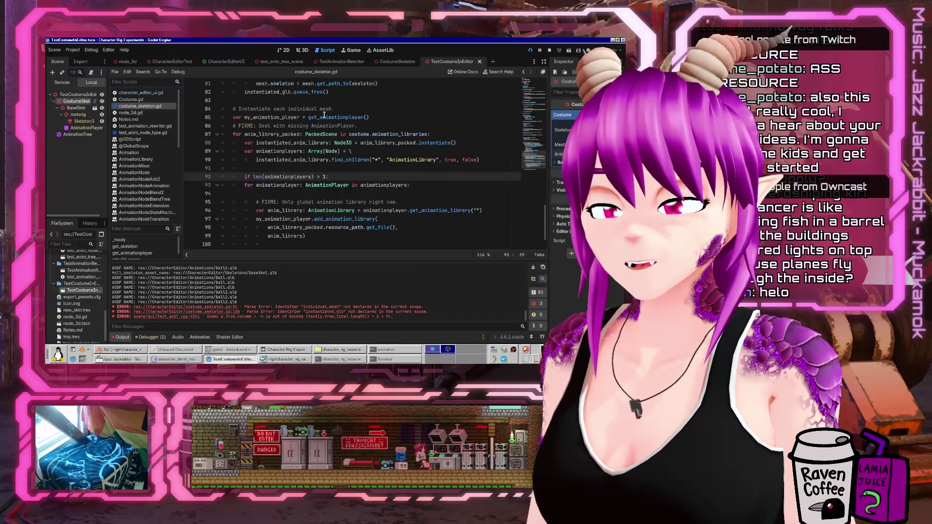
key("Return")
type("push_error(")
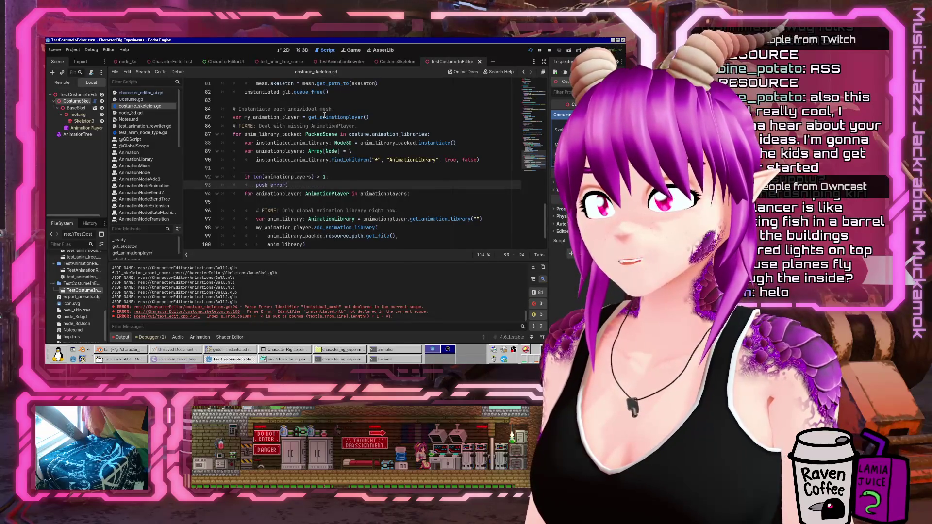
type("\"Too many animat")
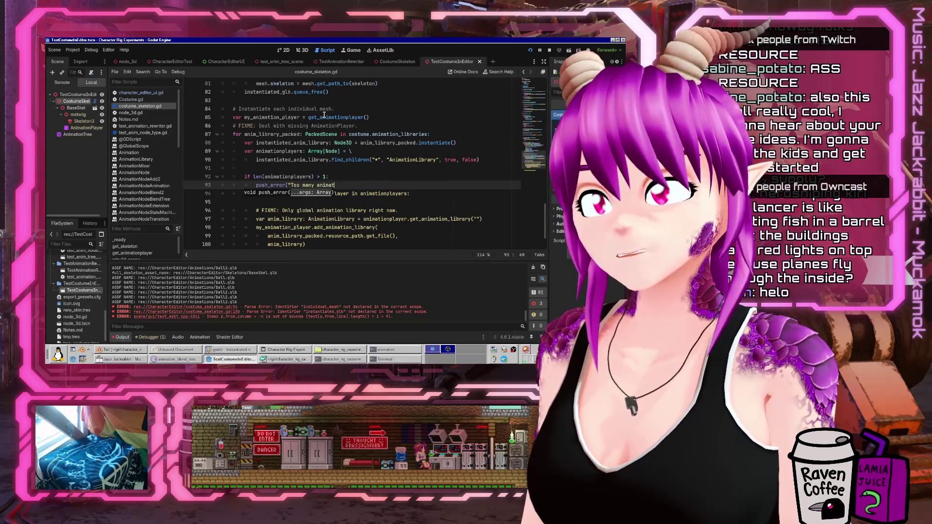
key("BackSpace")
key("BackSpace")
key("BackSpace")
type("Anima")
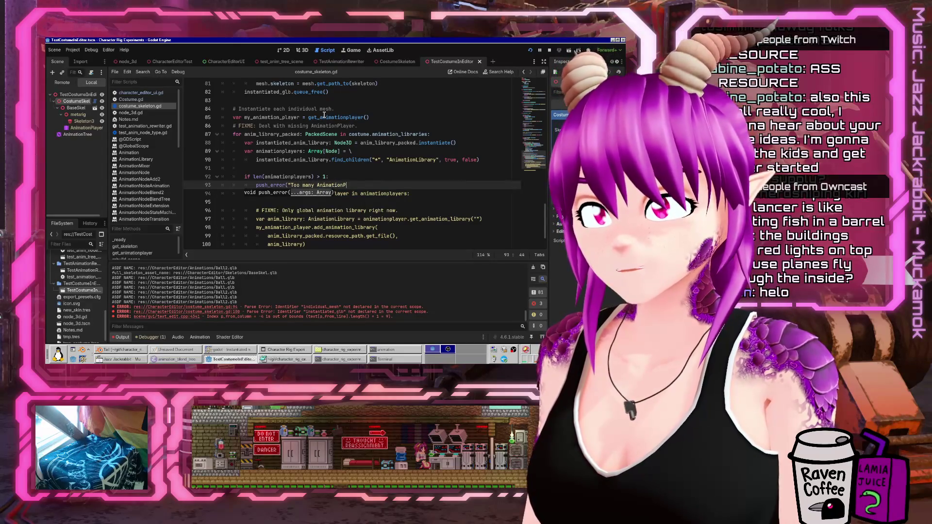
type("\"")
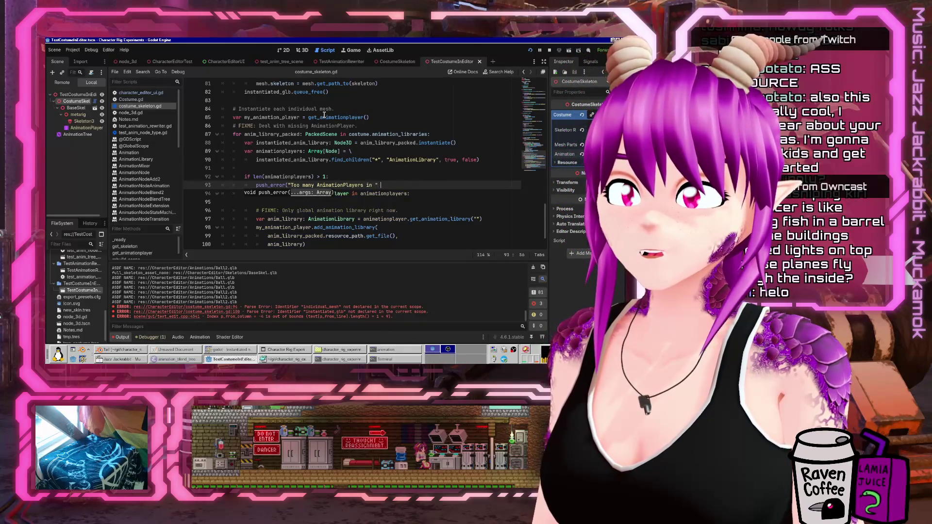
key("BackSpace")
key("BackSpace")
type(": \"")
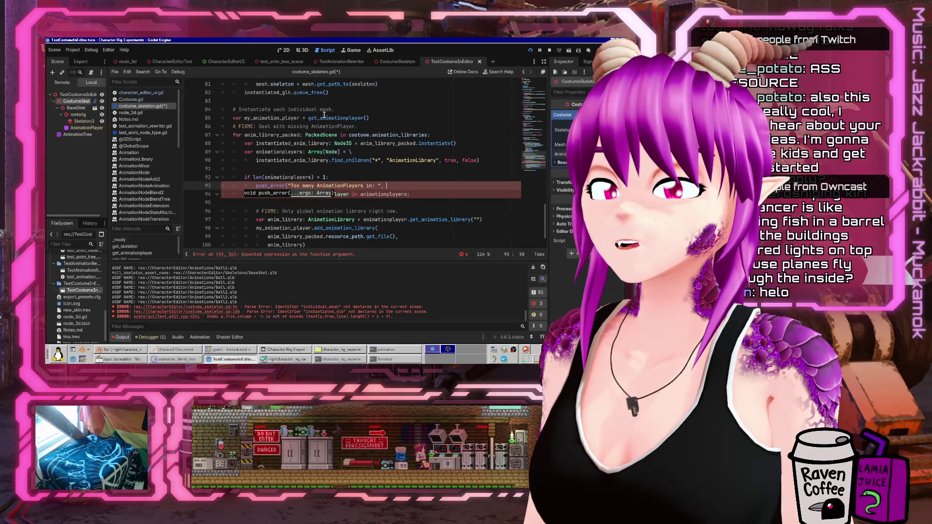
Copy anim_library_packed.resource_path into the push_error message and add a blank line after
key("Down")
key("Down")
key("Down")
key("Right")
key("Right")
key("Right")
key("shift+Home")
key("ctrl+c")
key("Up")
key("Up")
key("Up")
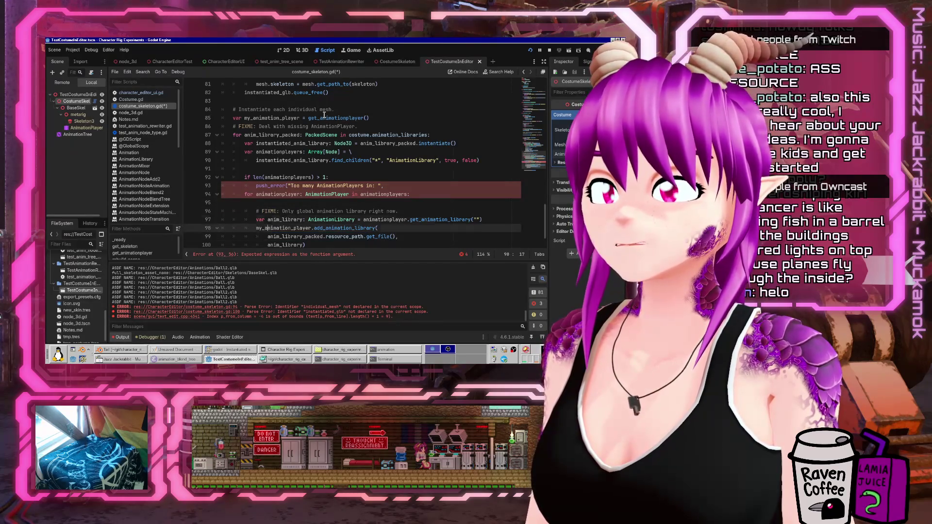
key("End")
key("ctrl+v")
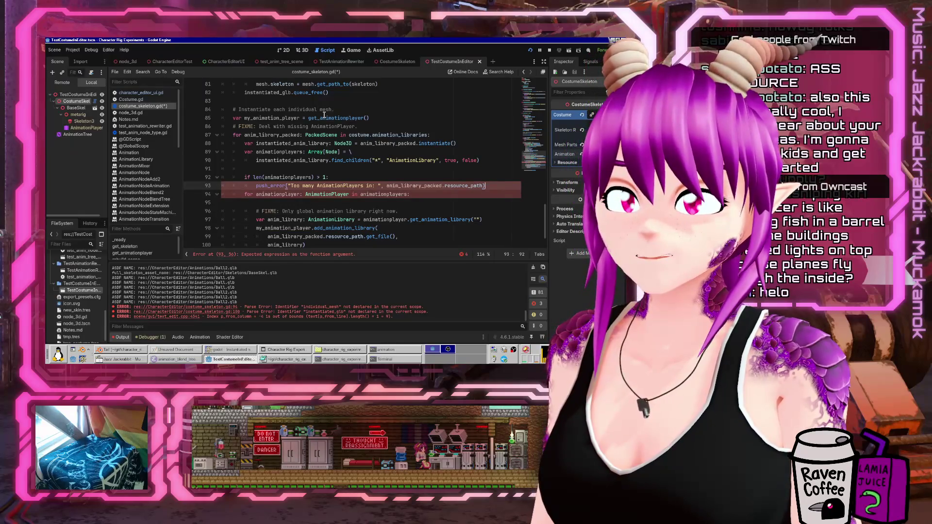
key("Return")
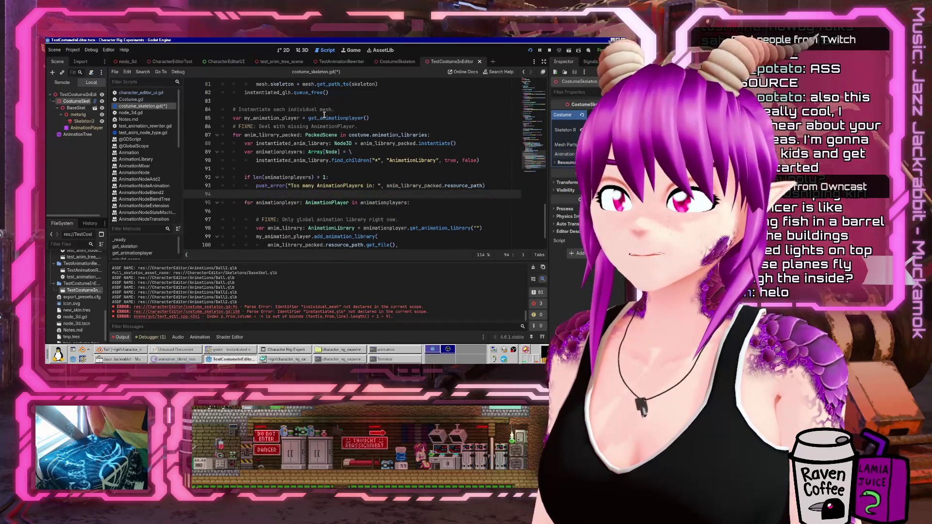
scroll(326, 126, "down", 2)
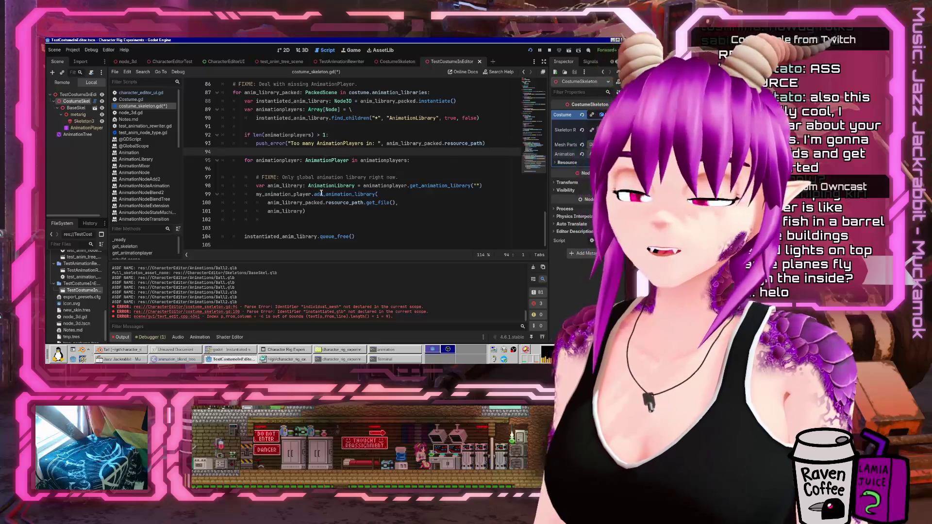
Delete the extra empty line before queue_free
left_click(328, 219)
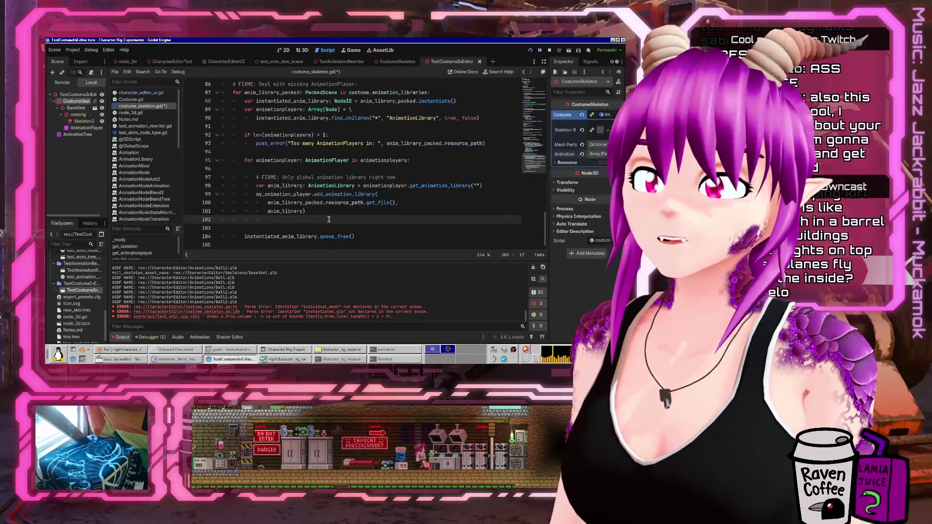
key("ctrl+shift+k")
key("Up")
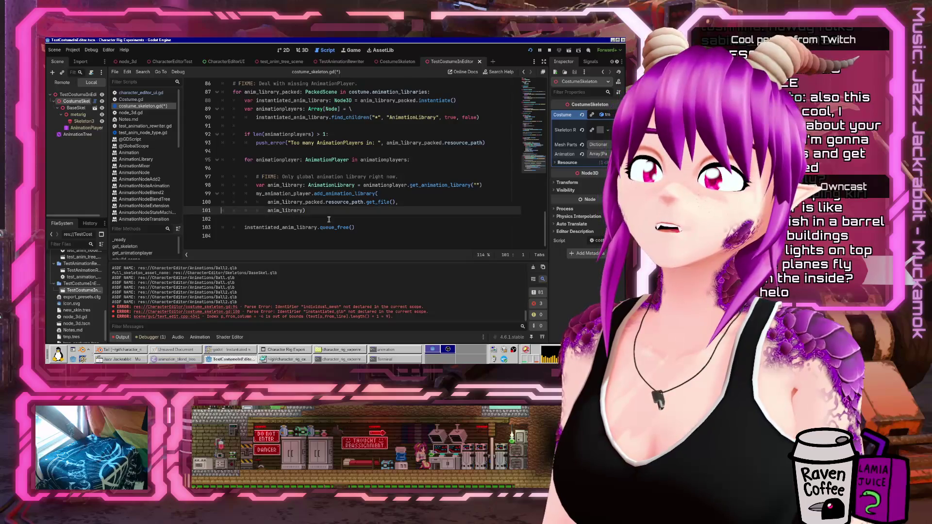
Add a comment saying the library is named after its file, save, and clear Output
key("Up")
key("Up")
key("Up")
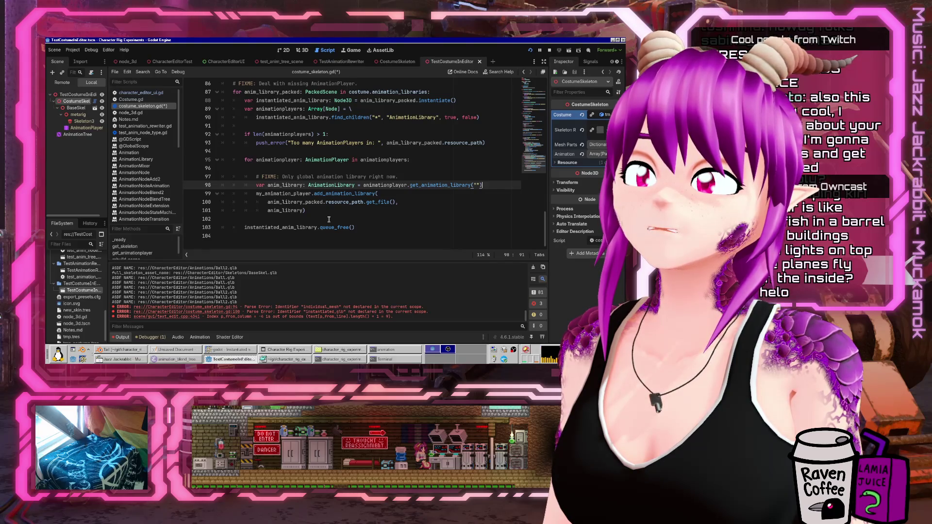
key("Return")
type("#")
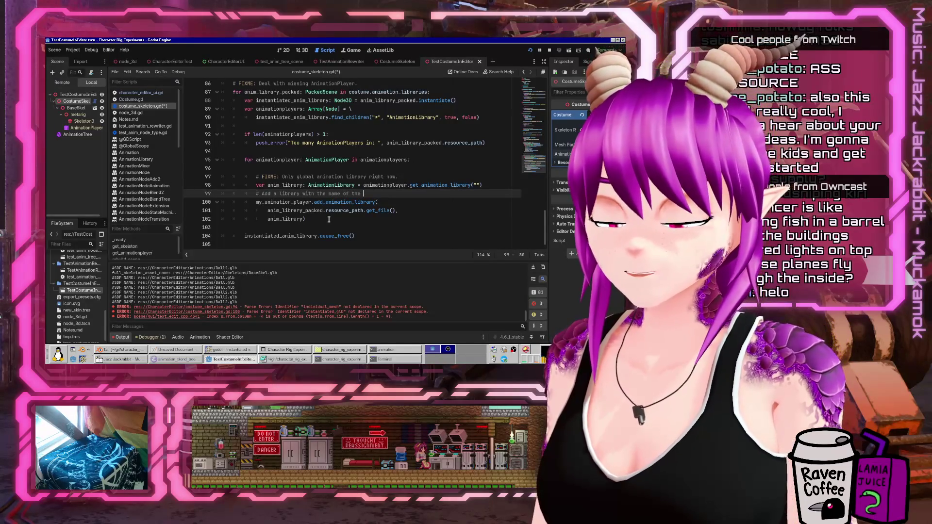
type("we got this from.")
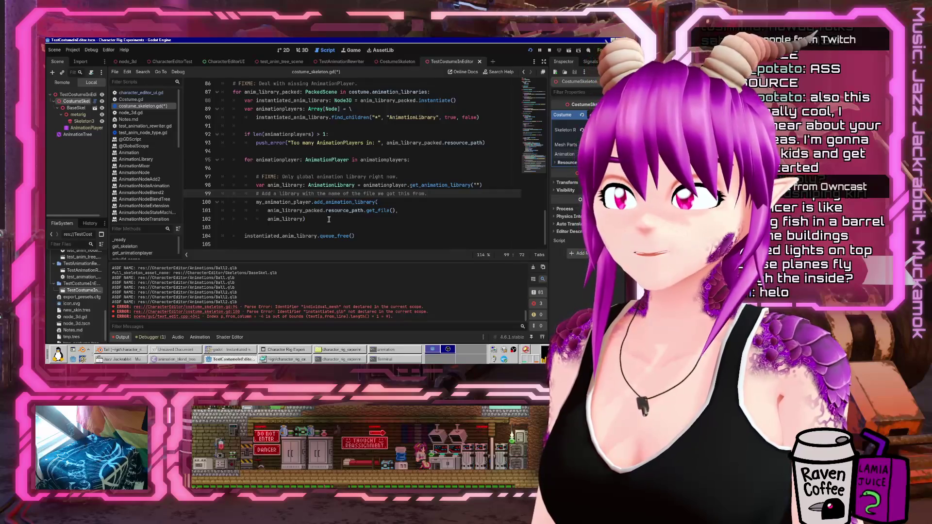
key("ctrl+s")
key("ctrl+shift+Return")
key("ctrl+s")
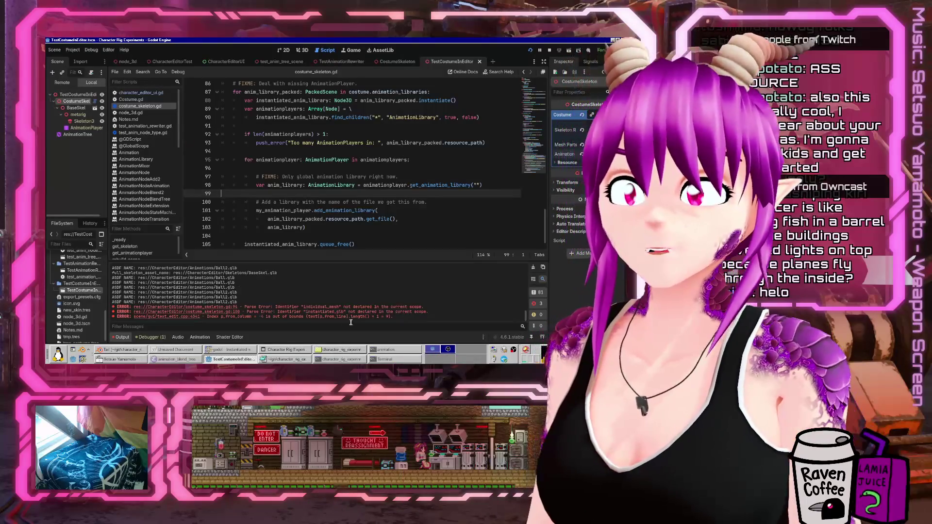
left_click(534, 268)
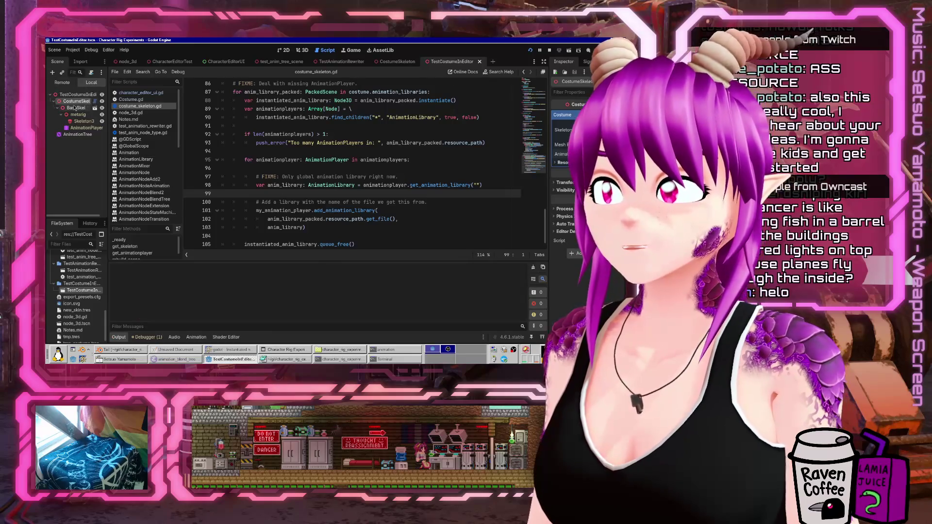
In the 3D view, clear and reassign CostumeSkel's Costume so the BaseSkel rig reloads
left_click(302, 50)
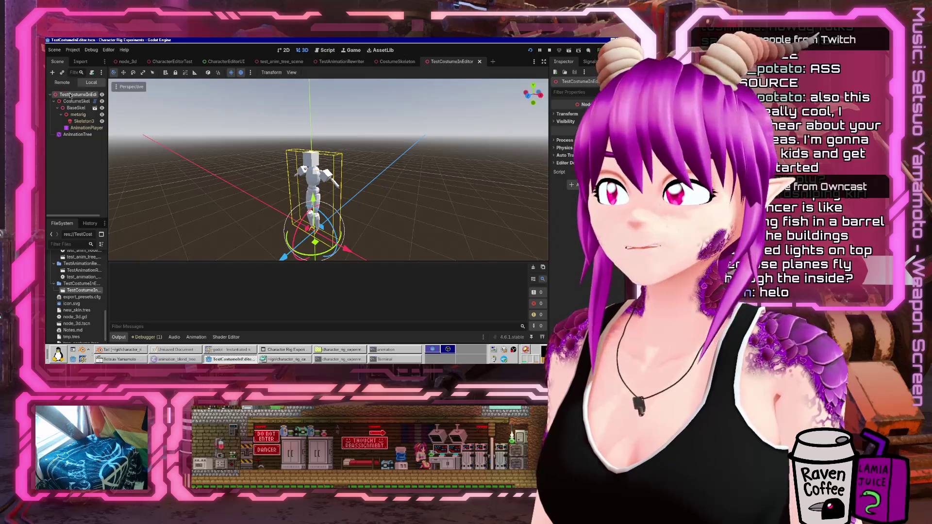
left_click(76, 101)
left_click(591, 115)
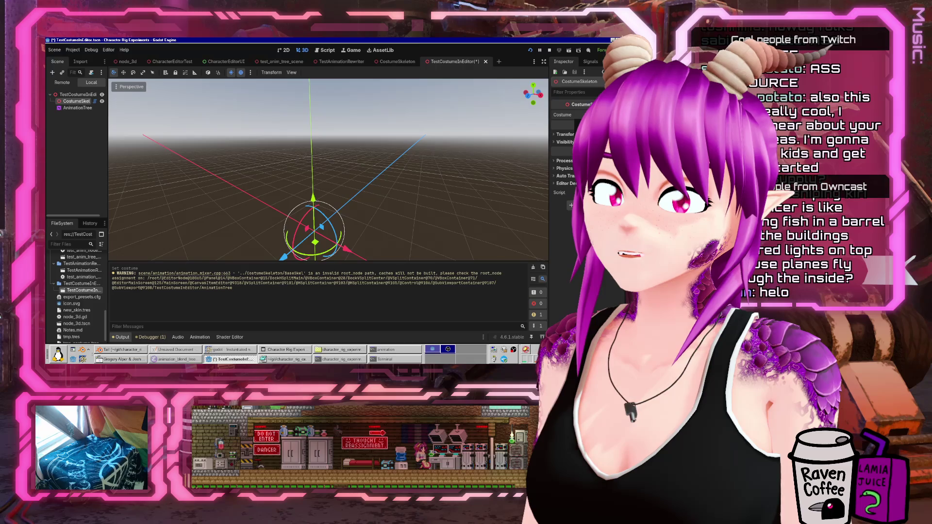
double_click(248, 129)
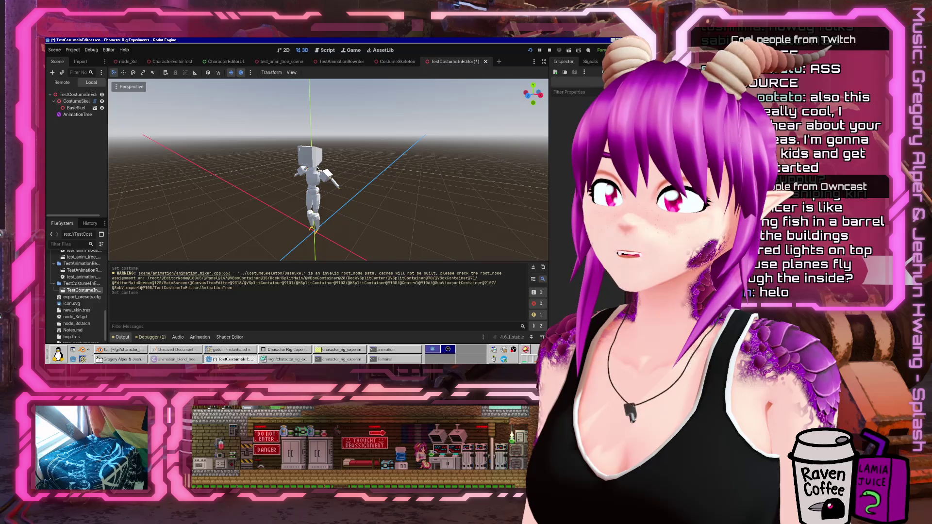
left_click(70, 108)
right_click(64, 108)
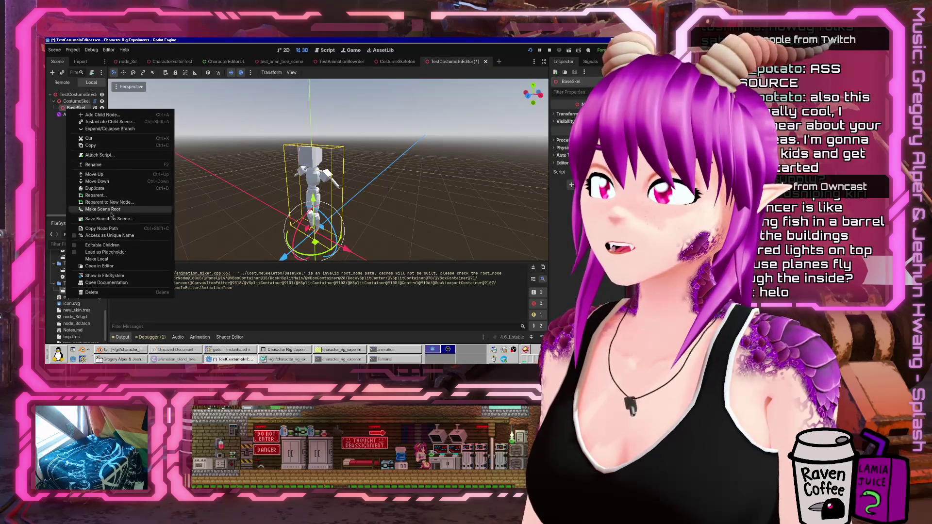
Make BaseSkel's children editable, select its AnimationPlayer, widen the Inspector, and check Current Animation
left_click(106, 239)
left_click(85, 127)
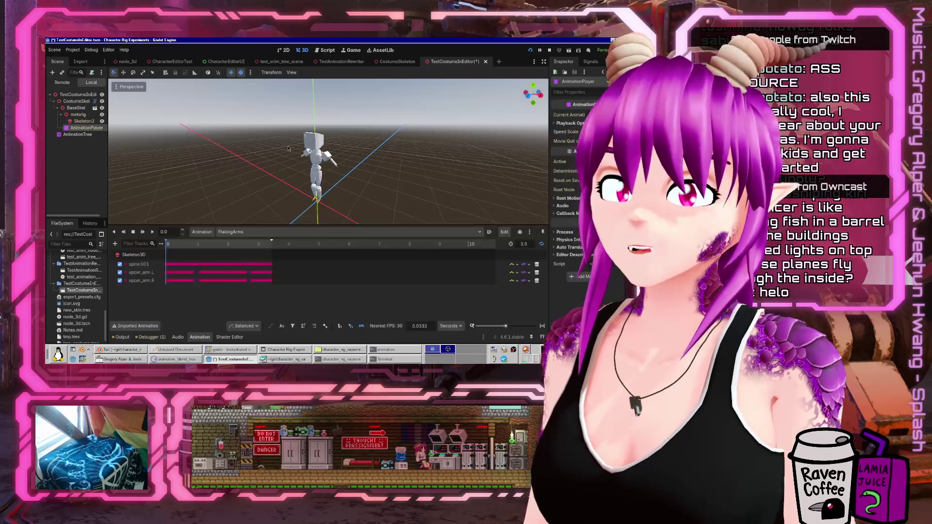
left_click_drag(550, 167, 417, 166)
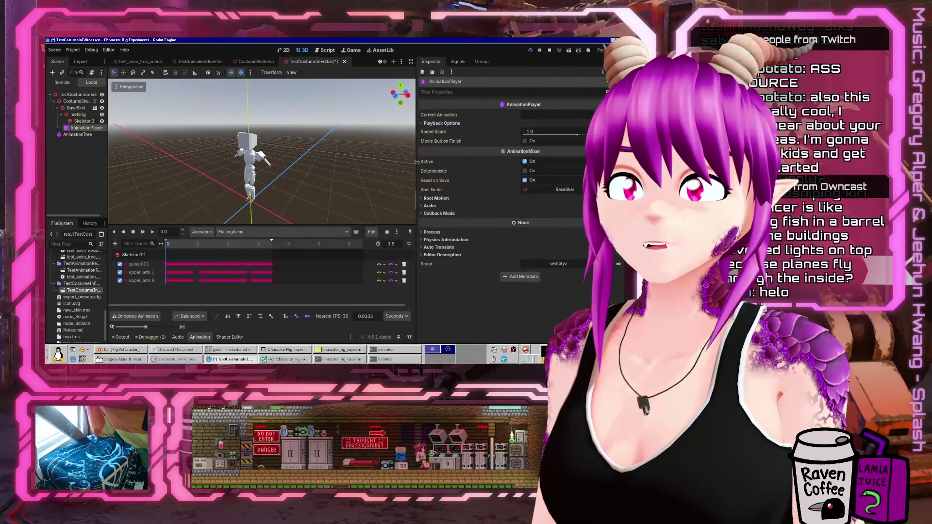
left_click(553, 117)
left_click(492, 117)
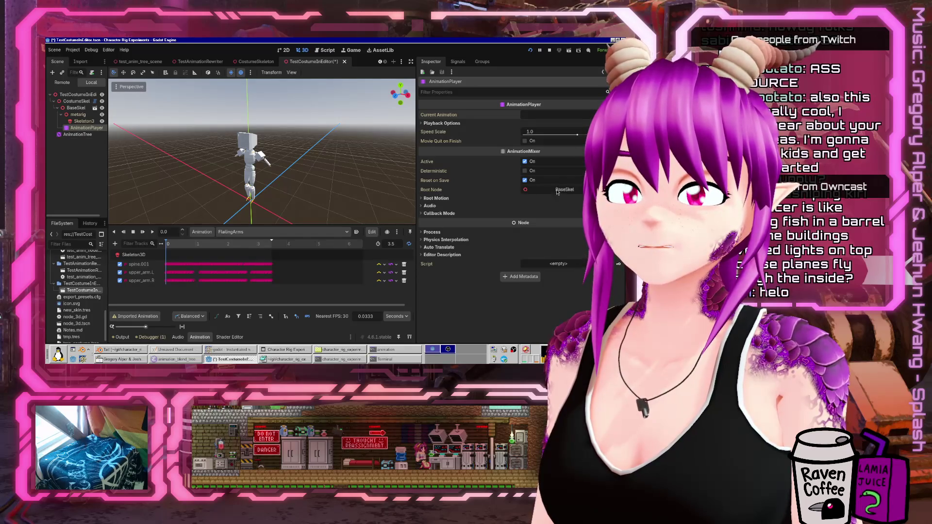
left_click(576, 116)
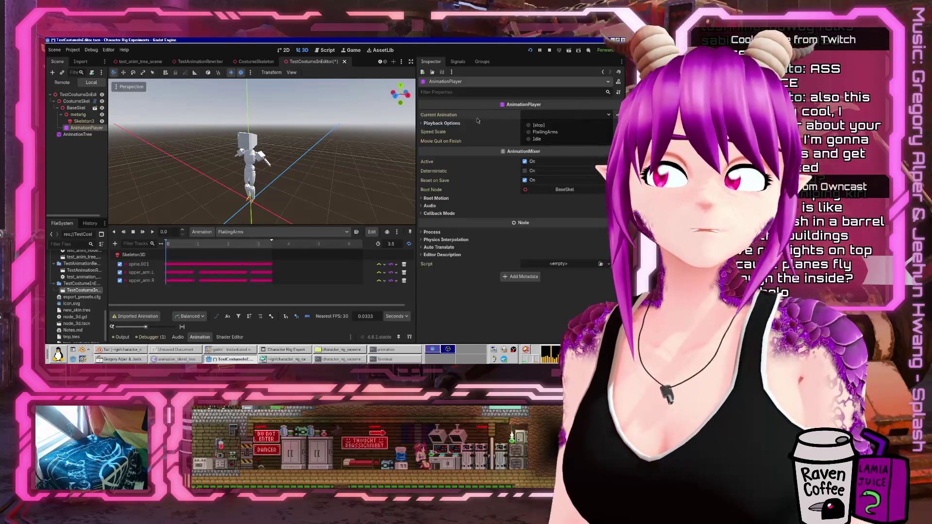
left_click(86, 128)
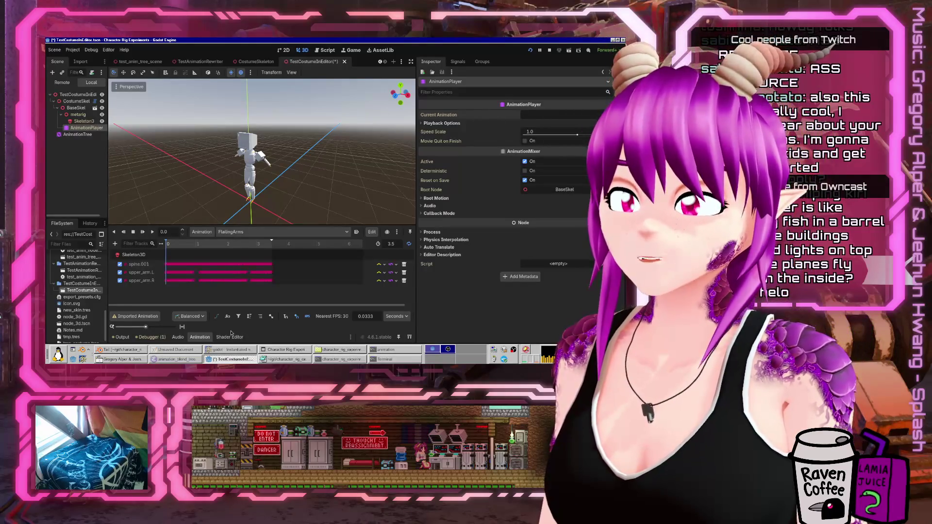
Open and close the Manage Animations dialog, then run the project
left_click(201, 233)
left_click(203, 233)
left_click(212, 234)
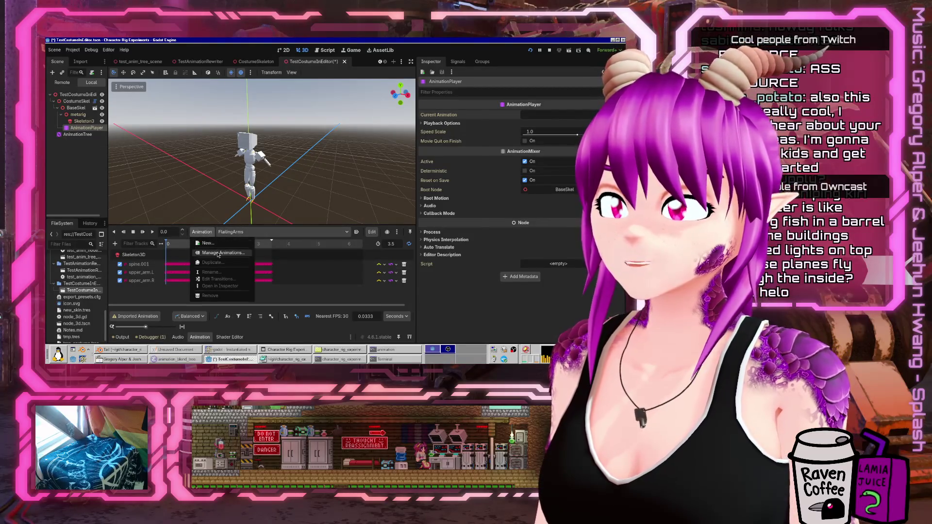
left_click(217, 255)
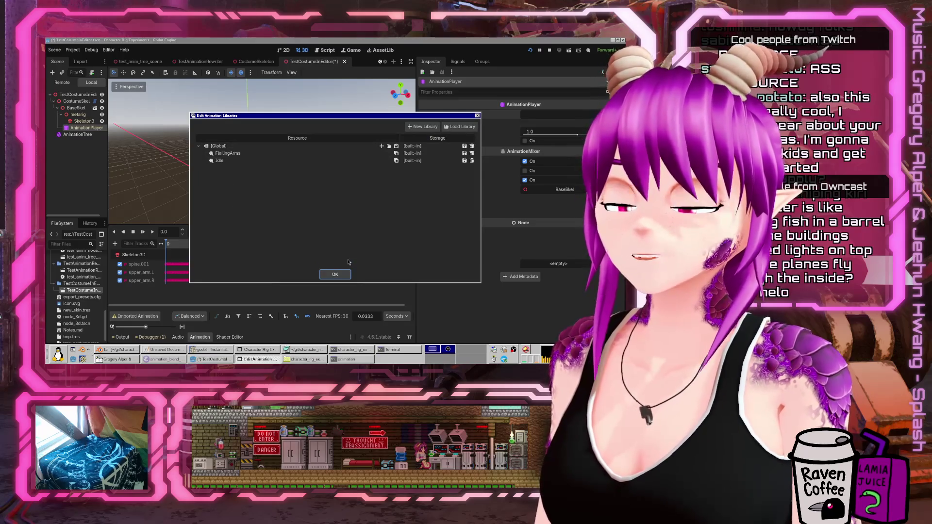
left_click(335, 275)
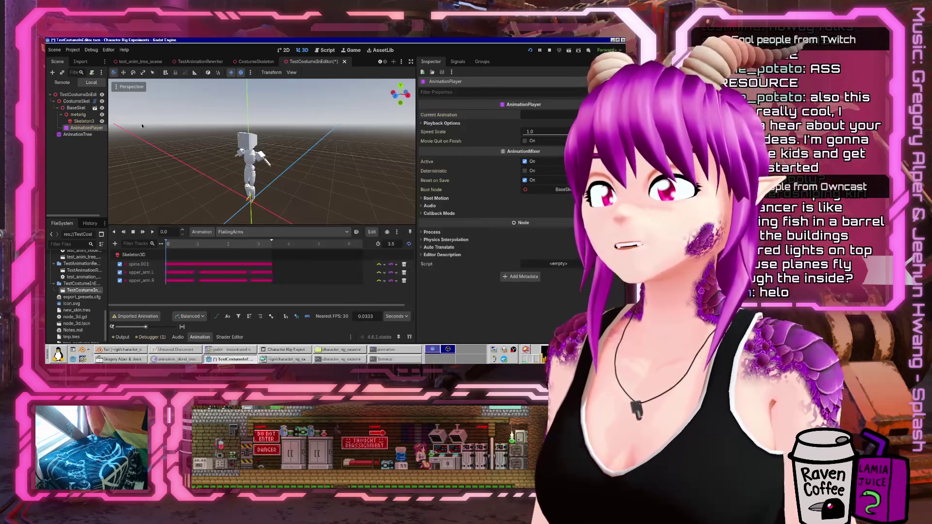
left_click(530, 50)
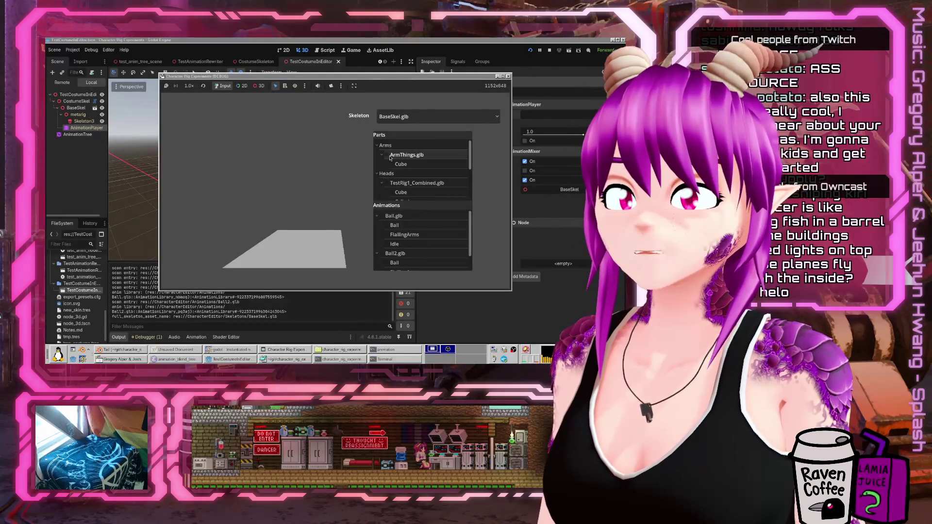
Enable ArmThings Cube, Mannequin and Cube_001 parts plus Ball2.glb and Ball.glb animations, then close the game
left_click(401, 165)
scroll(393, 175, "down", 3)
scroll(392, 179, "down", 1)
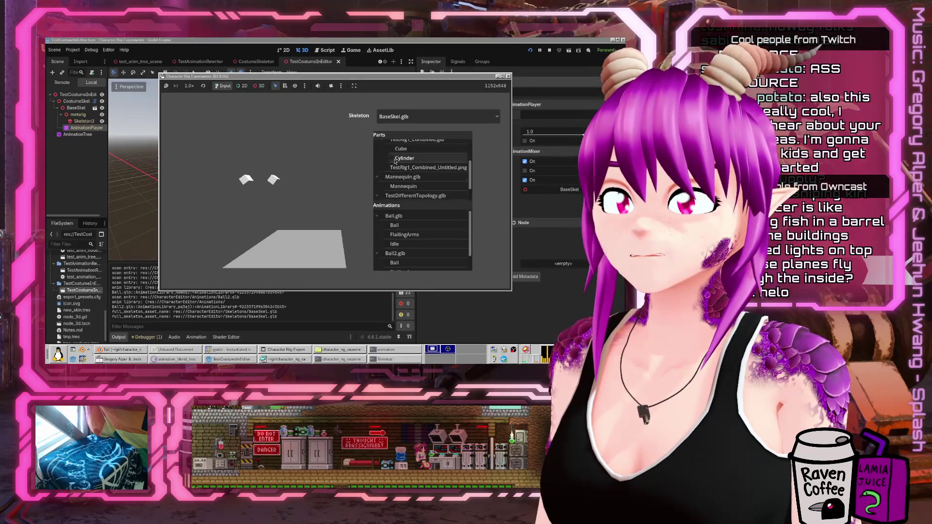
left_click(394, 165)
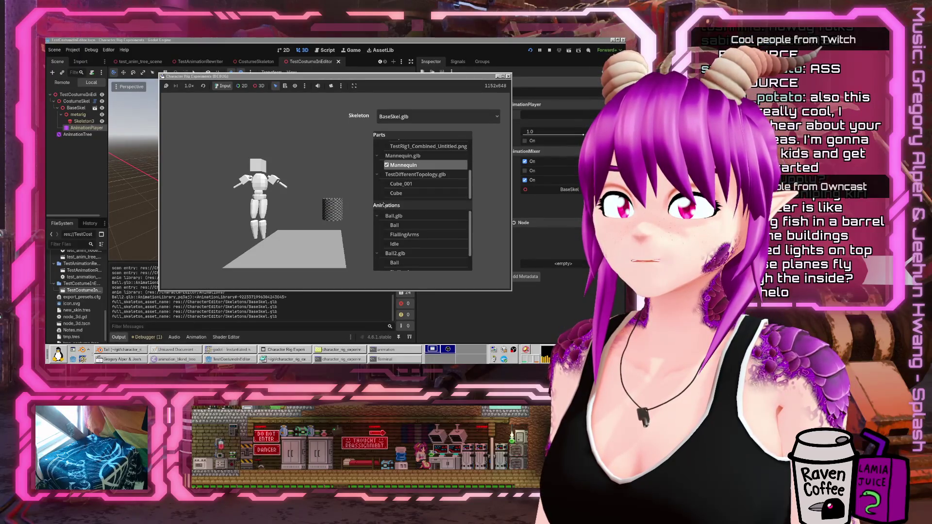
left_click(401, 184)
scroll(381, 245, "down", 2)
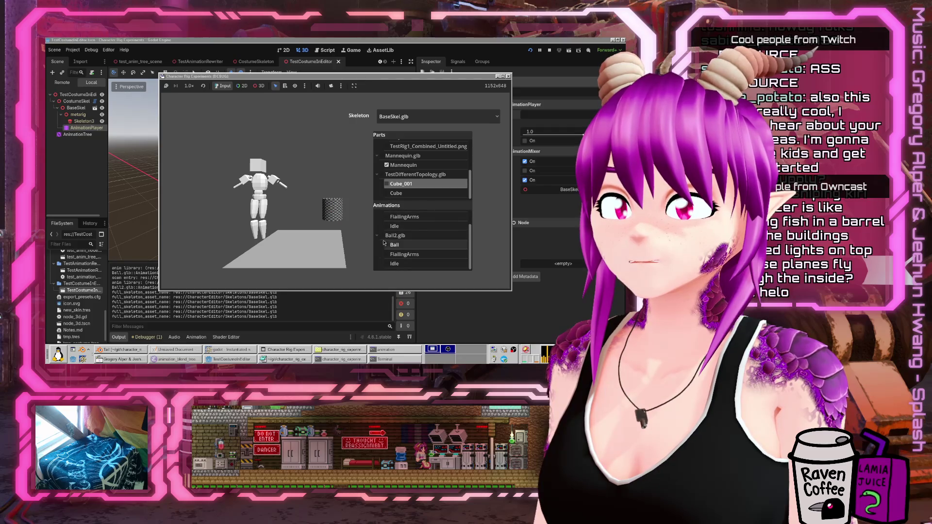
left_click(381, 235)
left_click(381, 215)
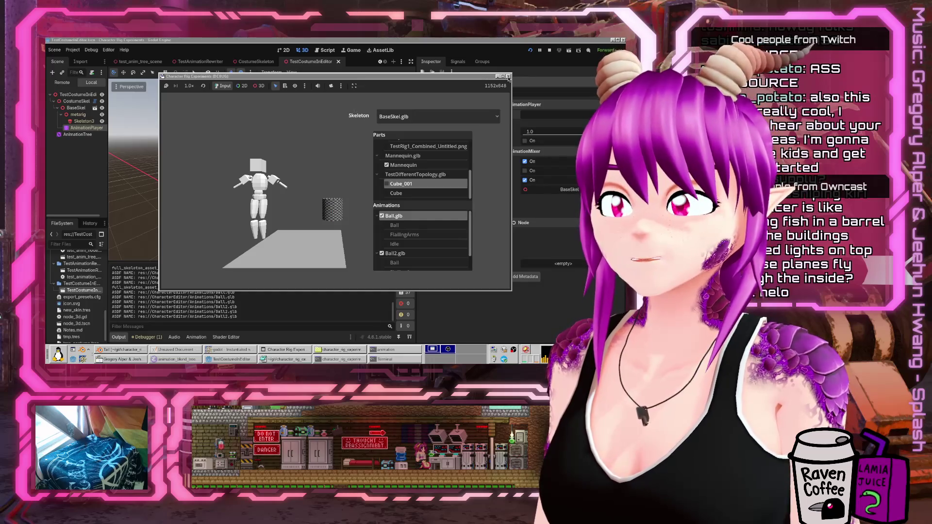
left_click(507, 77)
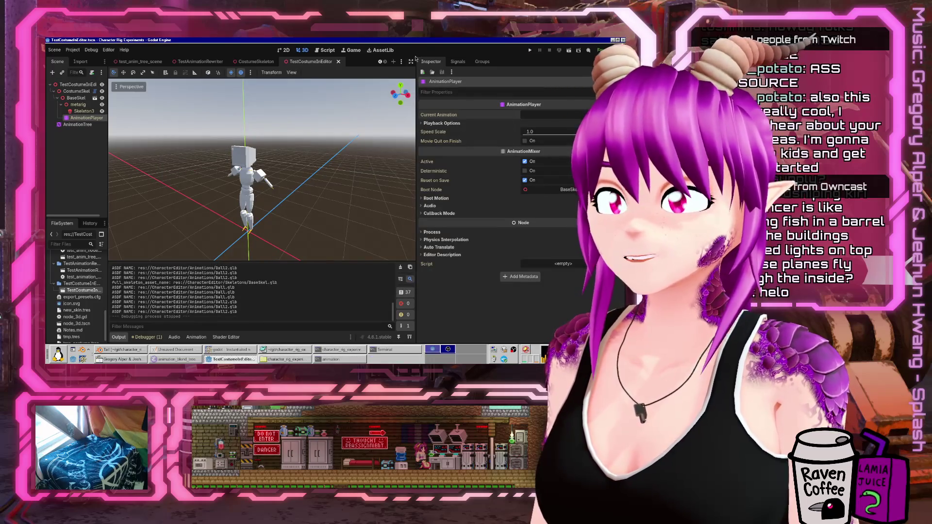
Clear and reassign CostumeSkel's costume, then view BaseSkel's FlailingArms tracks in the animation editor
left_click(78, 91)
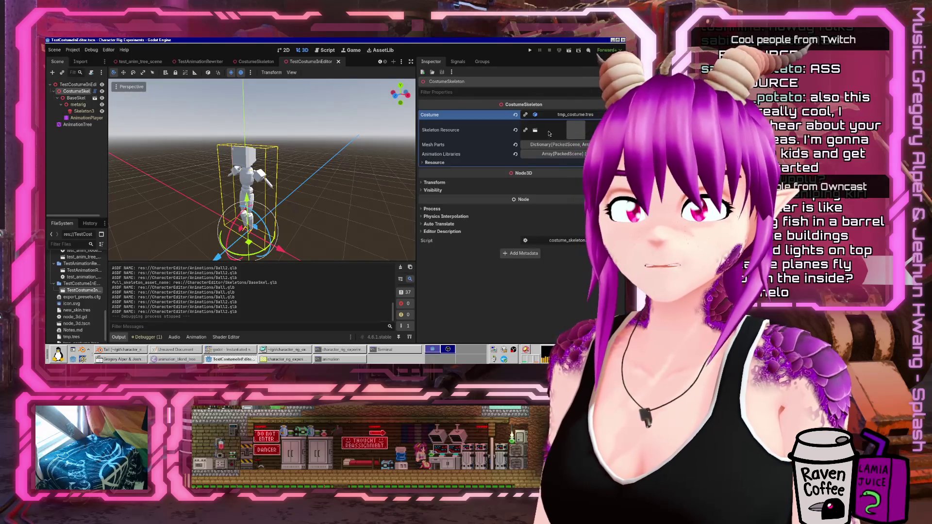
left_click(516, 115)
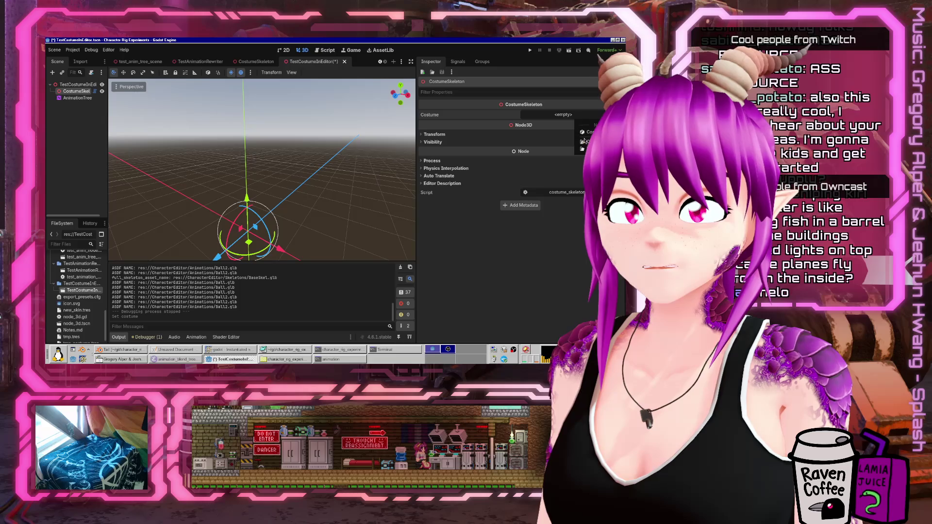
double_click(253, 129)
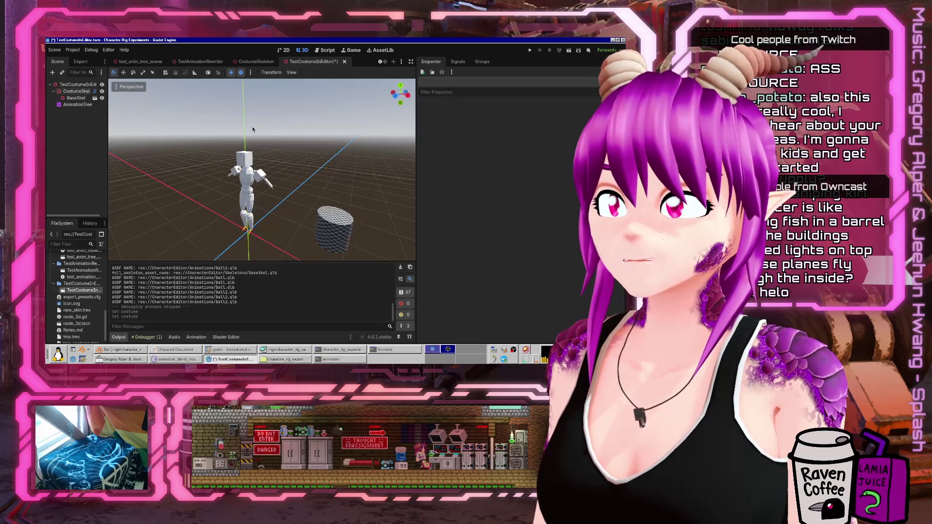
scroll(218, 146, "down", 4)
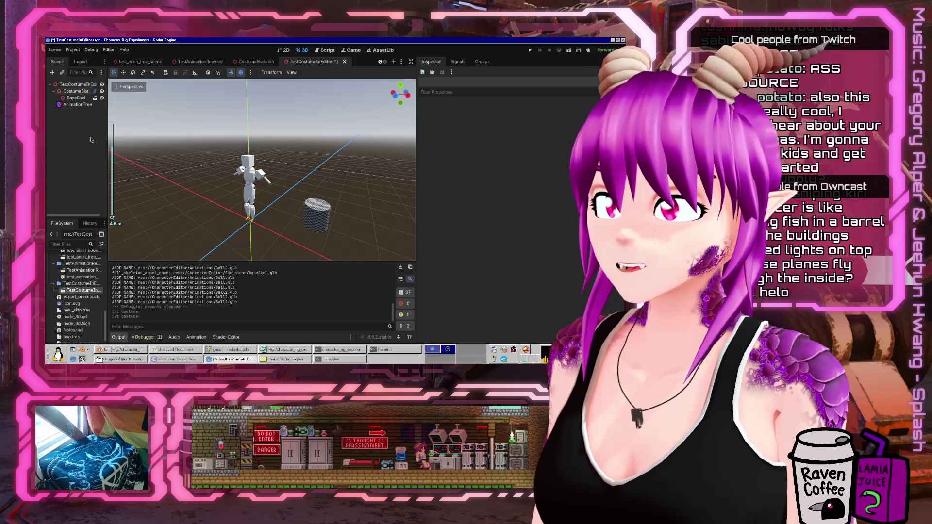
left_click(74, 98)
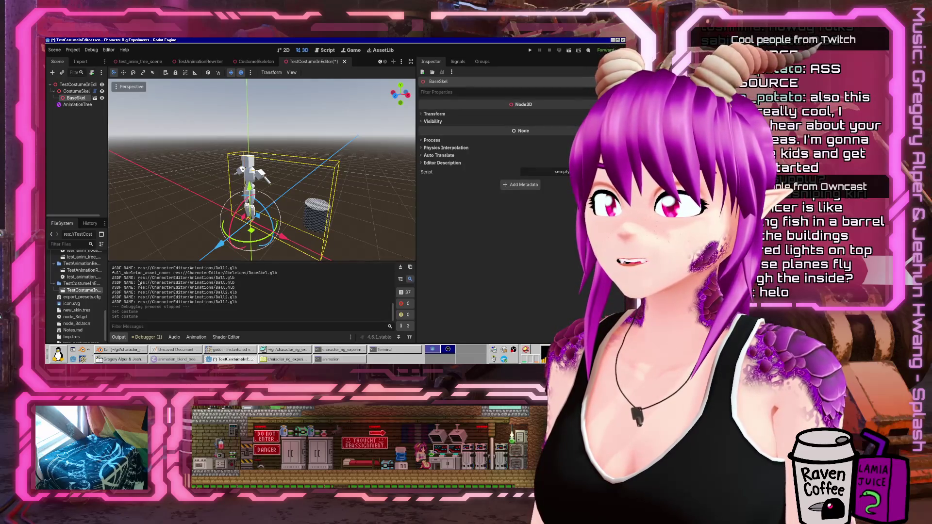
left_click(196, 337)
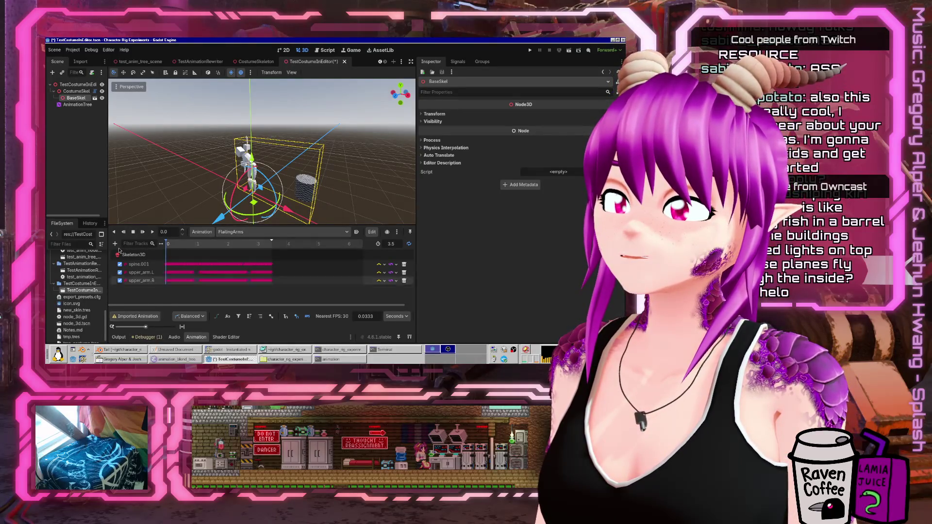
Make the costume's children editable, inspect its AnimationPlayer animations and playback options, then open costume_skeleton.gd
right_click(72, 100)
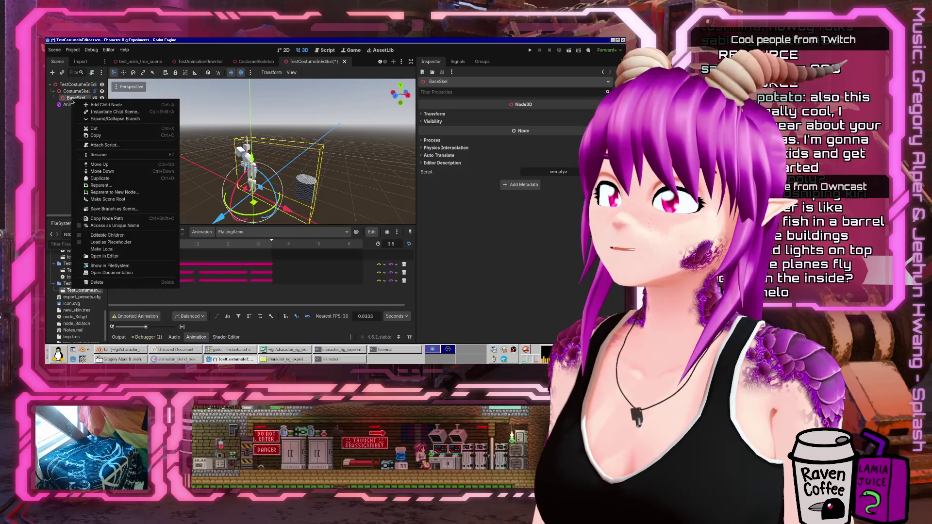
left_click(107, 235)
left_click(86, 117)
left_click(253, 234)
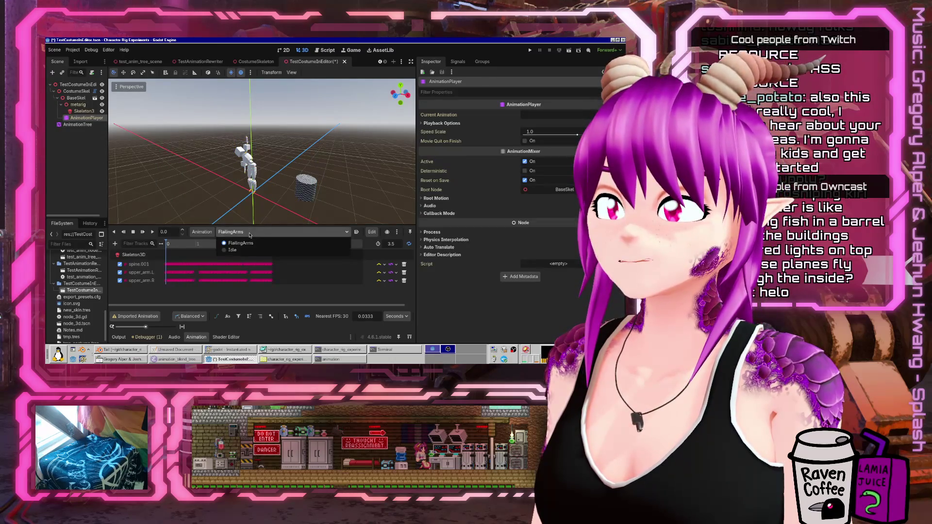
left_click(253, 234)
left_click(299, 233)
left_click(300, 235)
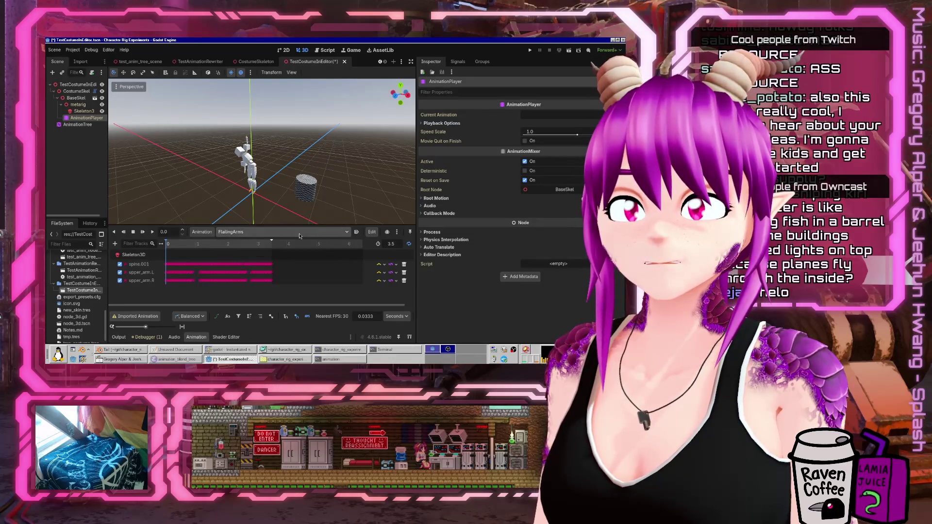
left_click(440, 123)
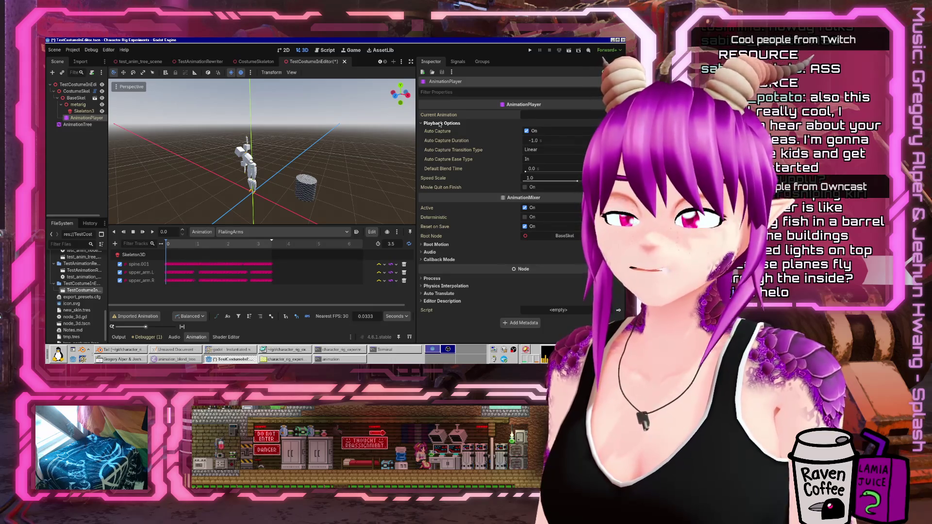
left_click(440, 123)
left_click(324, 51)
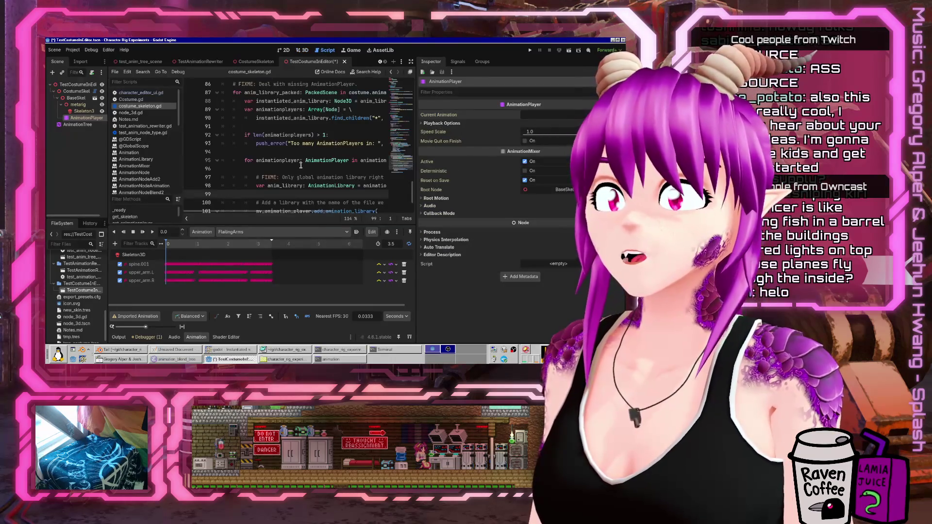
Start a print("Adding animation library: ", line after line 98
scroll(301, 165, "down", 2)
left_click_drag(417, 170, 558, 175)
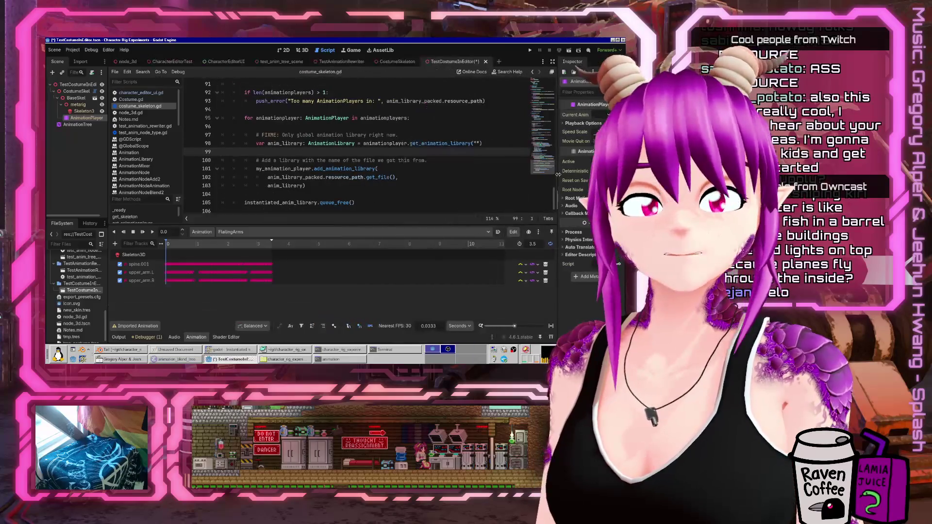
left_click(423, 160)
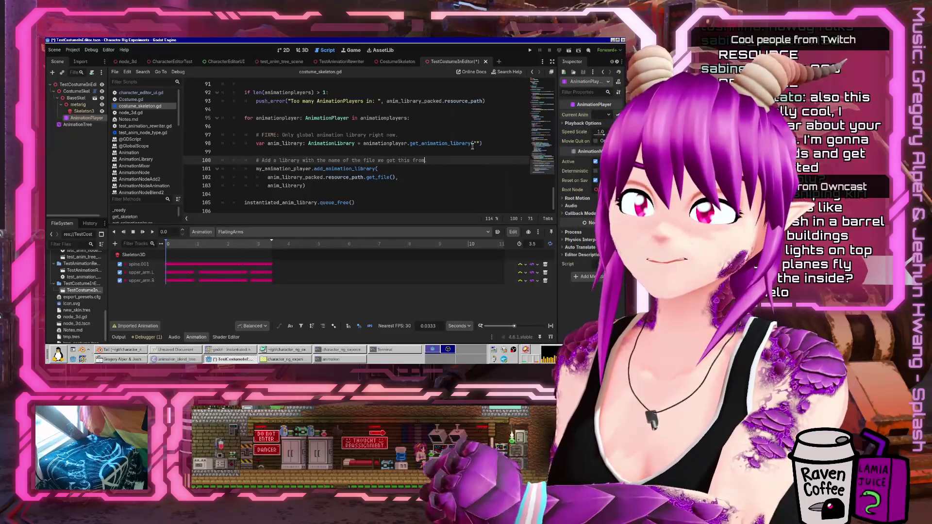
key("Up")
key("Up")
key("End")
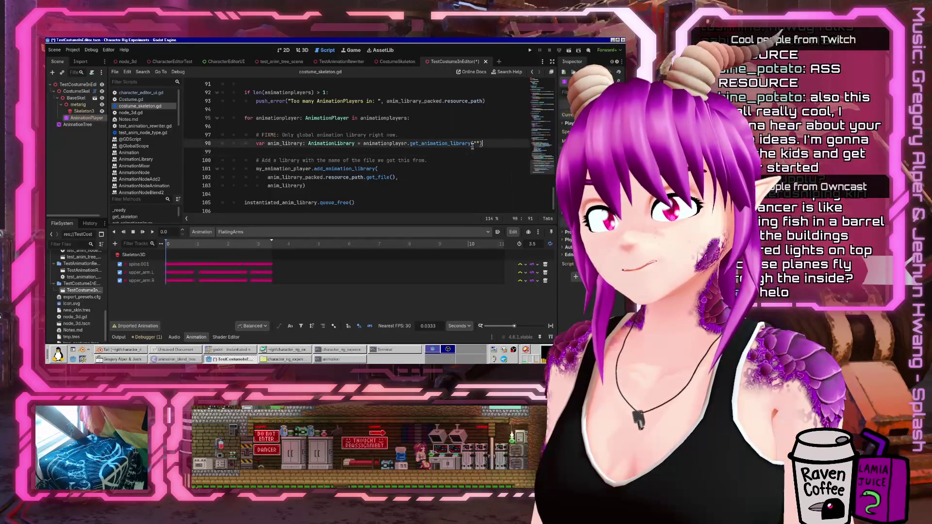
key("Return")
type("pr")
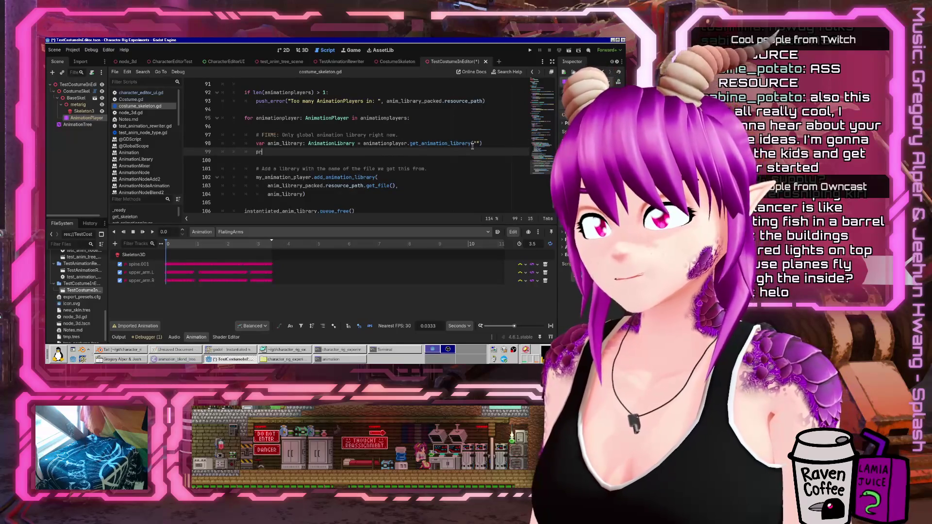
type("int(\"Adding animation")
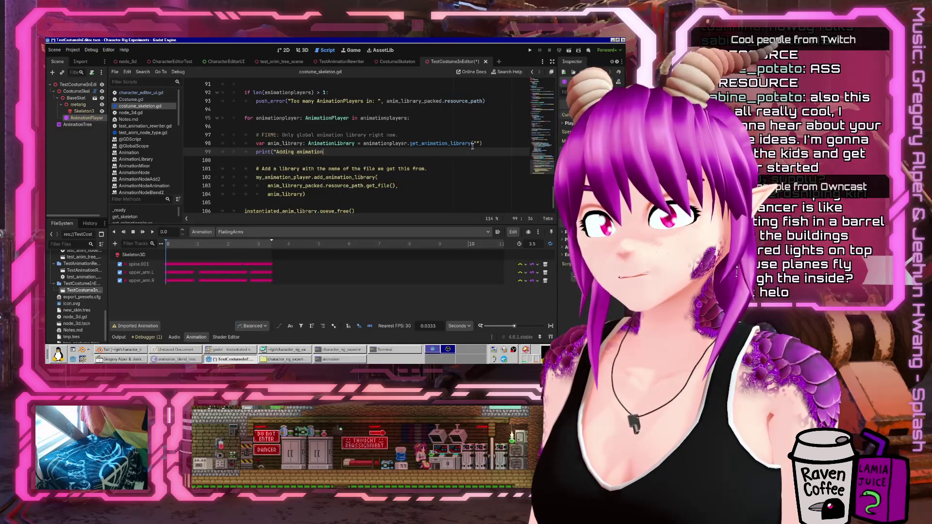
type(" library: \",")
Finish the print with the resource_path.get_file() expression, " : " and anim_library, then save
key("Down")
key("Down")
key("Down")
key("Home")
key("shift+End")
key("ctrl+c")
key("Up")
key("Up")
key("Up")
key("ctrl+v")
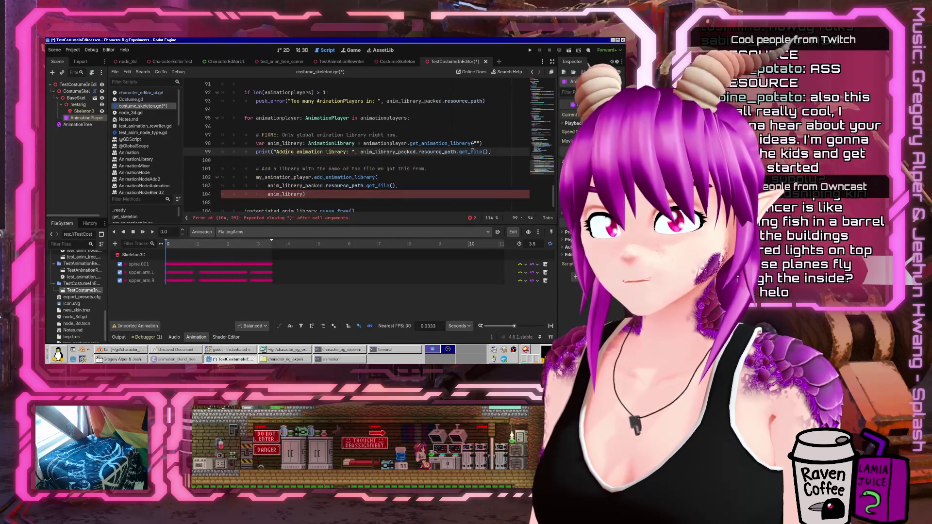
type(" \" : \"")
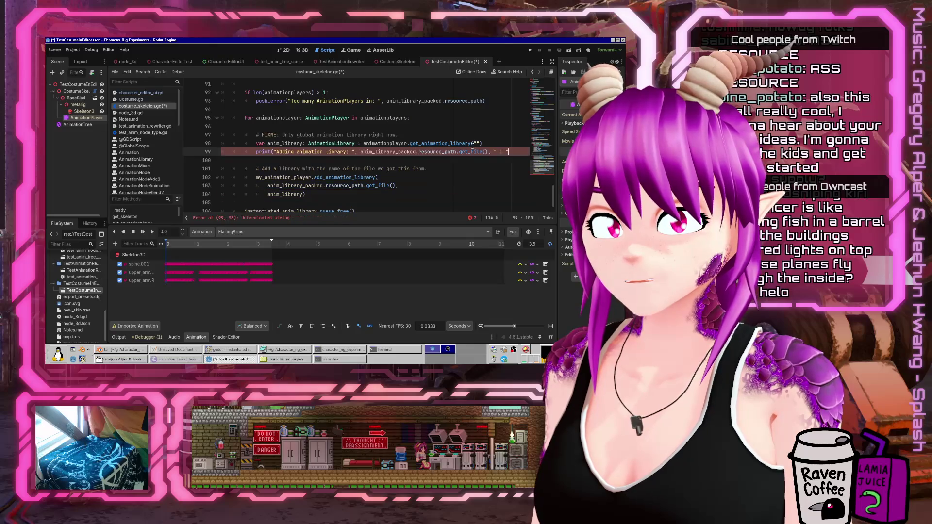
type(", anim_")
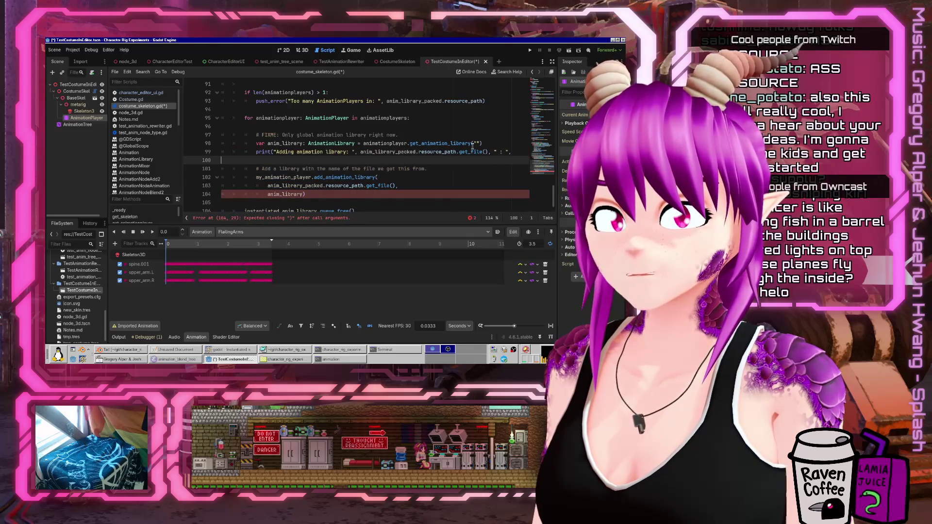
type("library)")
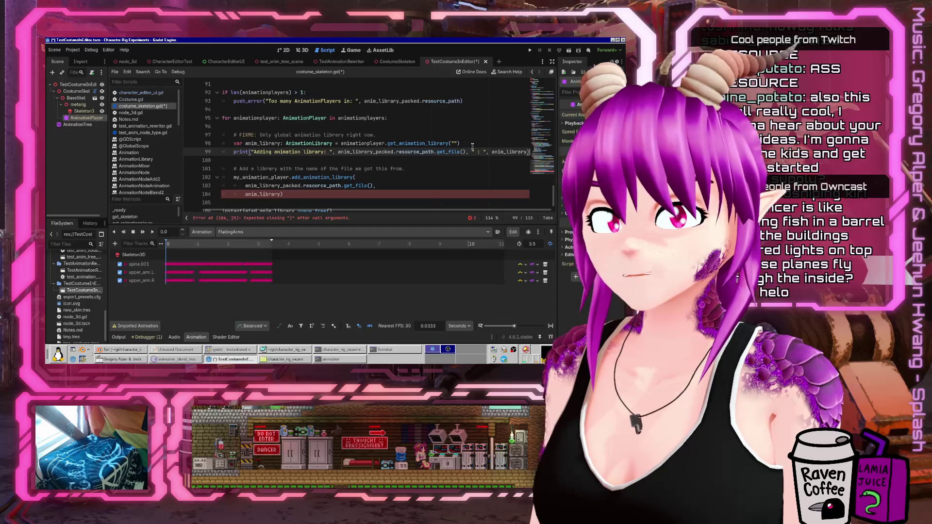
key("ctrl+s")
Frame the rig in 3D, clear and Quick Load CostumeSkel's costume, check Output, return to the script
left_click(78, 85)
left_click(302, 51)
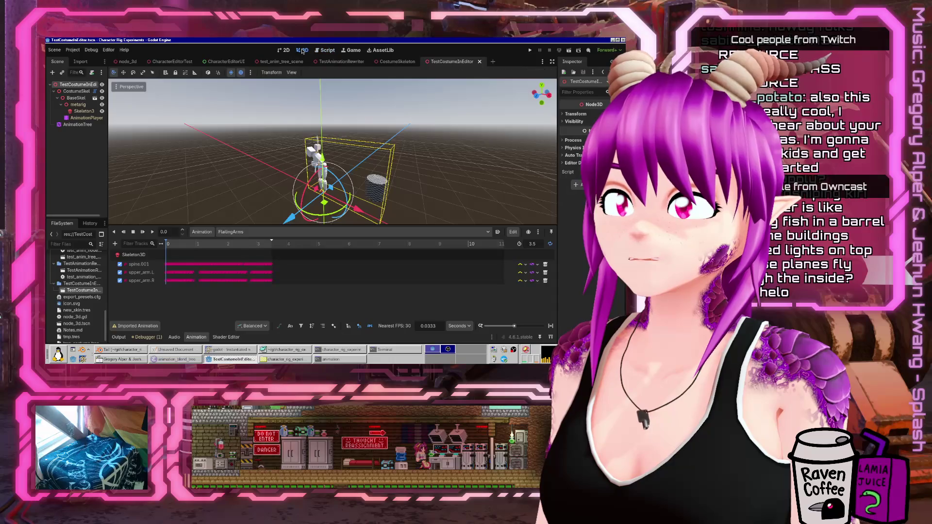
key("f")
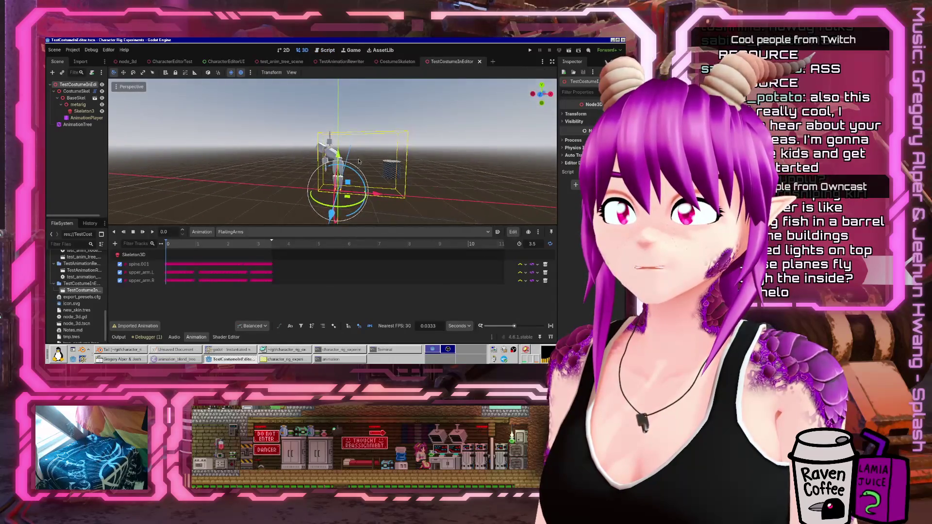
left_click(76, 91)
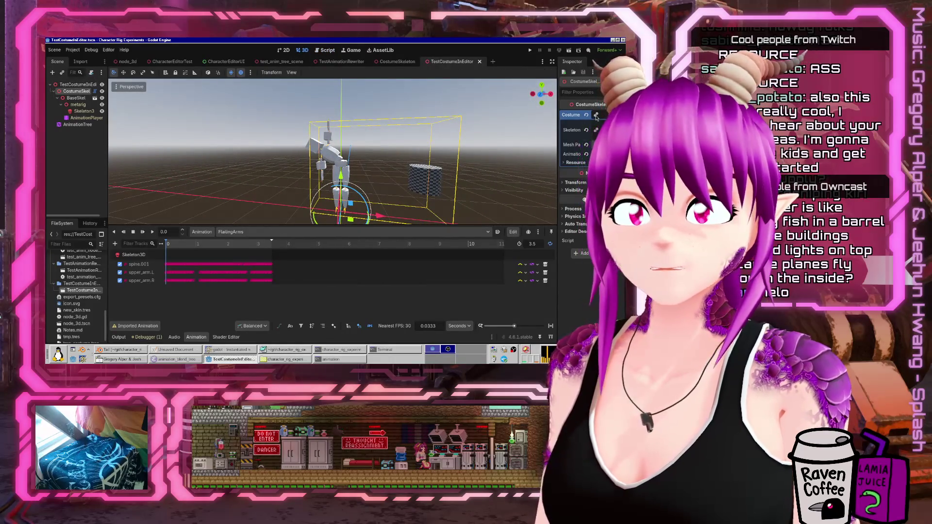
left_click(586, 116)
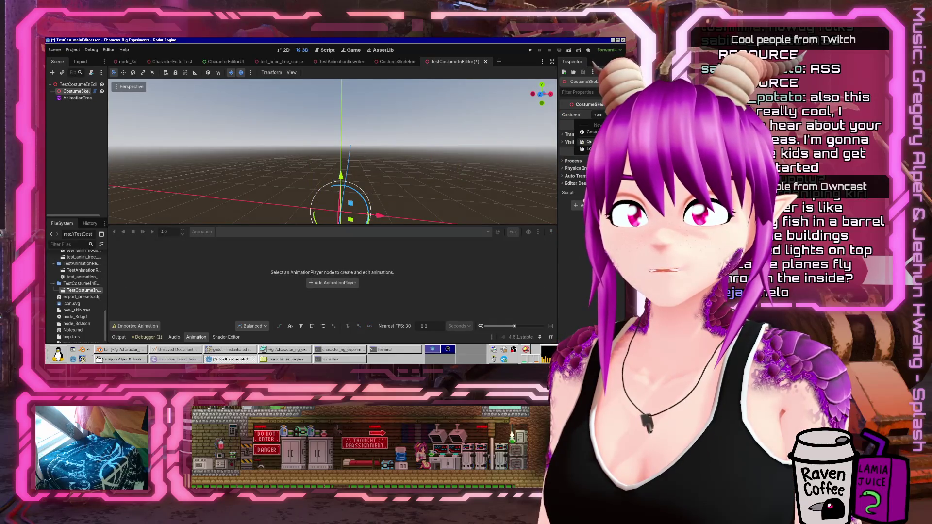
left_click(589, 141)
double_click(256, 129)
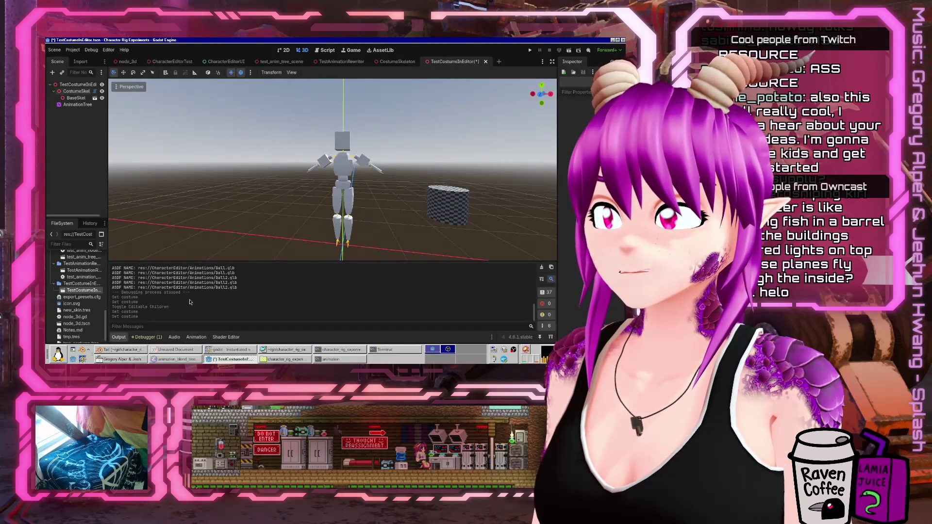
scroll(189, 298, "up", 3)
scroll(187, 294, "down", 3)
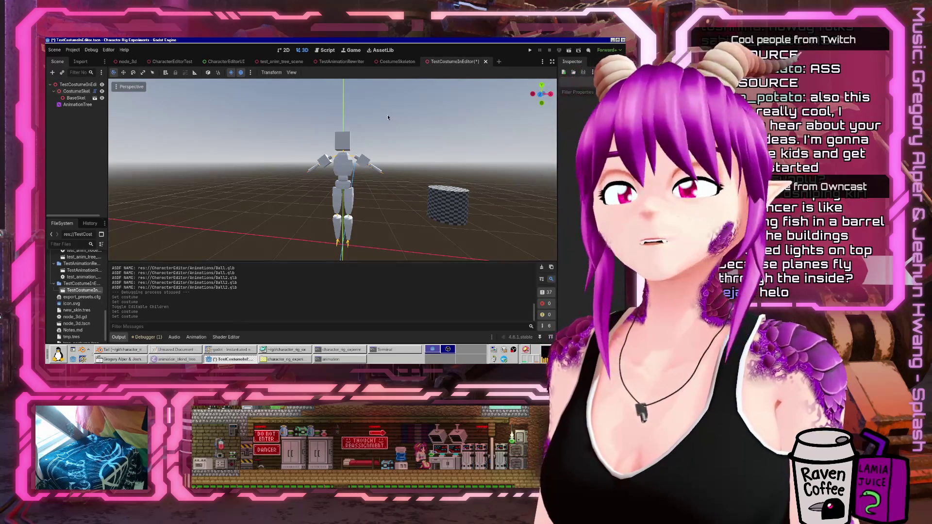
left_click(327, 51)
Add print("Adding animation libraries...") after the FIXME comment in costume_skeleton.gd and save
scroll(335, 195, "up", 3)
left_click(278, 168)
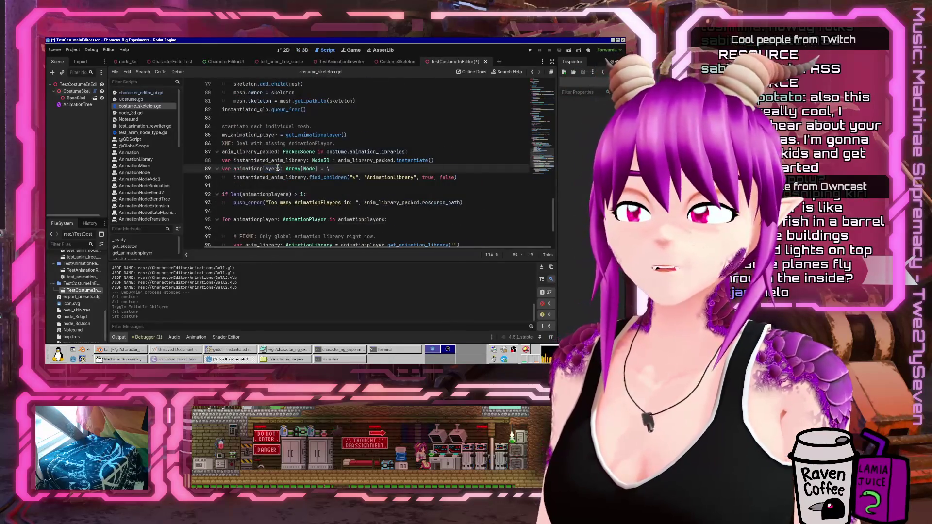
left_click(401, 138)
left_click(413, 143)
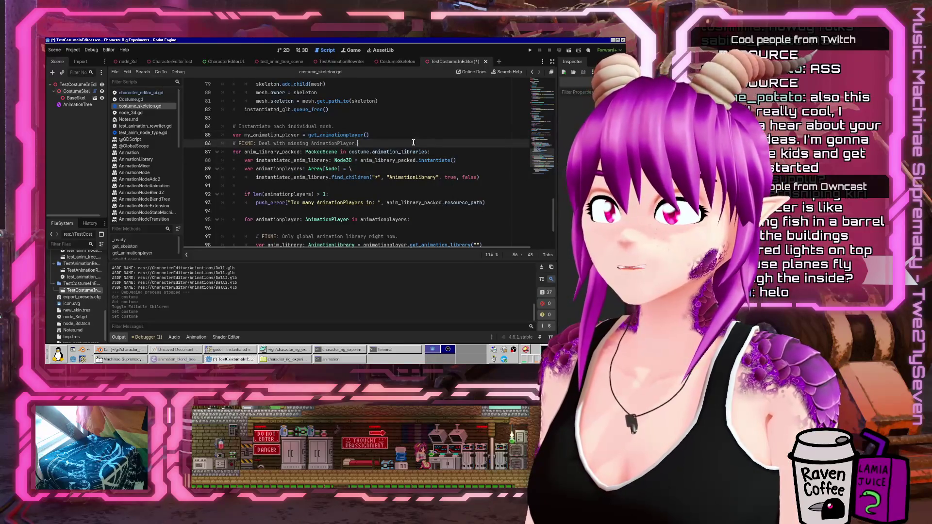
key("Return")
key("Return")
key("Up")
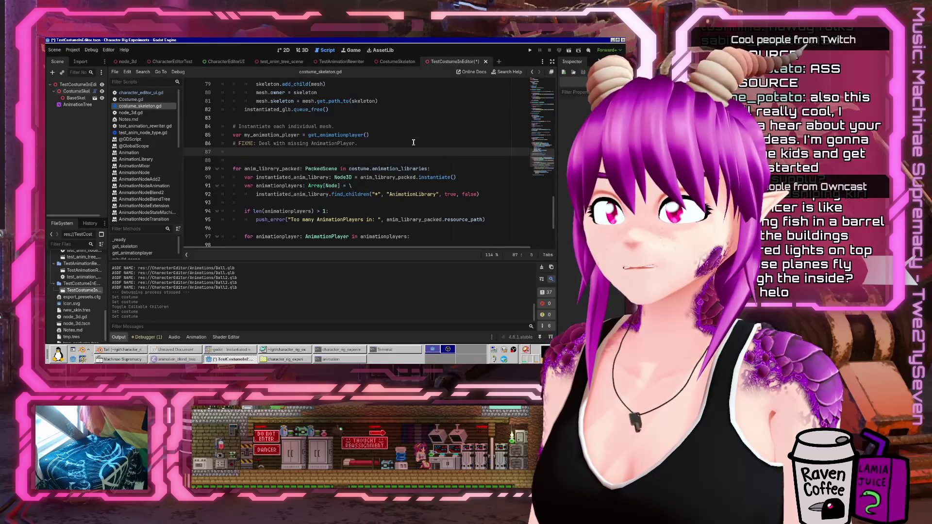
type("print(\"Adding animation l")
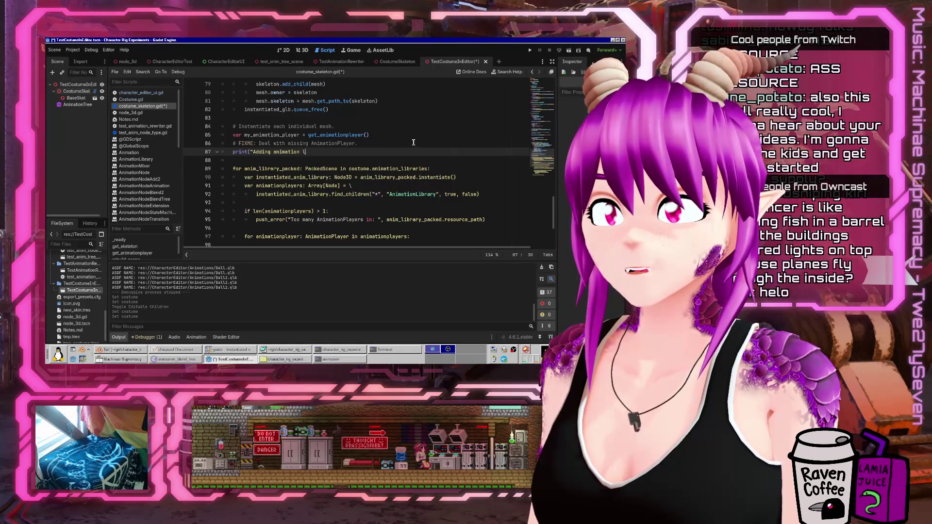
type("ibraries...\")")
key("ctrl+s")
Clear and Quick Load the costume on CostumeSkel in the 3D view to rerun the script
left_click(73, 86)
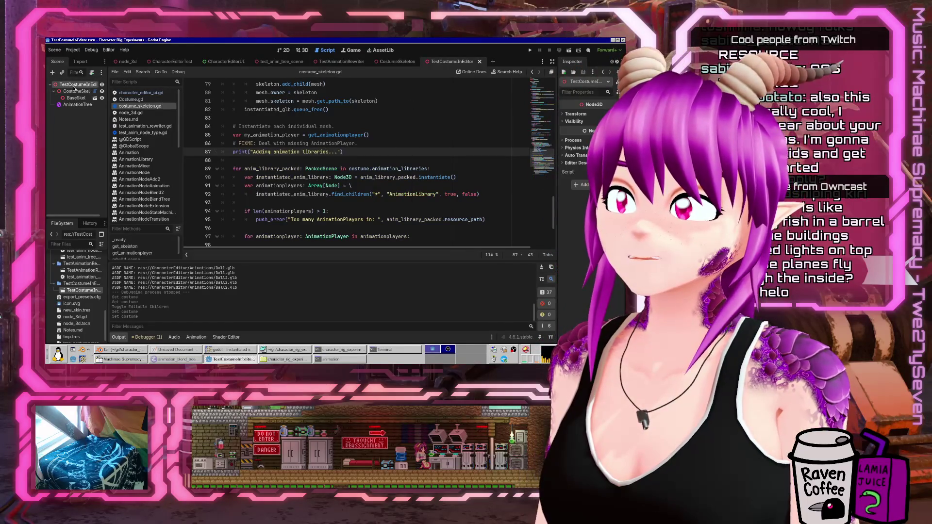
left_click(302, 50)
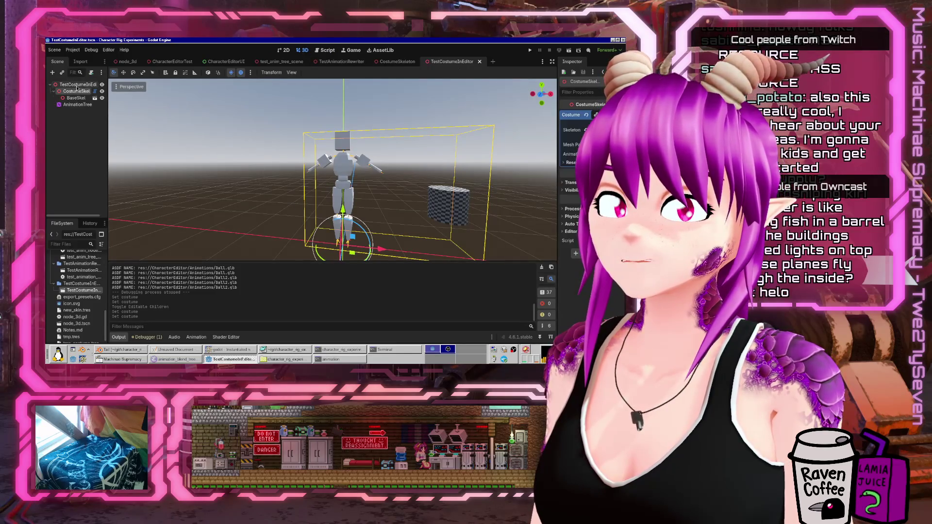
key("Down")
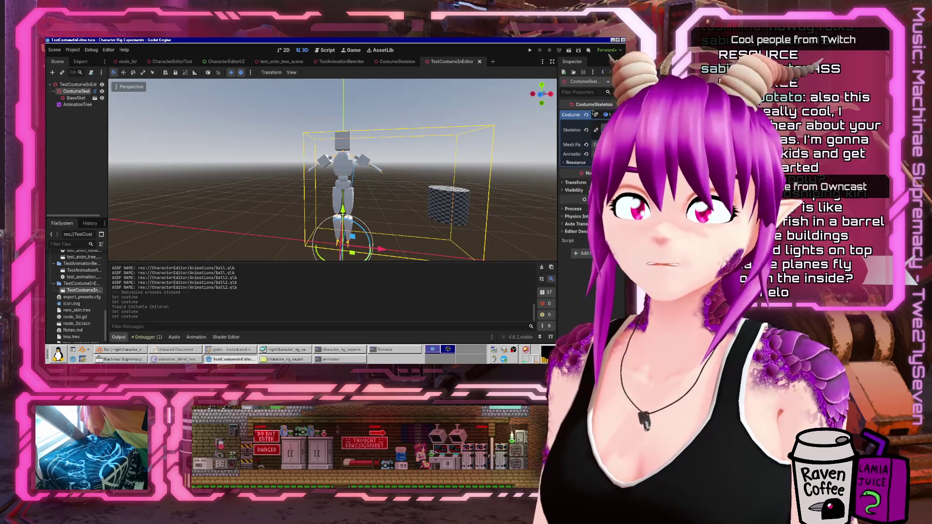
left_click(587, 115)
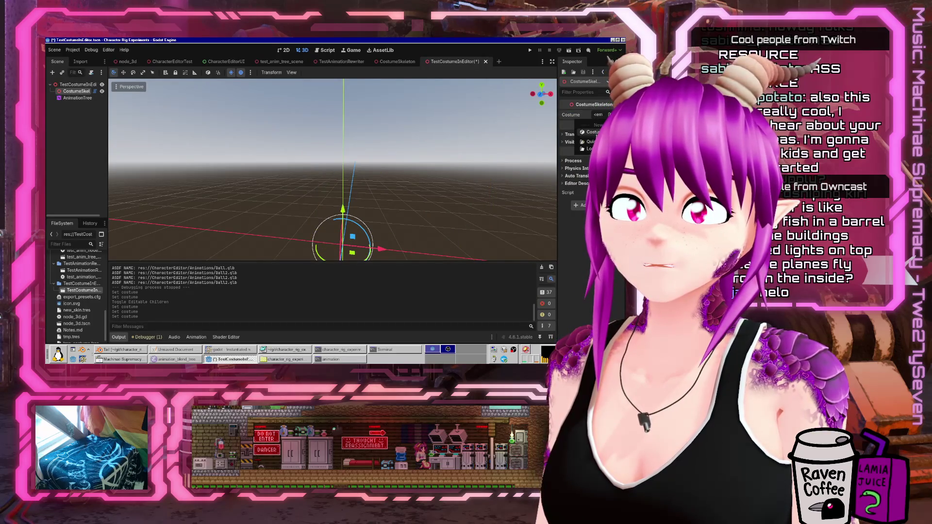
left_click(590, 142)
double_click(273, 130)
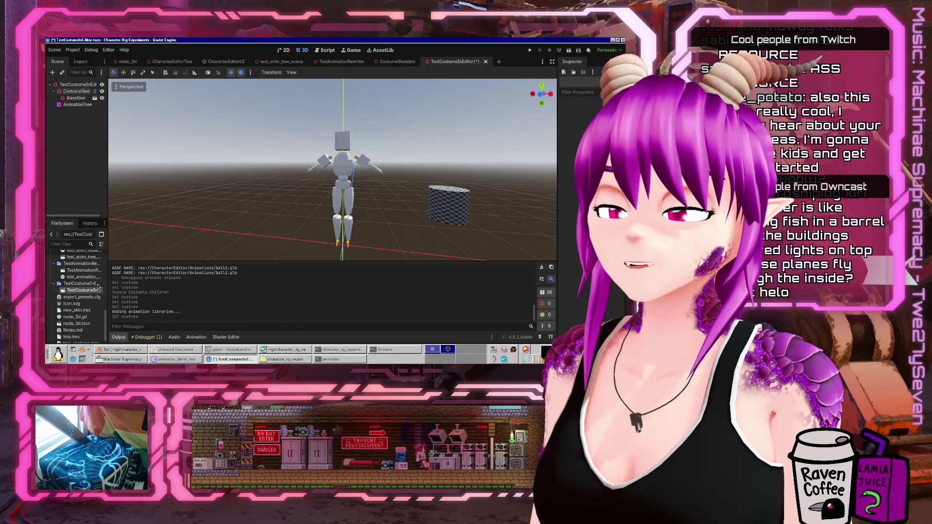
left_click(325, 50)
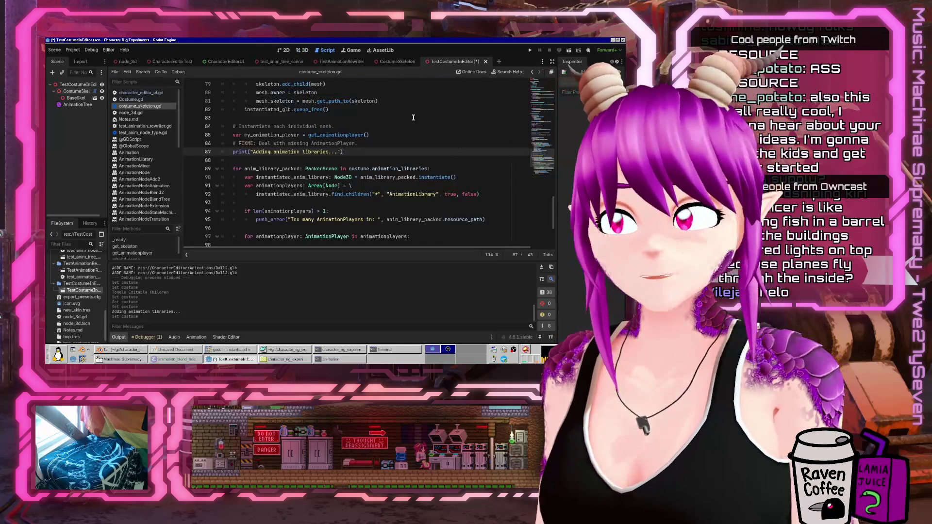
Add print("Adding library: ", anim_library_packed) at line 90 inside the loop and save
scroll(413, 117, "down", 3)
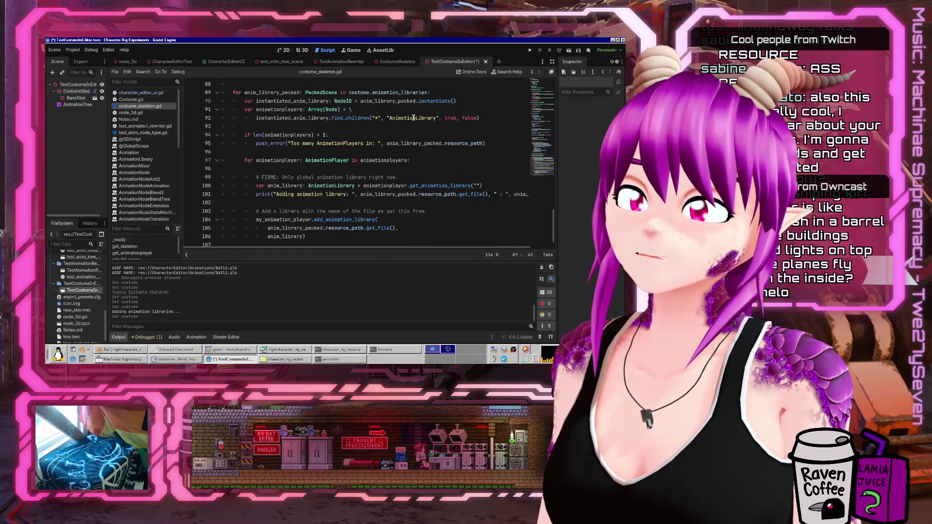
left_click(449, 92)
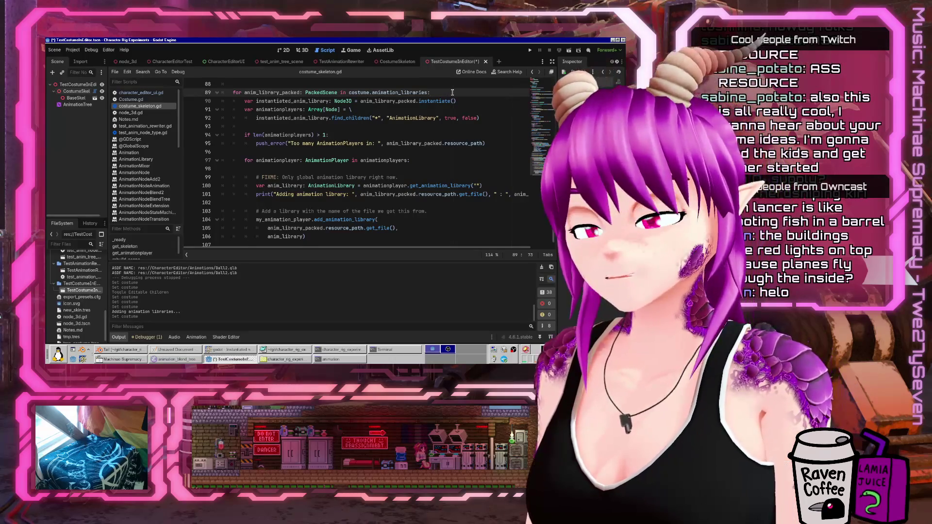
key("Return")
type("print(\"Adding library")
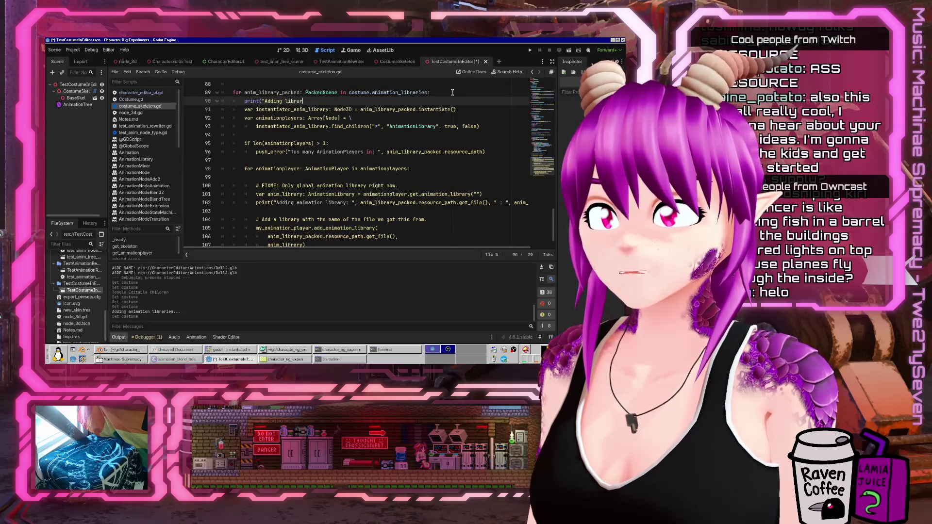
type(": \", ")
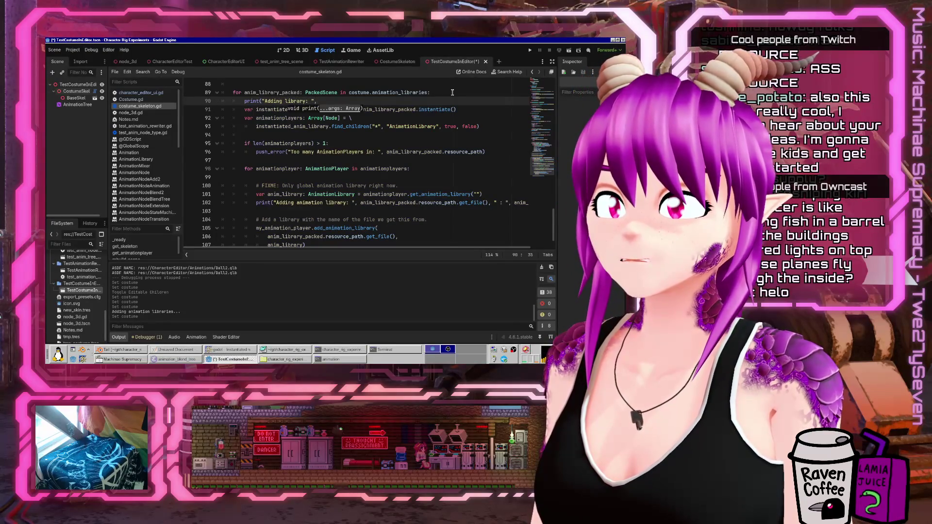
type("anim_library_packed)")
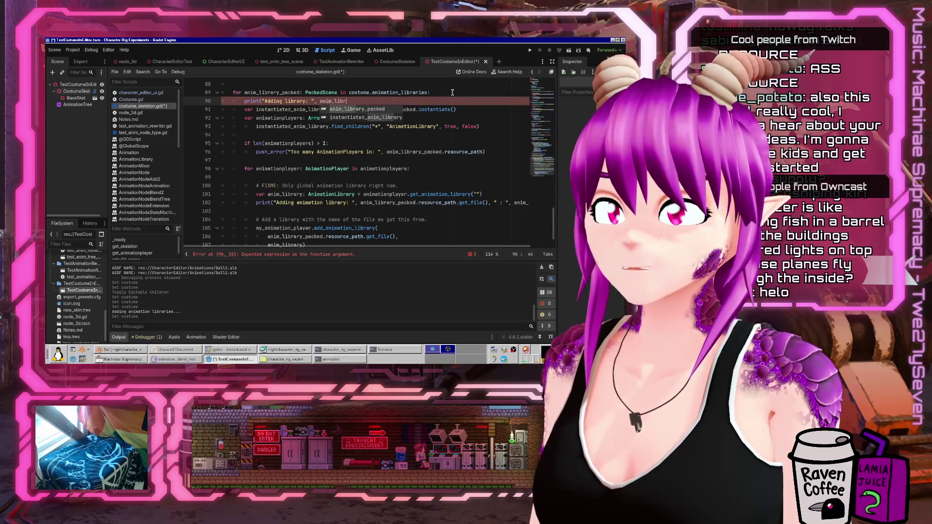
key("ctrl+s")
Clear the skeleton's Costume and Quick Load tmp_costume.tres to test the new log
left_click(303, 50)
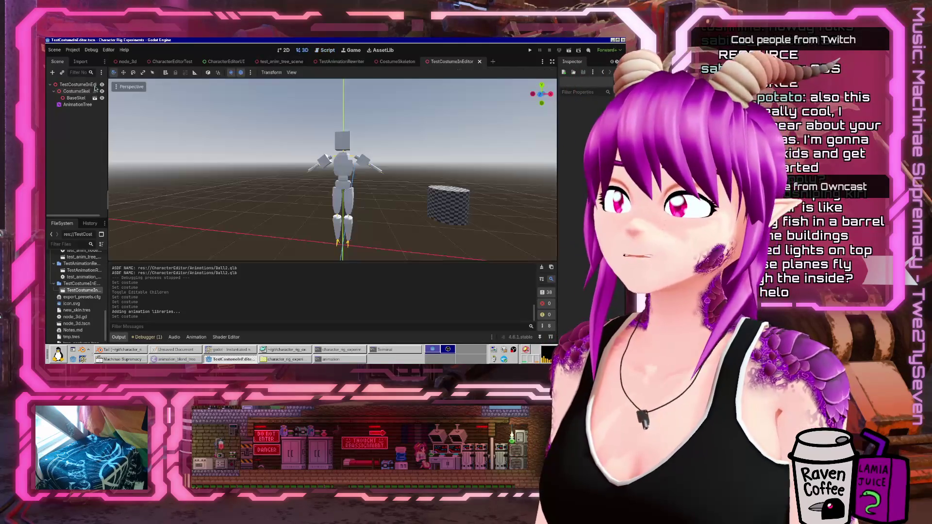
left_click(587, 115)
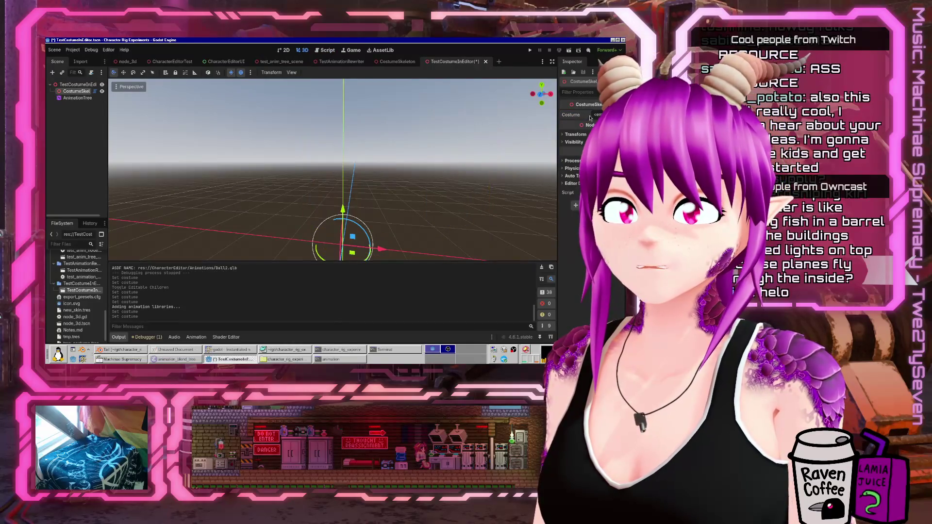
left_click(552, 161)
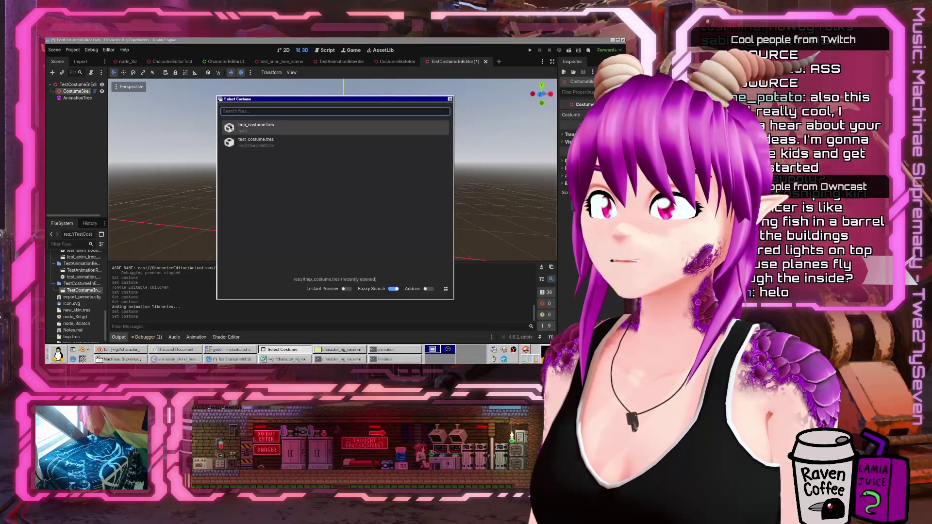
double_click(231, 128)
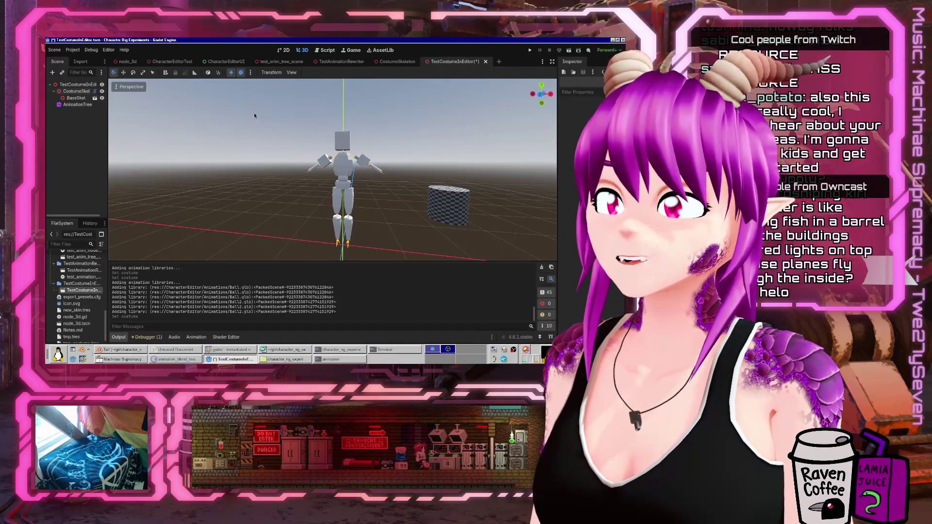
left_click(324, 50)
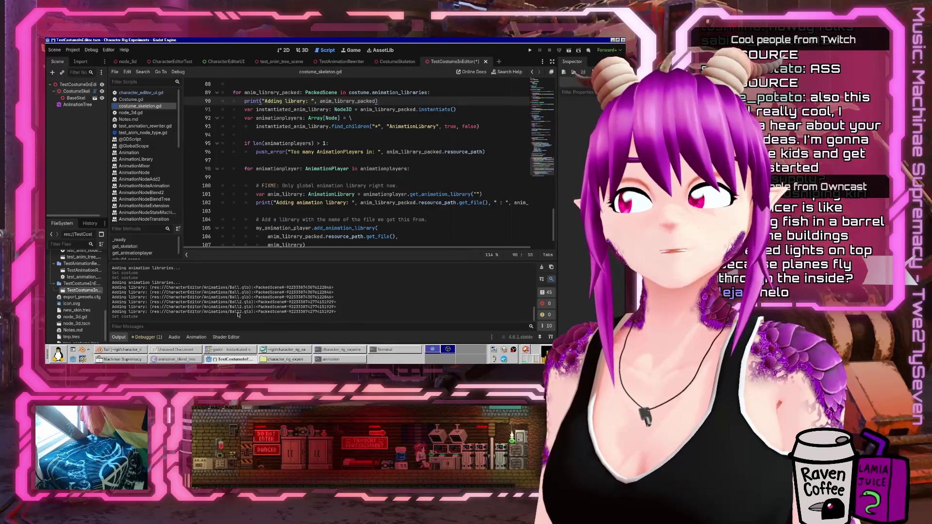
Open a new indented line 95 and begin a print for the found animation players
left_click_drag(258, 290, 334, 300)
left_click(377, 259)
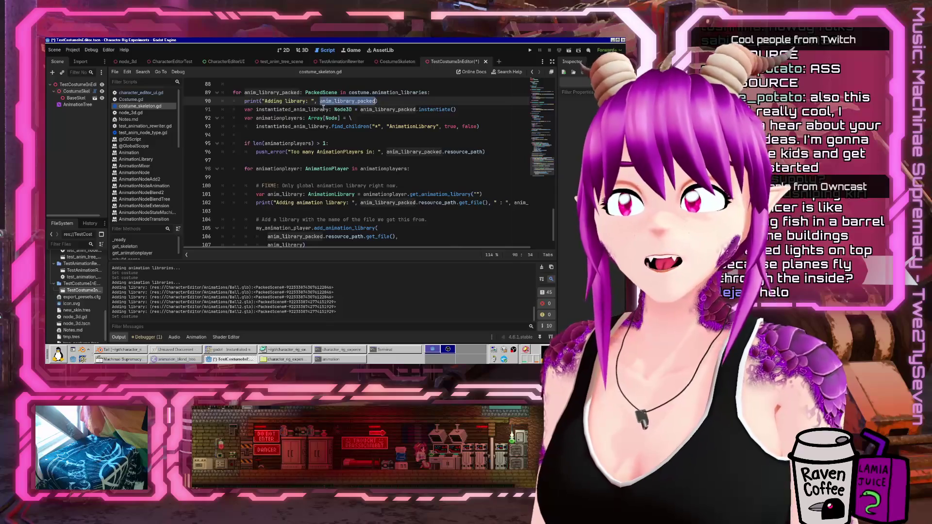
double_click(291, 110)
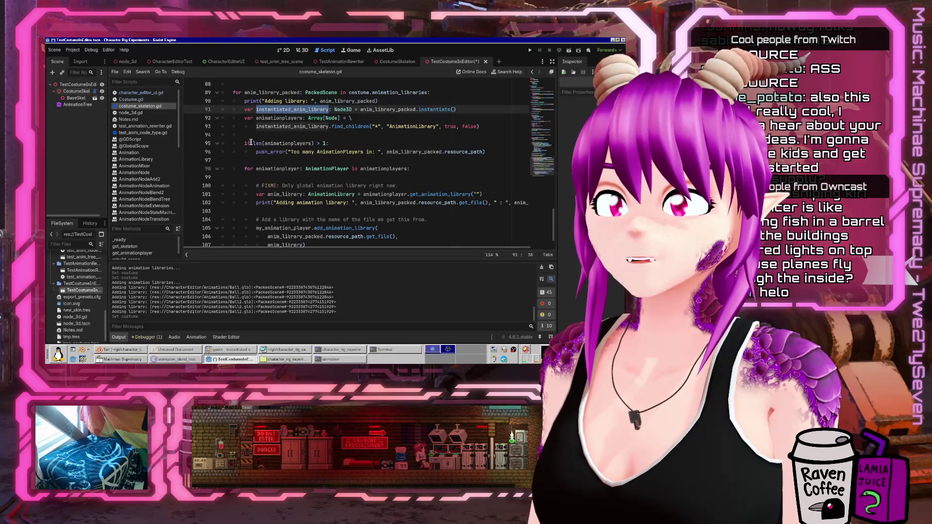
left_click(346, 135)
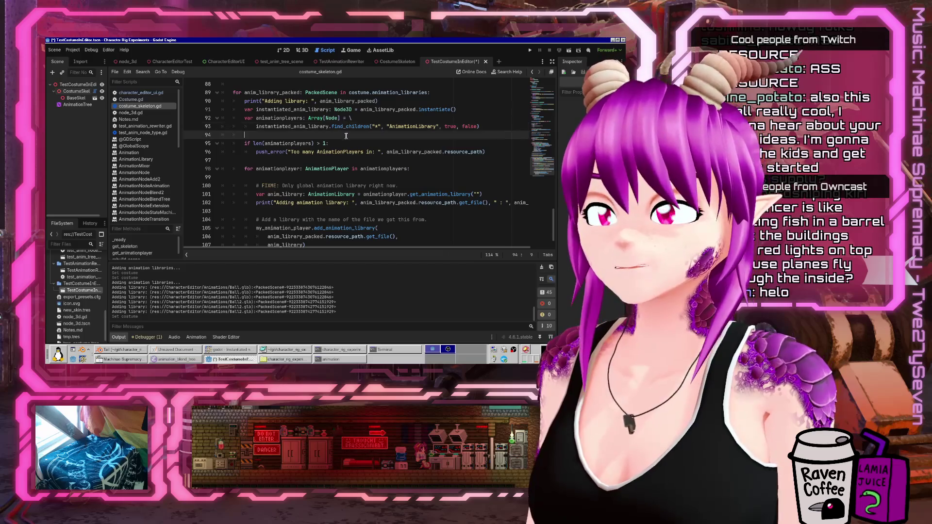
key("Return")
key("Return")
key("Up")
key("Tab")
type("\"An")
type("s in th")
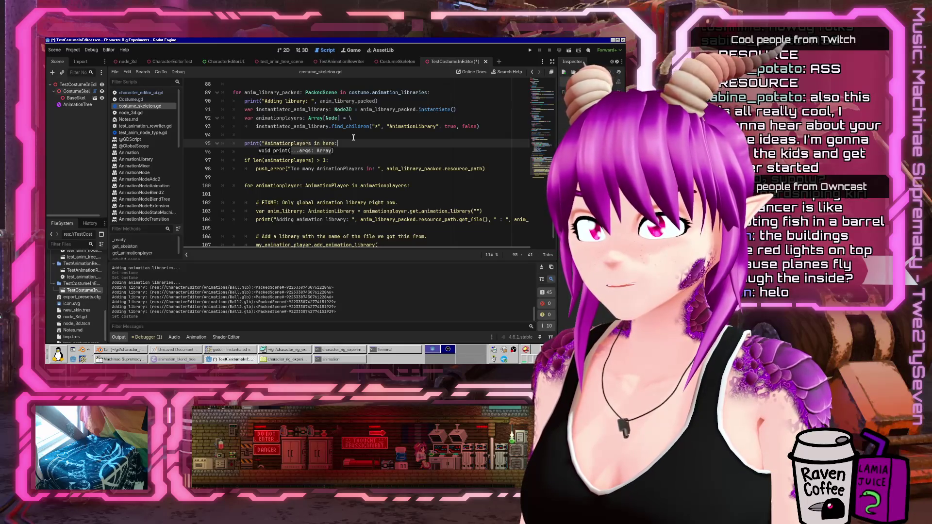
Change AnimationLibrary to AnimationPlayer on line 93, finish the animationplayers print, and save
key("Up")
key("Up")
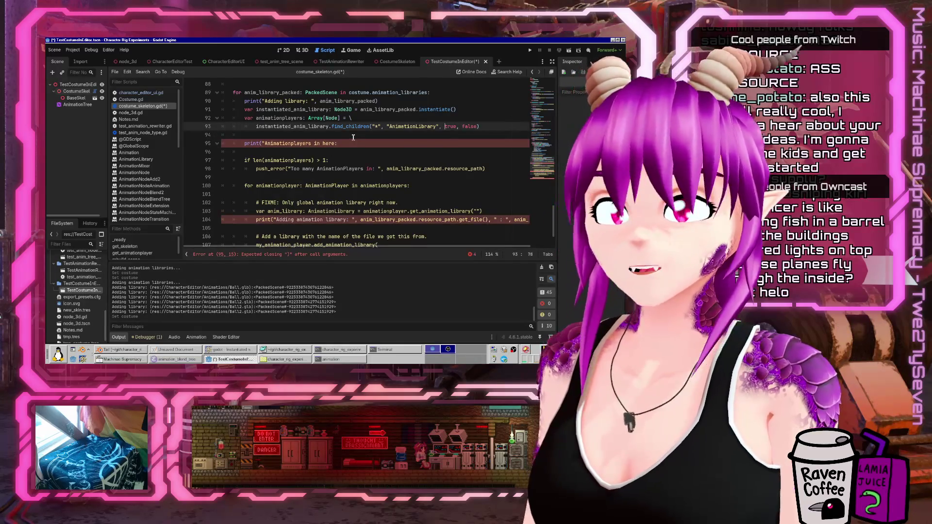
key("BackSpace")
key("BackSpace")
key("BackSpace")
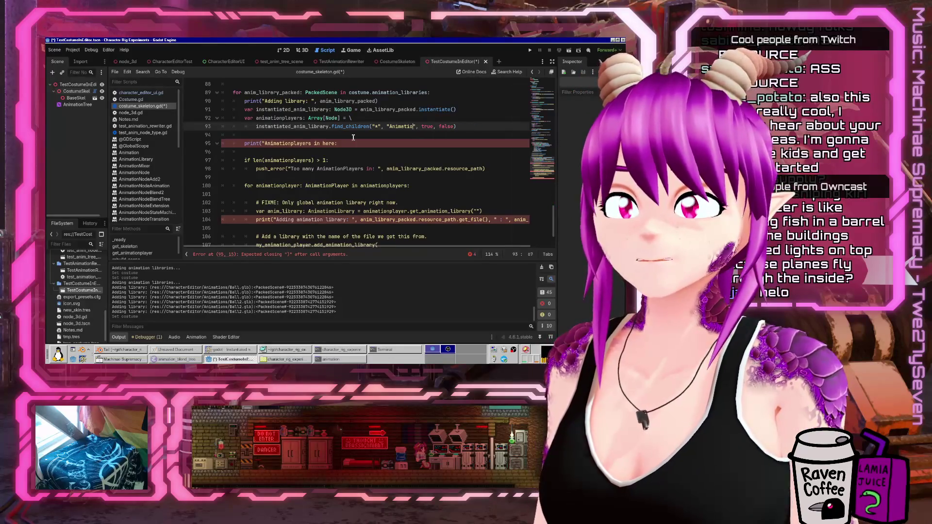
type("nPlayer")
key("Down")
key("Down")
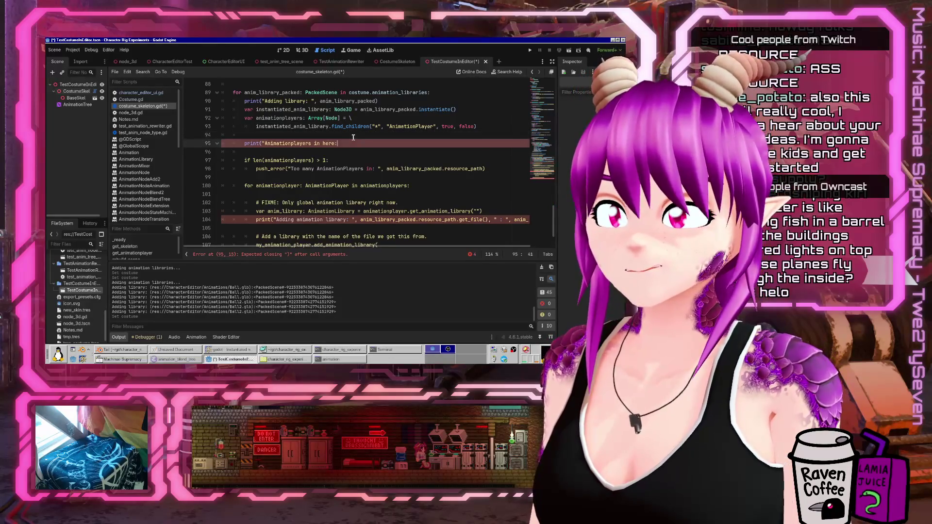
type(" \",")
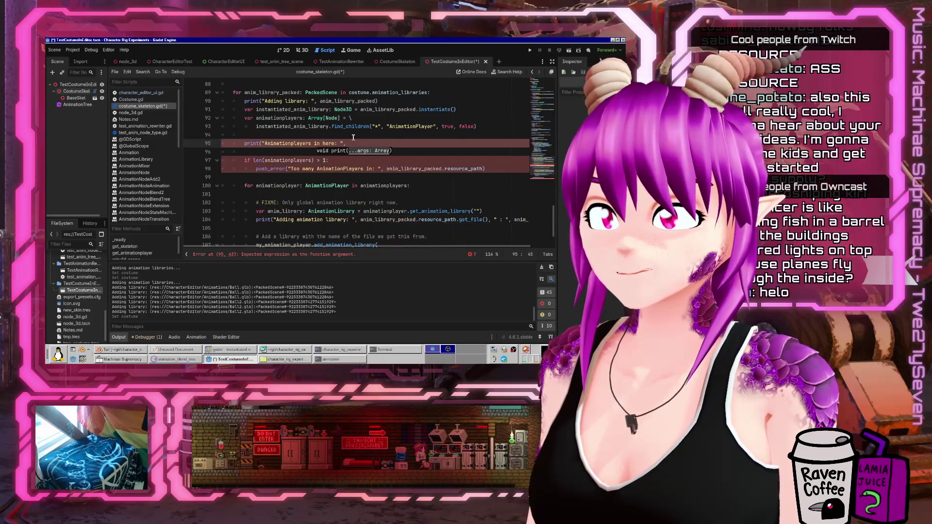
key("Home")
key("End")
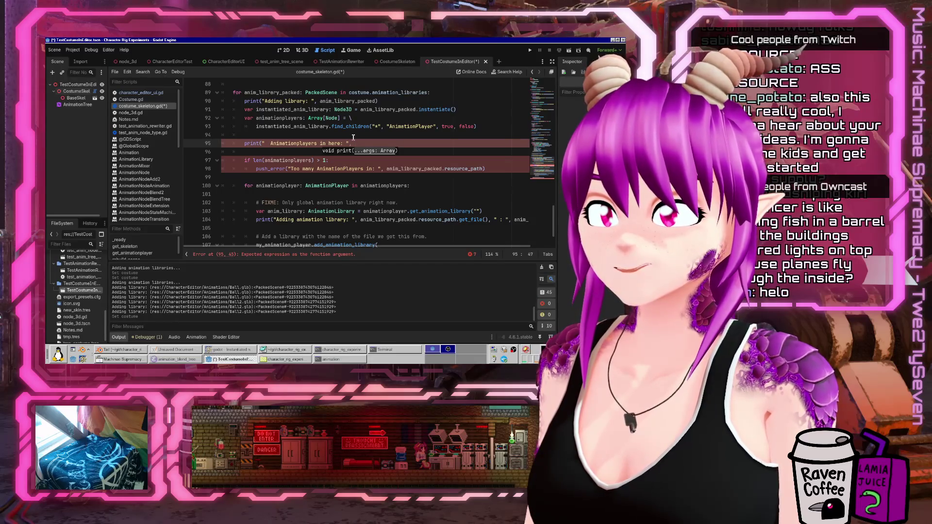
type("layers)")
key("ctrl+s")
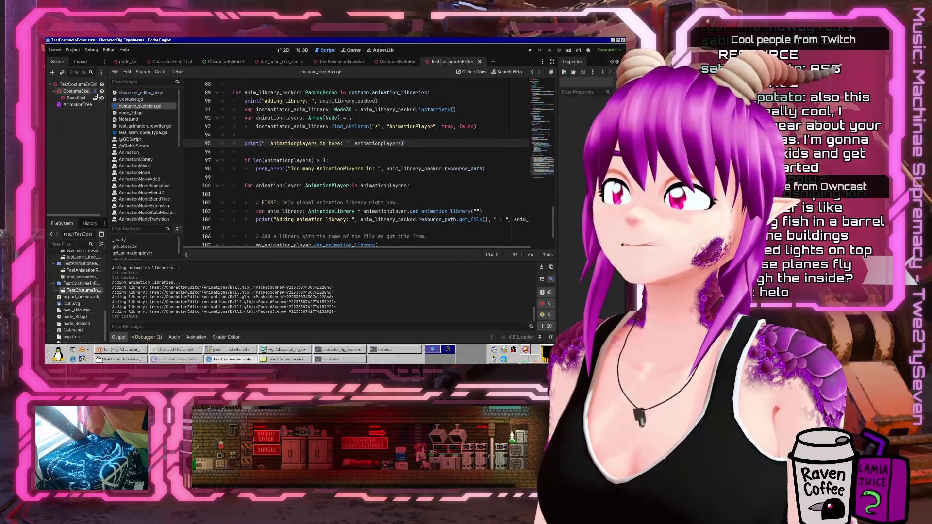
Reload tmp_costume.tres on CostumeSkel, then select the AnimationTree in the 3D scene
left_click(76, 91)
left_click(587, 115)
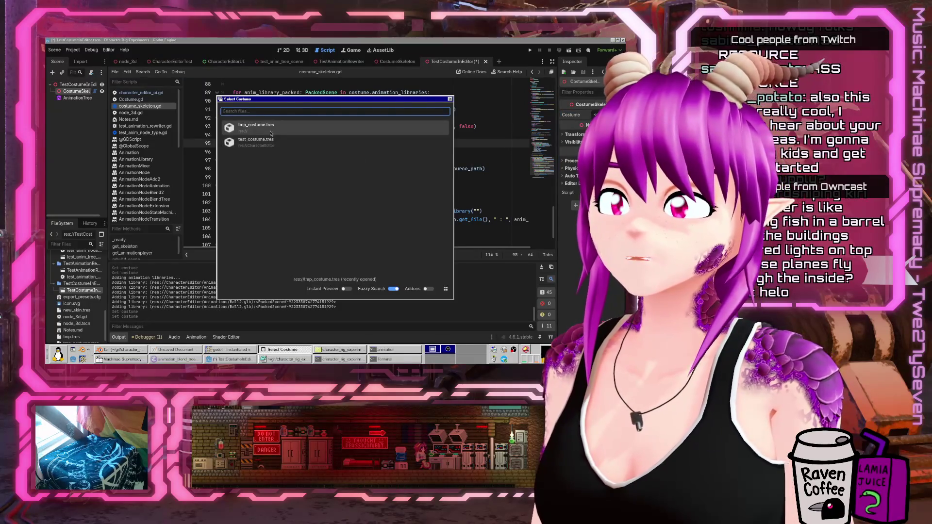
left_click(271, 127)
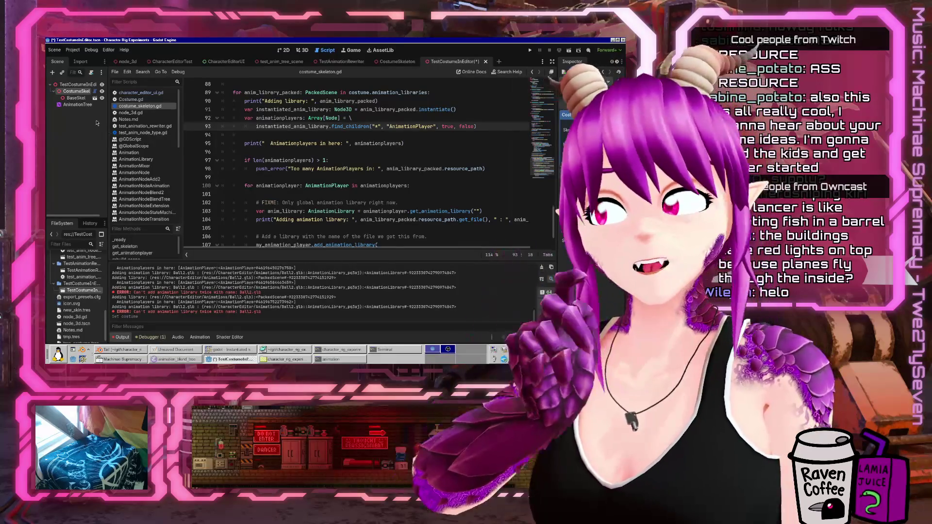
left_click(304, 50)
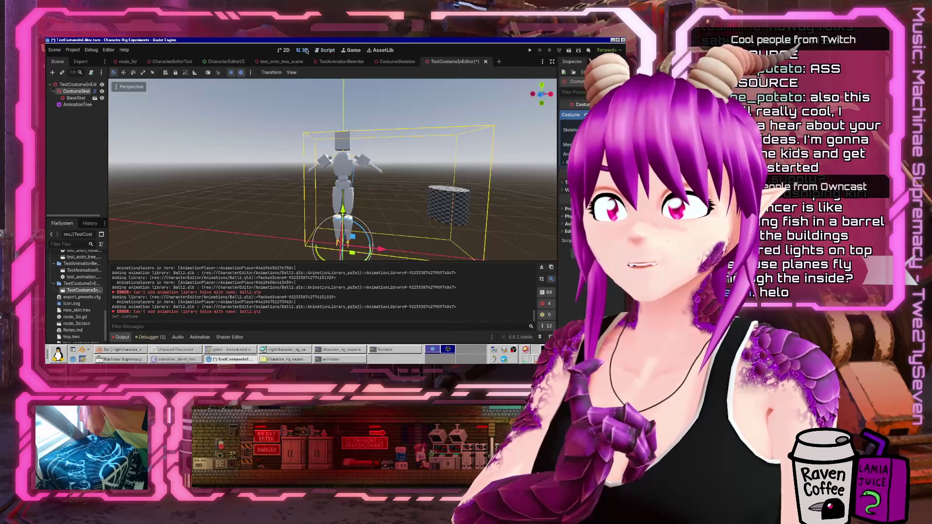
left_click(85, 104)
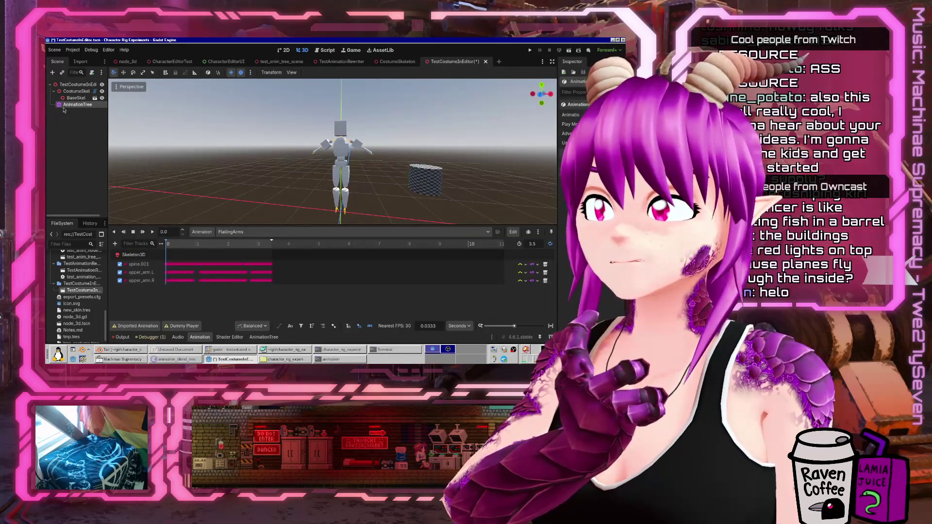
Inspect the AnimationTree's properties and its AnimationPlayer setting, then cancel the picker
left_click(67, 106)
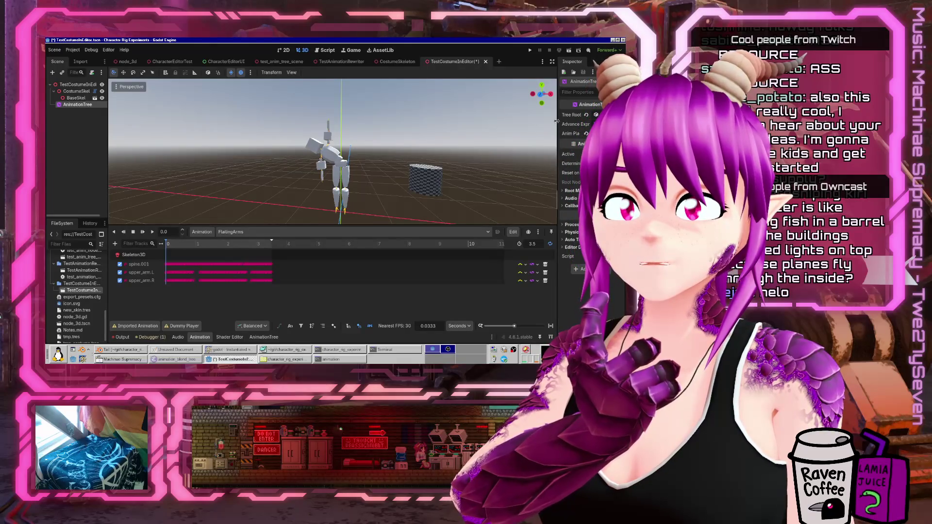
left_click_drag(556, 121, 493, 121)
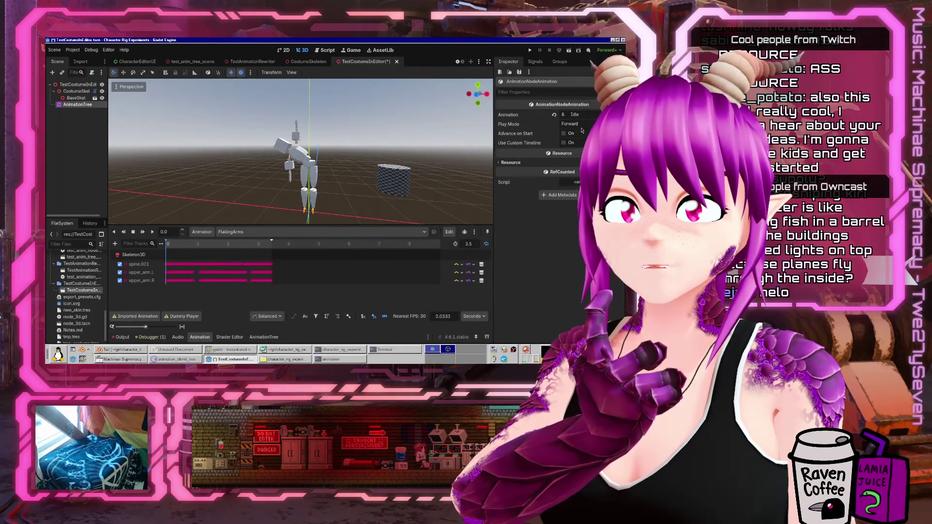
left_click(73, 104)
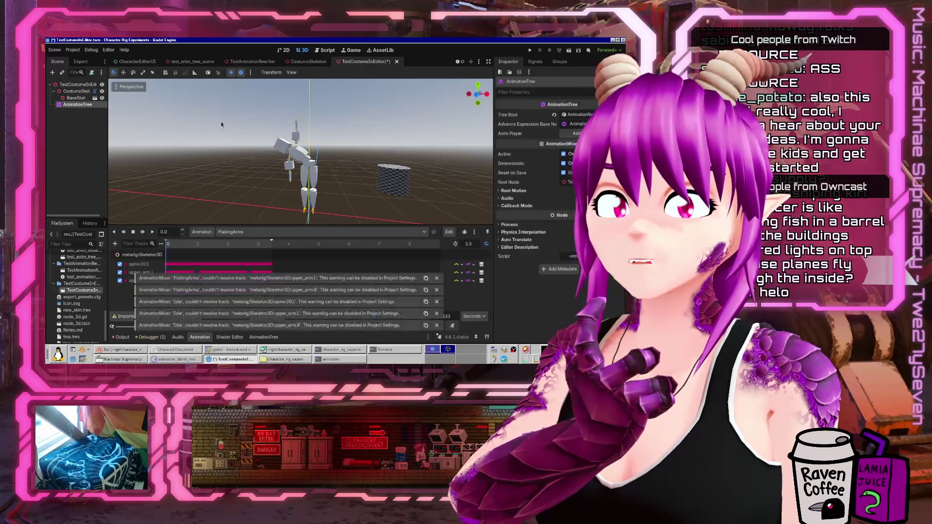
left_click(579, 134)
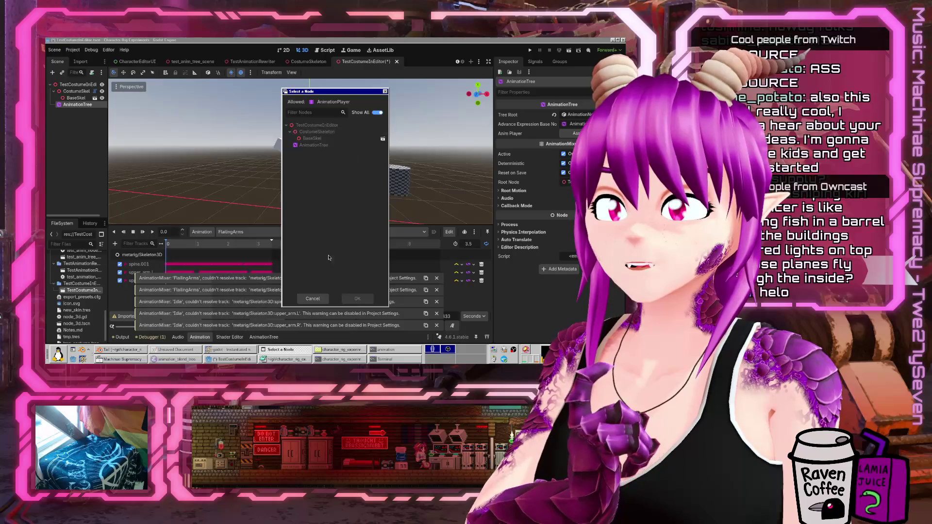
left_click(313, 298)
Select BaseSkel's AnimationPlayer and preview Ball.glb/Ball after trying Ball.glb/FlailingArms
right_click(76, 100)
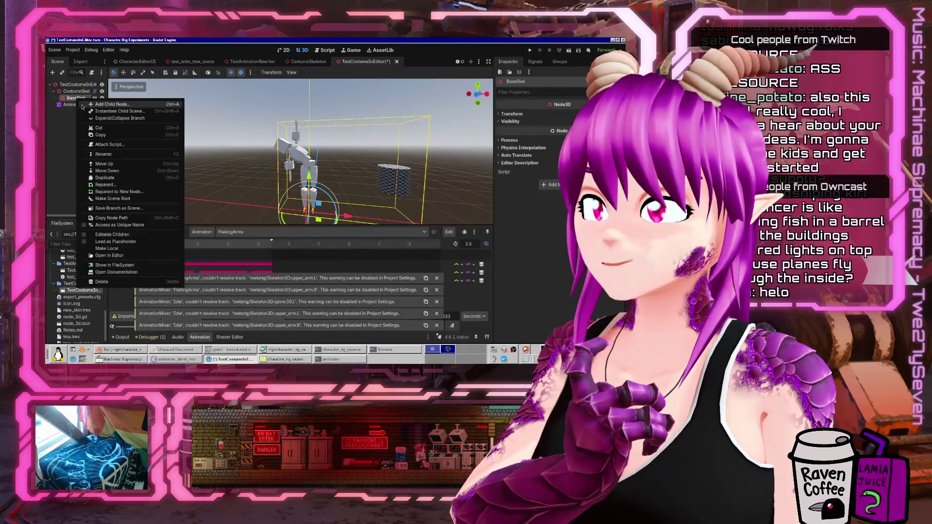
left_click(131, 236)
left_click(86, 117)
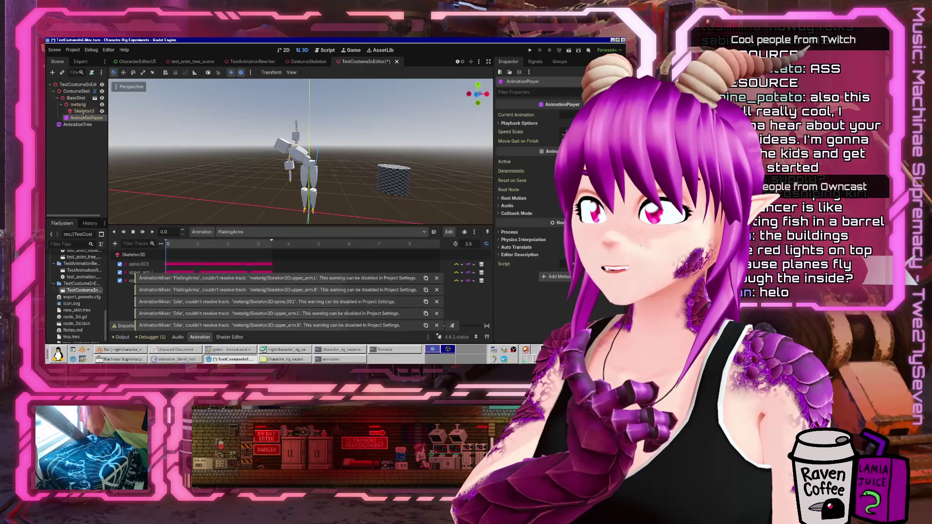
left_click(283, 232)
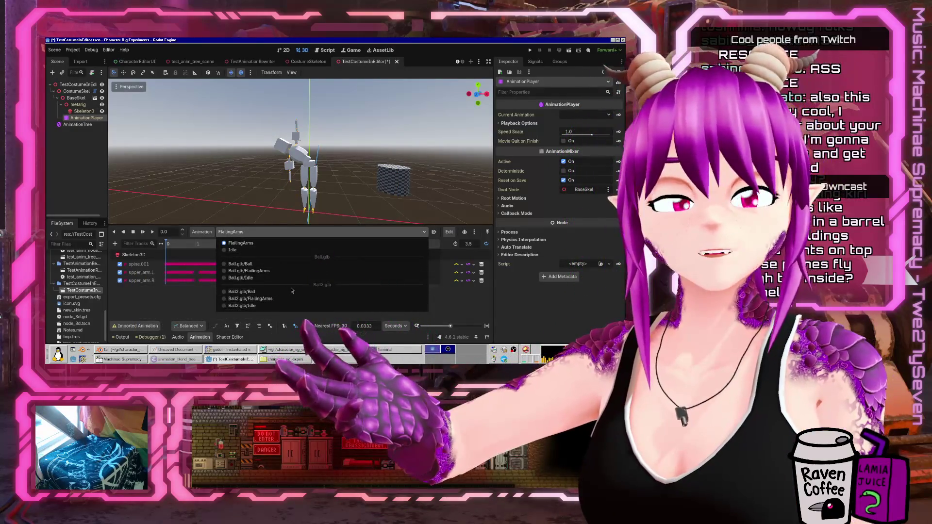
key("Escape")
left_click(311, 232)
left_click(312, 240)
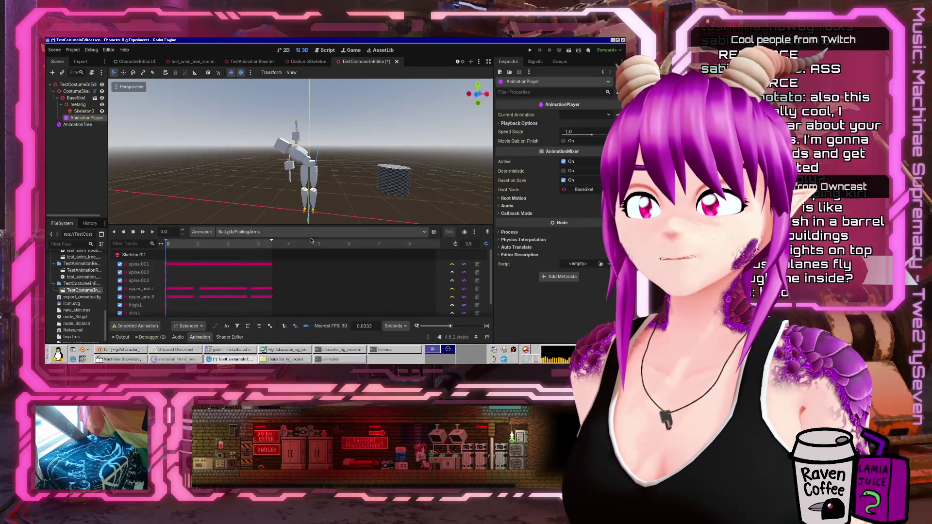
left_click(142, 232)
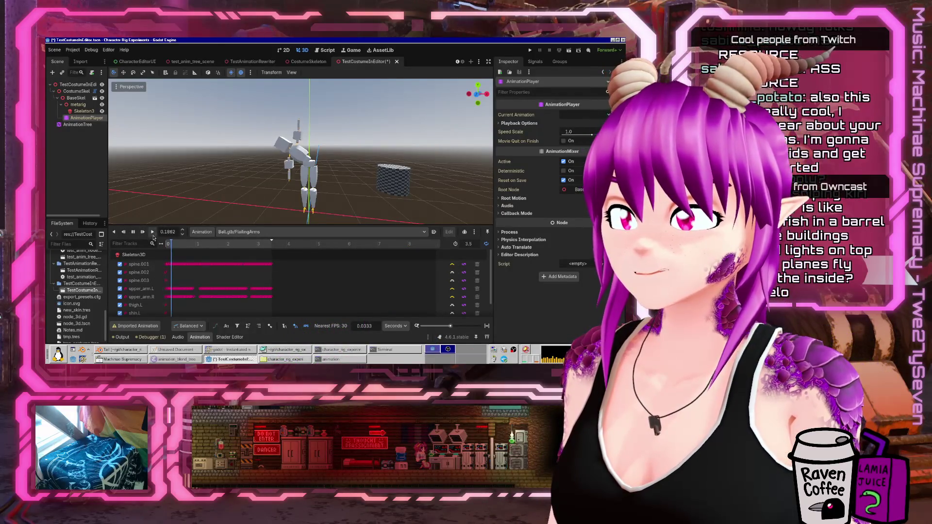
left_click(272, 232)
left_click(270, 264)
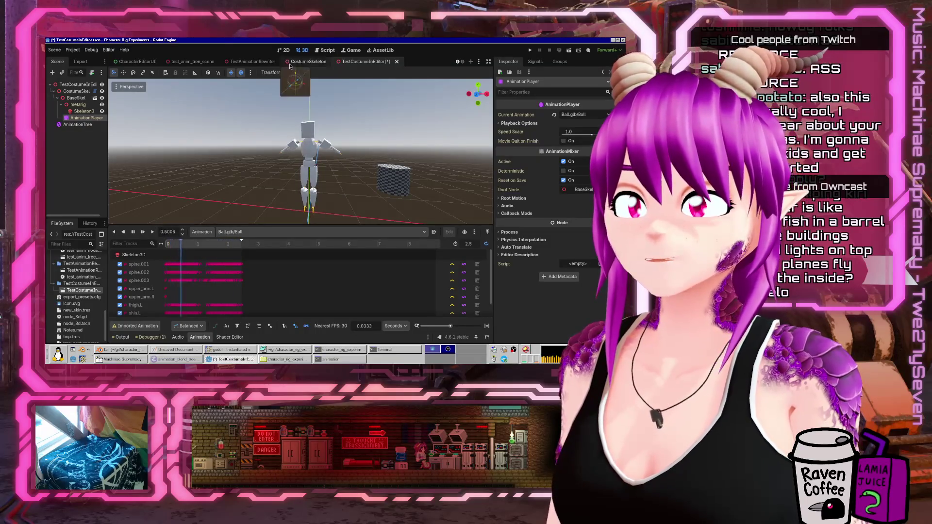
left_click(327, 51)
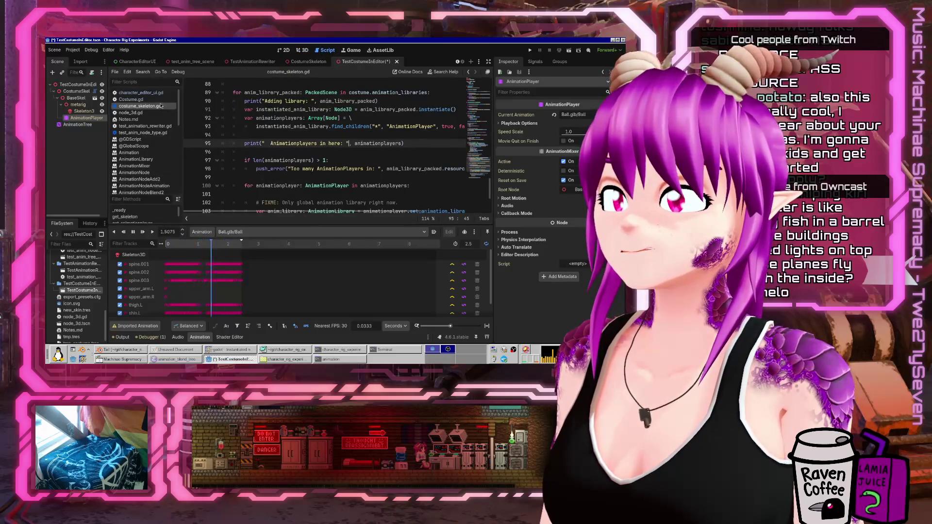
Open character_editor_ui.gd at the animation-library append code and widen the code area
left_click(141, 93)
scroll(223, 128, "down", 2)
left_click(423, 136)
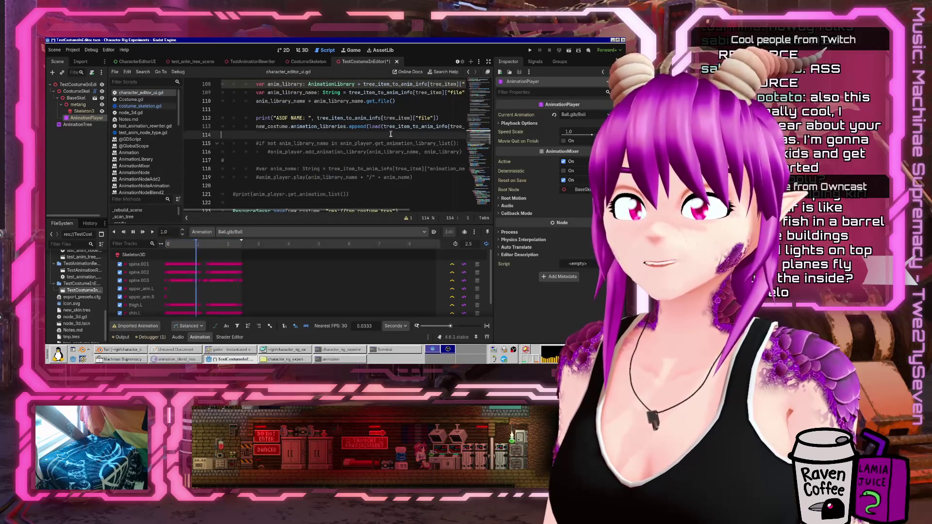
scroll(424, 141, "up", 1)
left_click(366, 152)
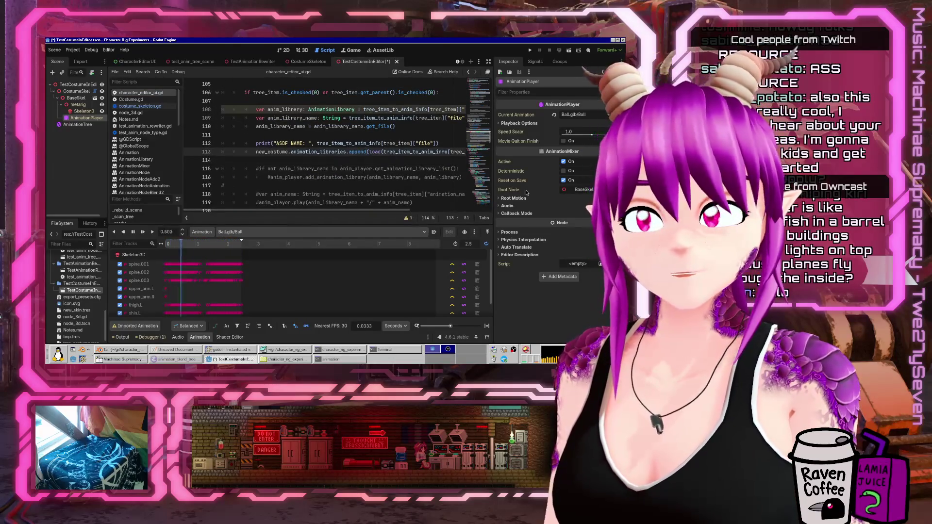
left_click_drag(493, 188, 543, 190)
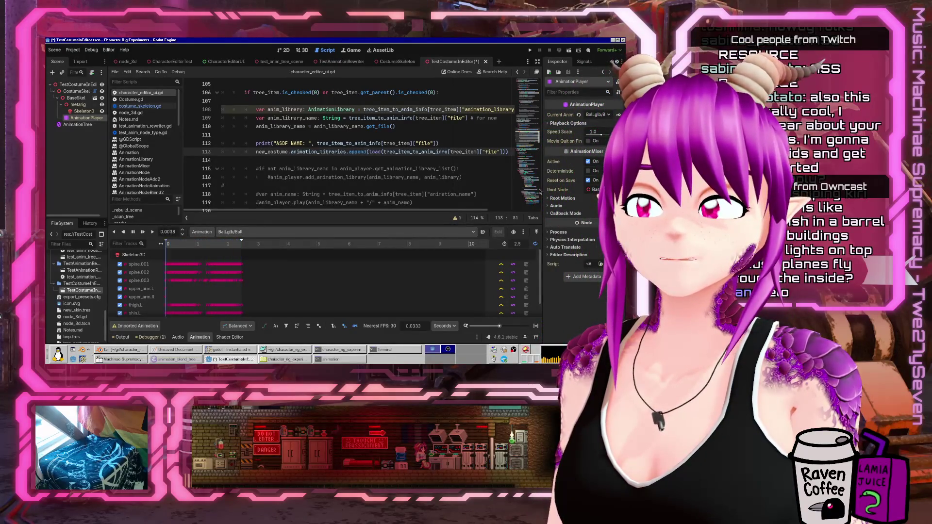
Reload the externally changed tmp_costume.tres in Mousepad and return to Godot
left_click(288, 349)
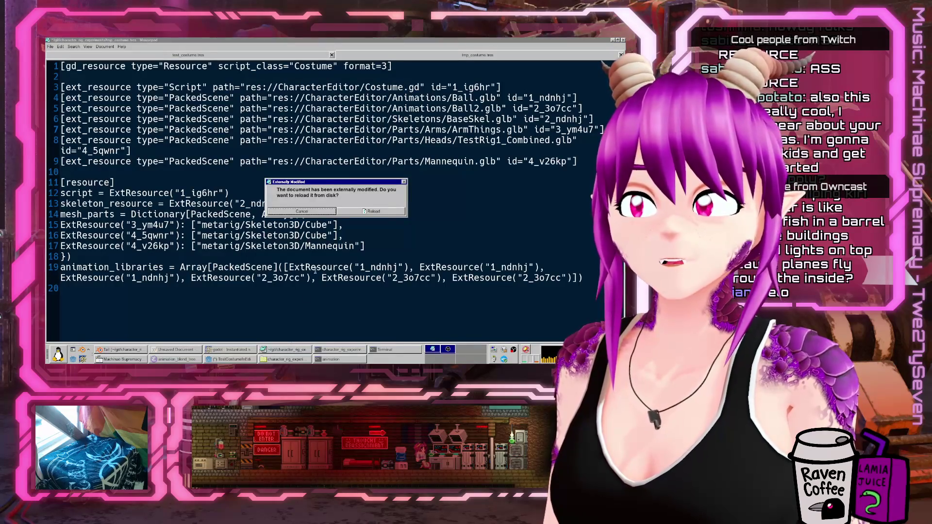
left_click(363, 211)
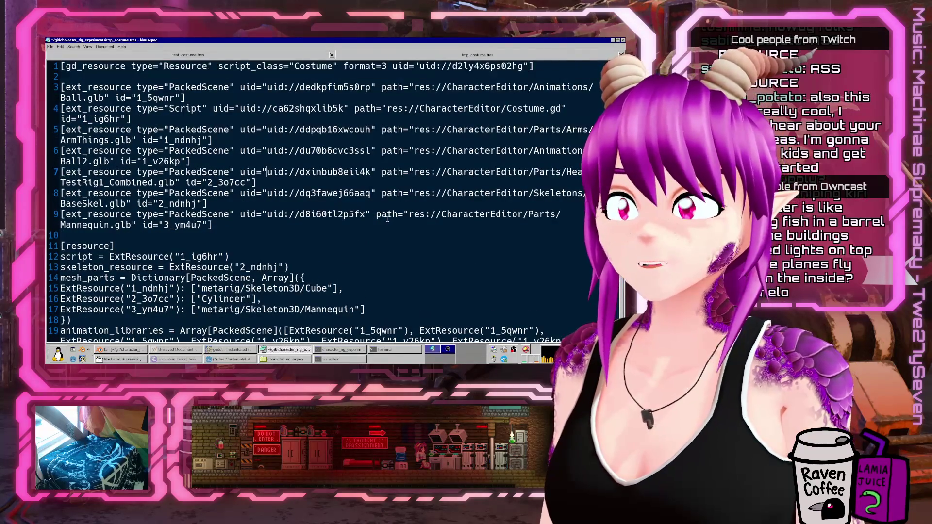
left_click(230, 360)
left_click(418, 178)
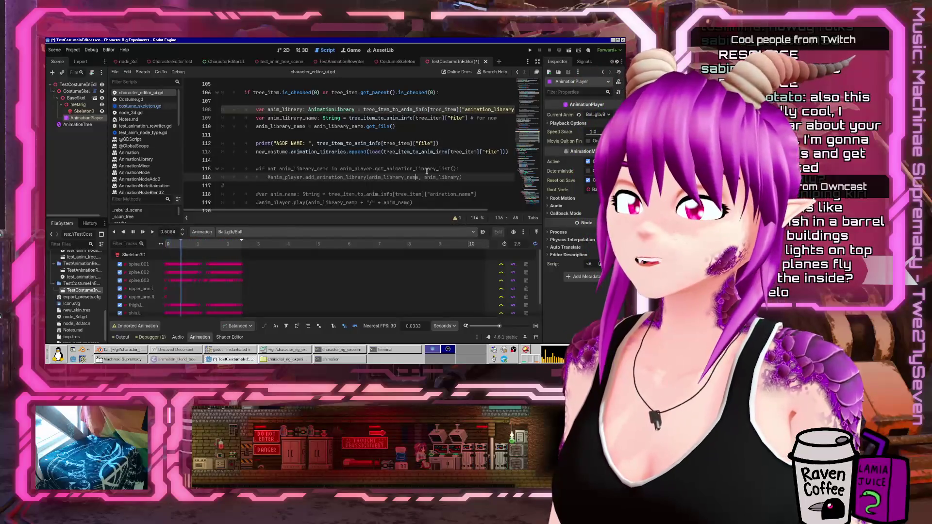
Add an 'if not new_costume.animation_libraries.has(' condition line above the append call
left_click(428, 161)
key("Return")
key("Up")
key("Tab")
key("Tab")
key("Tab")
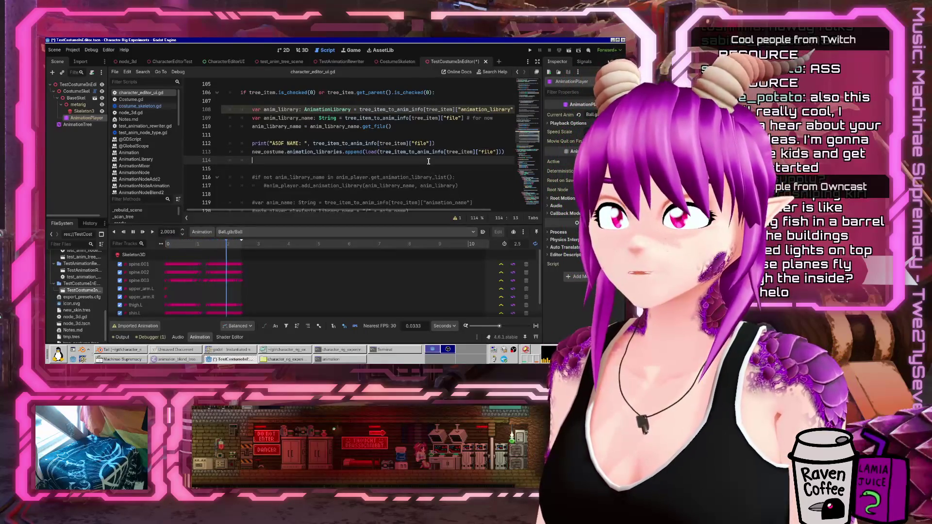
key("Up")
key("ctrl+shift+Right")
key("ctrl+shift+Right")
key("ctrl+shift+Right")
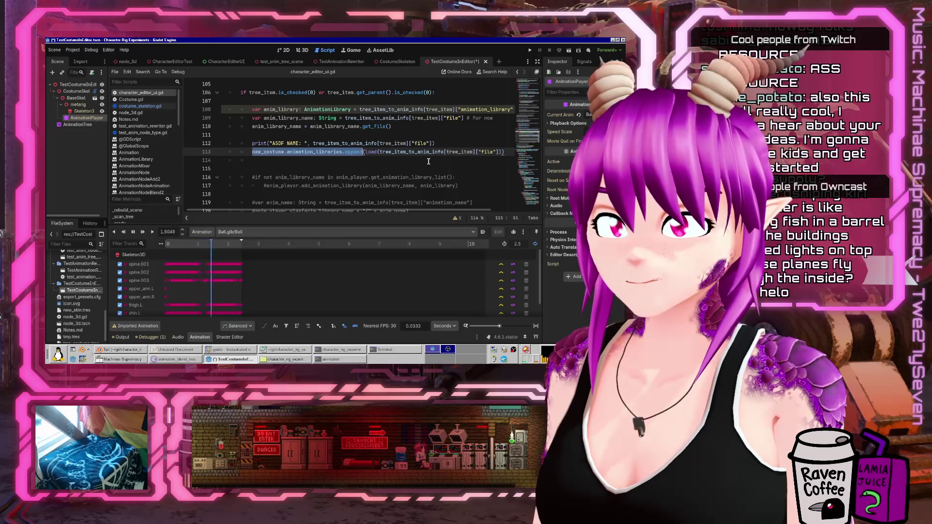
key("ctrl+shift+Left")
key("ctrl+c")
key("Left")
key("Return")
key("Up")
key("ctrl+v")
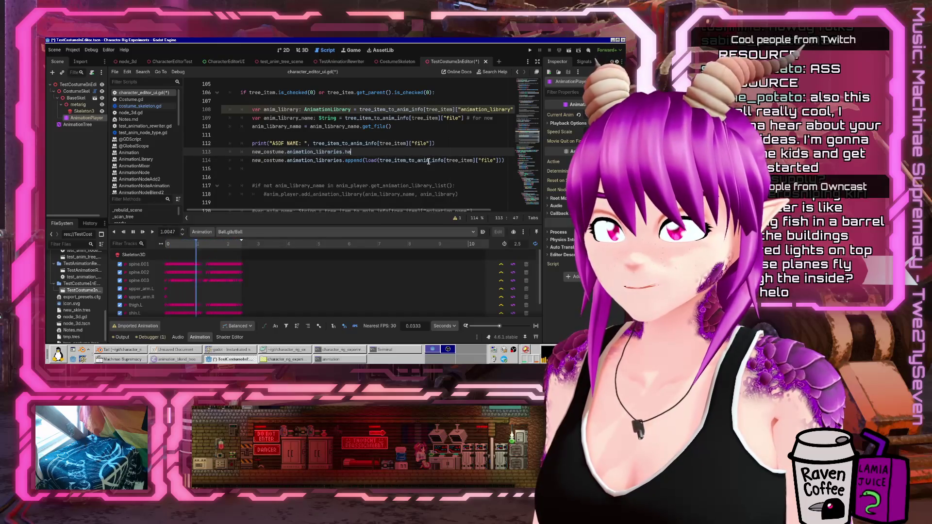
key("Home")
type("if not")
key("End")
type("s(")
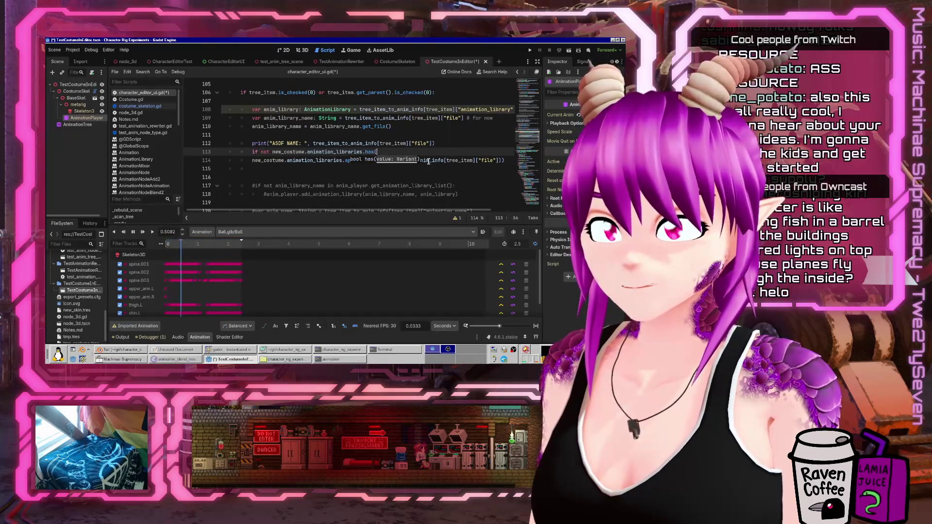
Move the load expression into 'var packed_animation_scene: PackedScene = load(...)' above the condition
key("Down")
key("shift+End")
key("shift+Left")
key("ctrl+x")
key("Up")
key("Up")
key("End")
key("Return")
type("load(")
key("ctrl+v")
key("Home")
type("var packed_animation_")
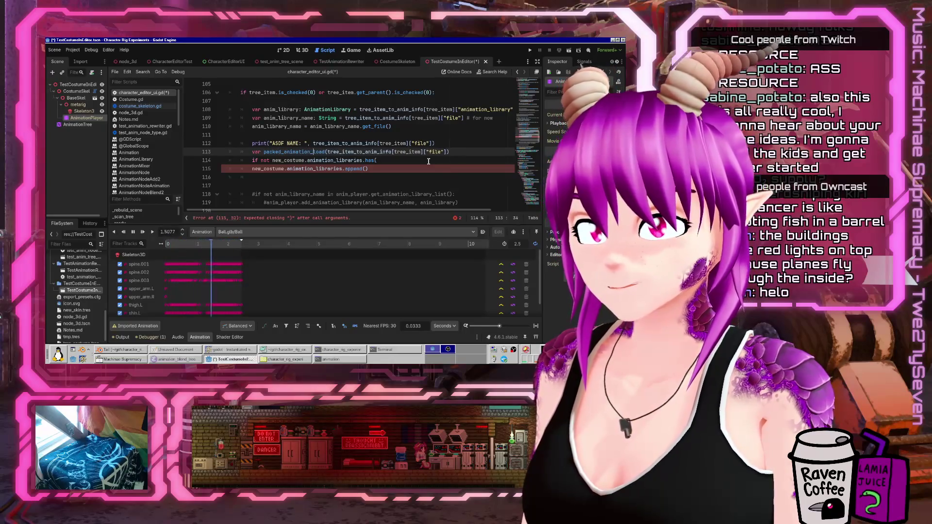
type("scene: An")
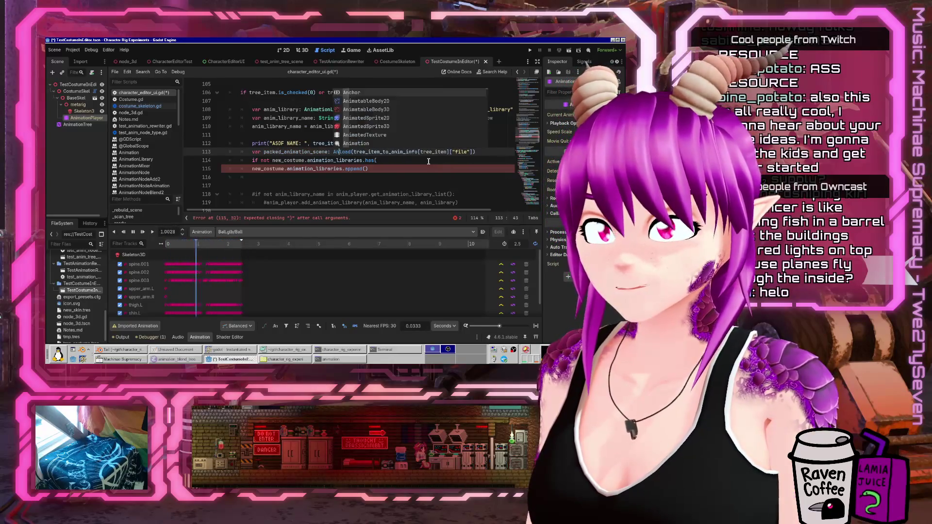
key("BackSpace")
key("BackSpace")
type("PackedS")
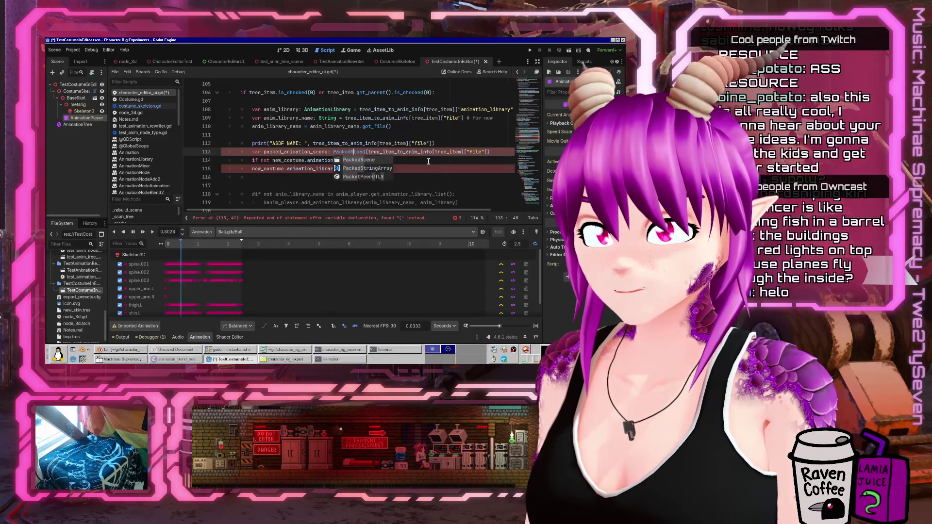
key("Return")
type("=")
Complete the has(packed_animation_scene): check, indent append under it passing packed_animation_scene, and save
left_click(428, 161)
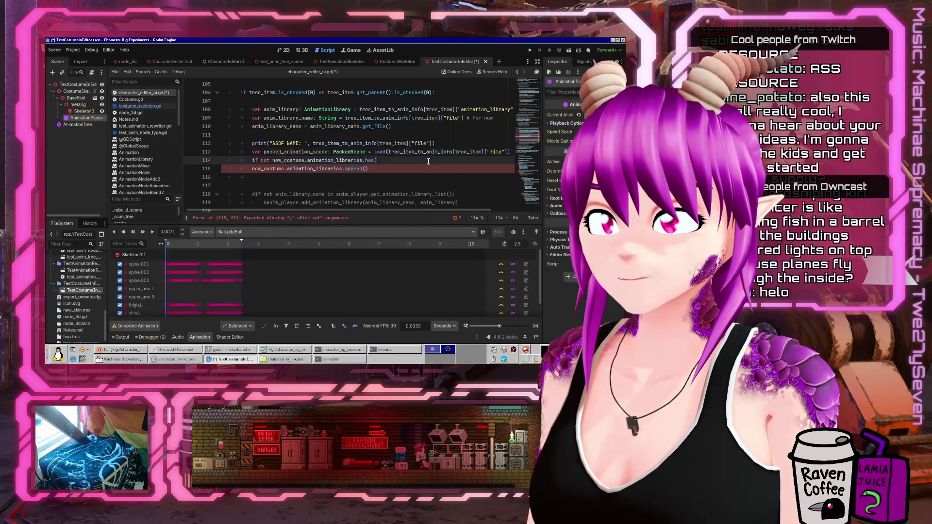
type("packed_animation_scene)")
key("Down")
key("Left")
type("a")
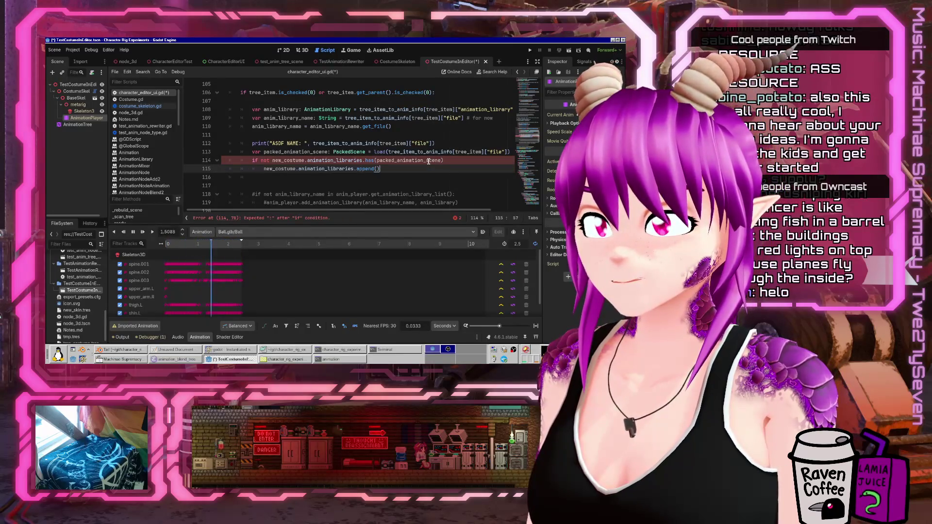
key("Up")
key("End")
type(":")
key("Down")
key("Home")
key("Tab")
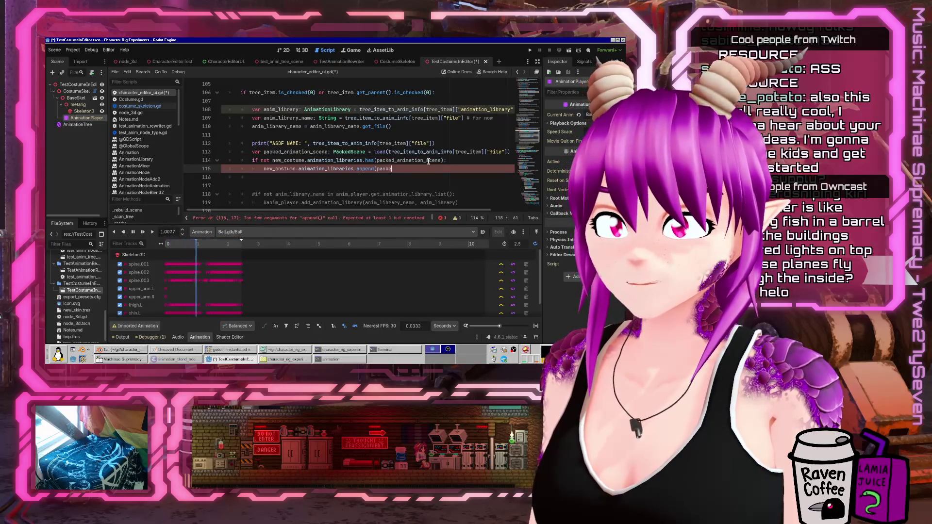
key("Return")
type(")")
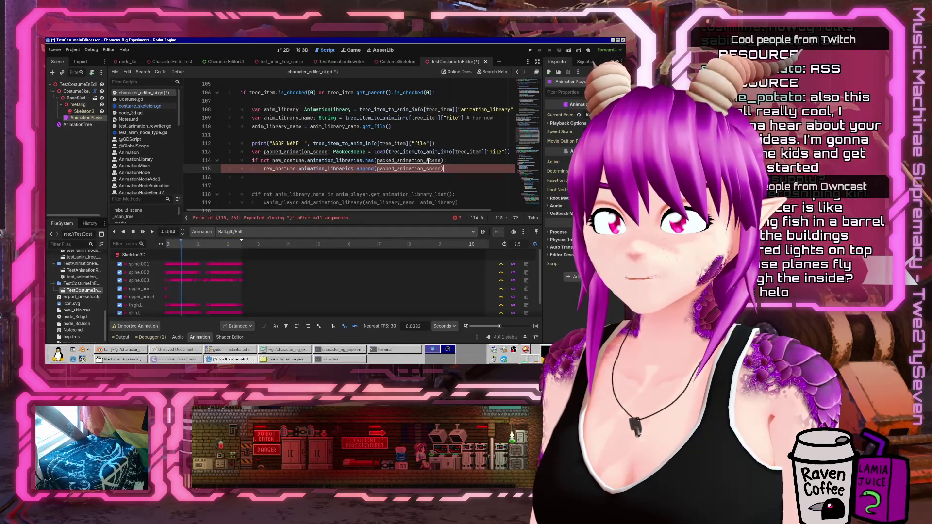
key("ctrl+s")
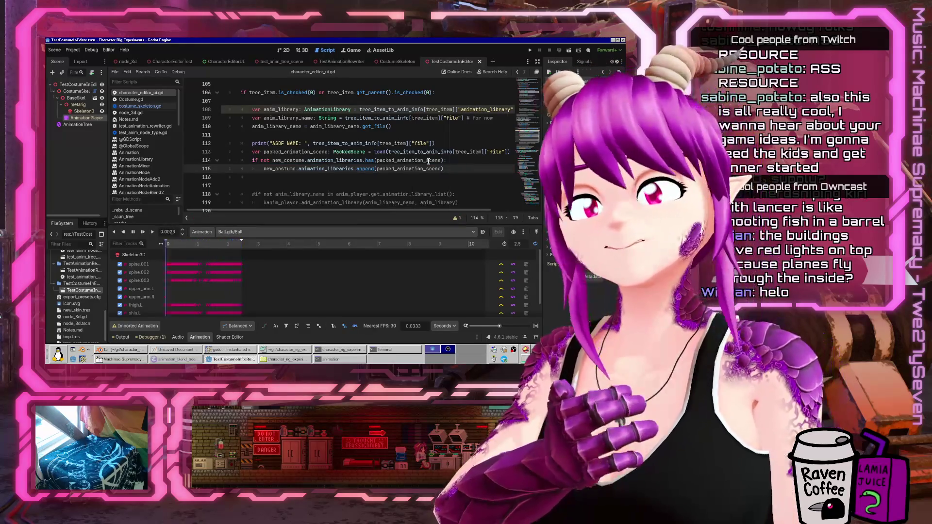
Run the project and tick Mannequin, Cube_001, Ball.glb and Ball2.glb in the debug window
left_click(530, 51)
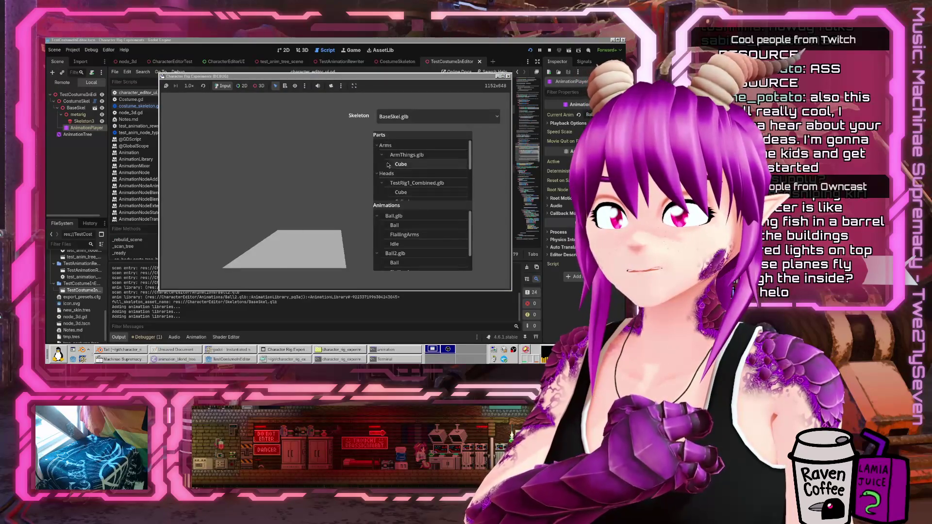
left_click(401, 164)
scroll(393, 173, "down", 2)
left_click(392, 174)
scroll(394, 178, "down", 2)
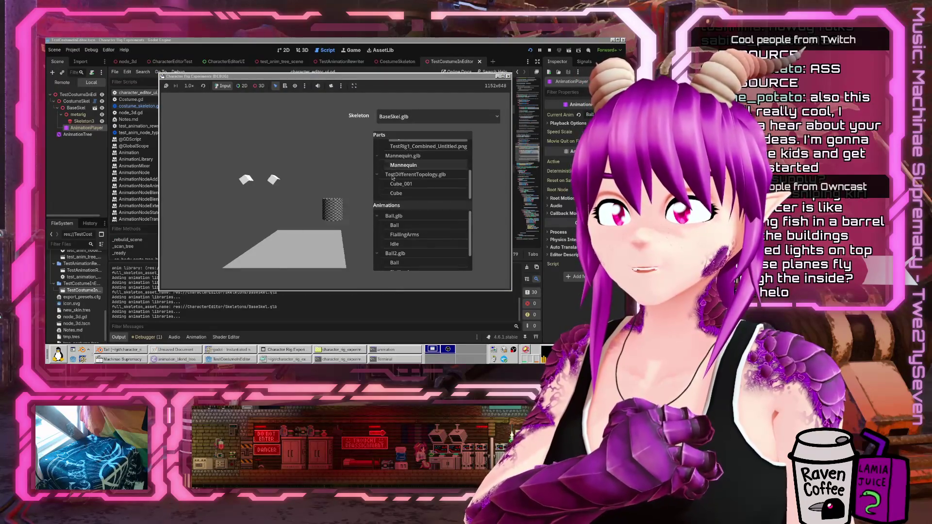
left_click(389, 167)
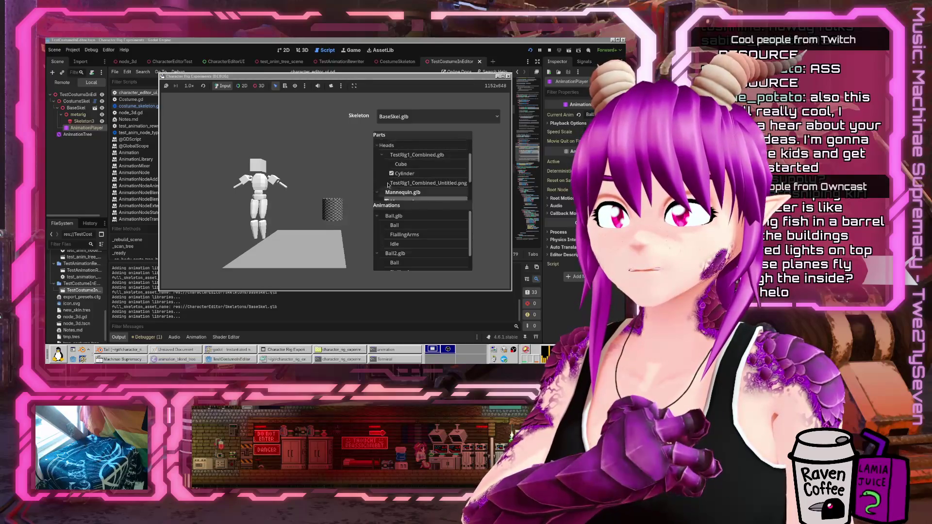
left_click(389, 183)
left_click(389, 183)
left_click(389, 183)
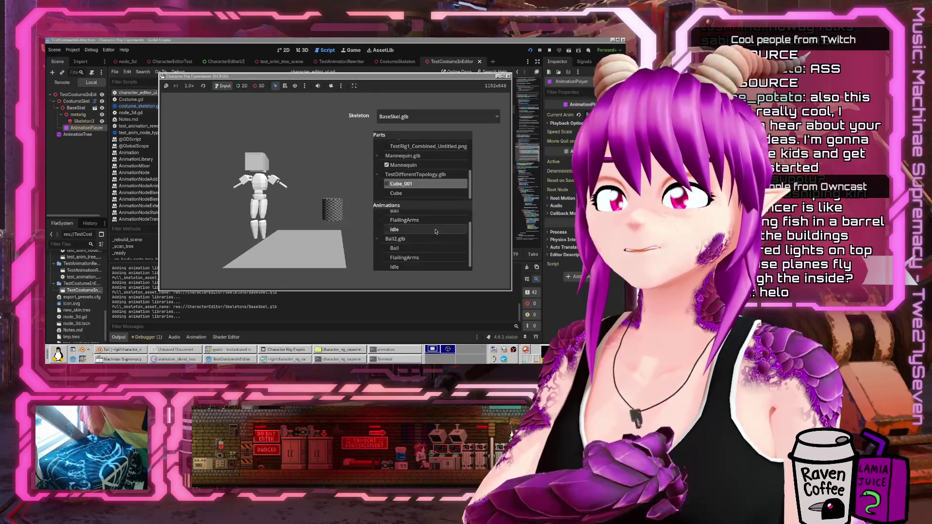
left_click(389, 226)
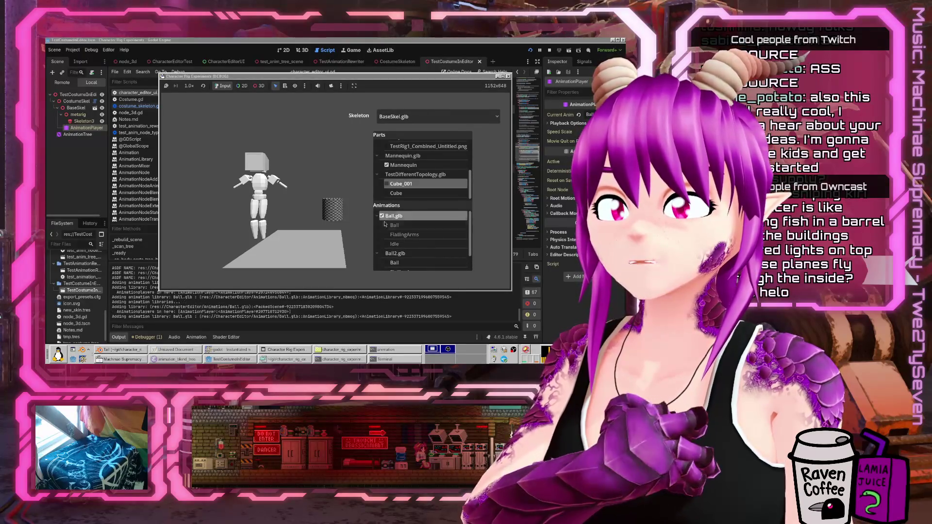
left_click(381, 253)
scroll(423, 243, "down", 1)
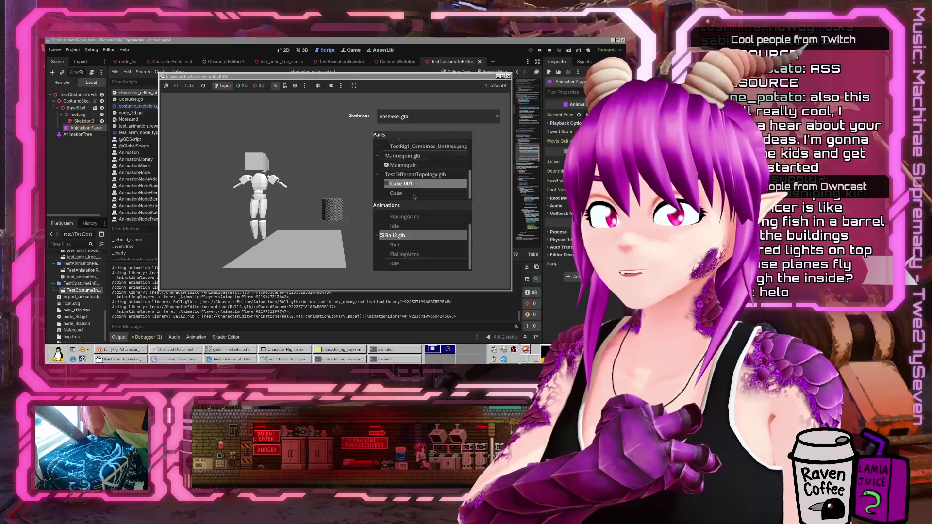
Check the generated tmp_costume.tres, close the running game, and select CostumeSkel
left_click(290, 359)
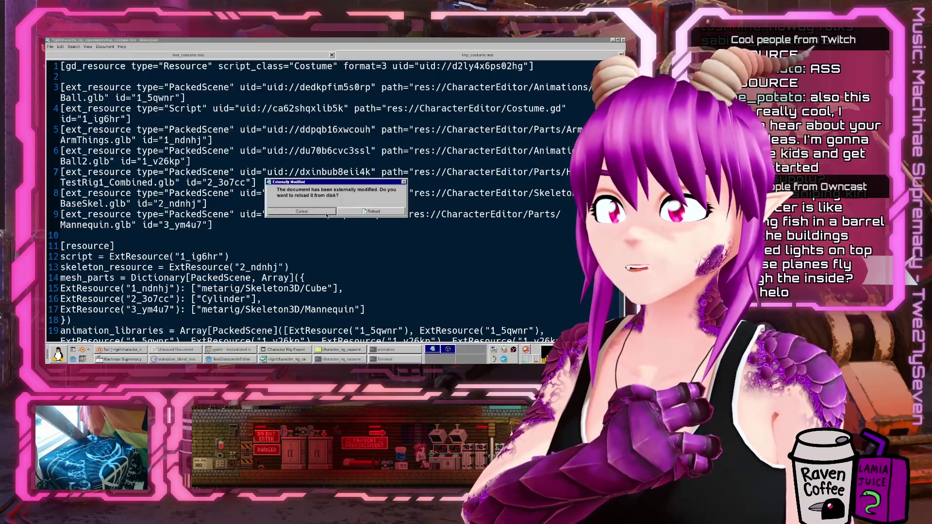
left_click(291, 360)
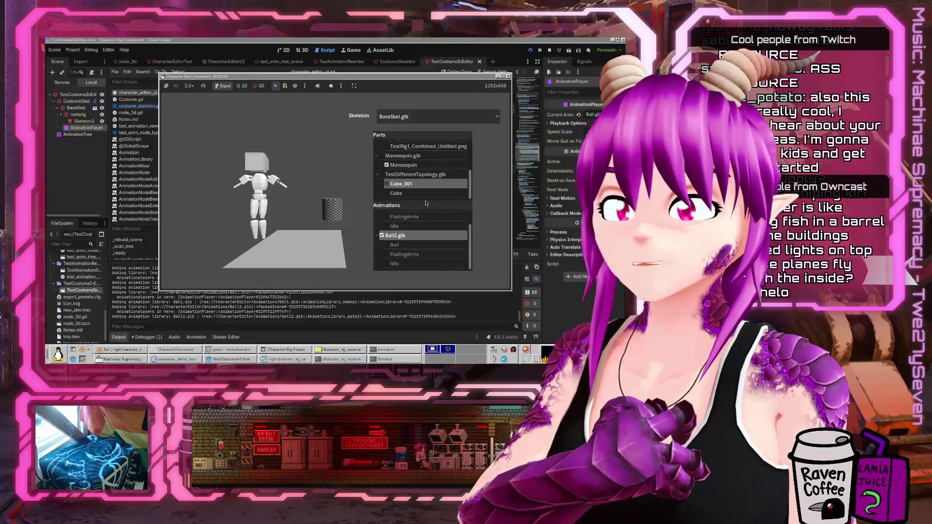
left_click(508, 77)
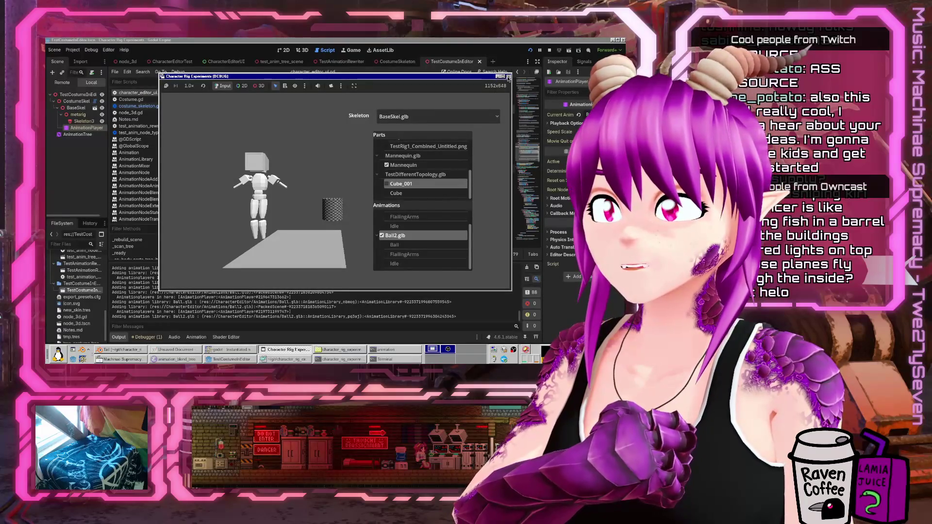
left_click(509, 76)
left_click(76, 92)
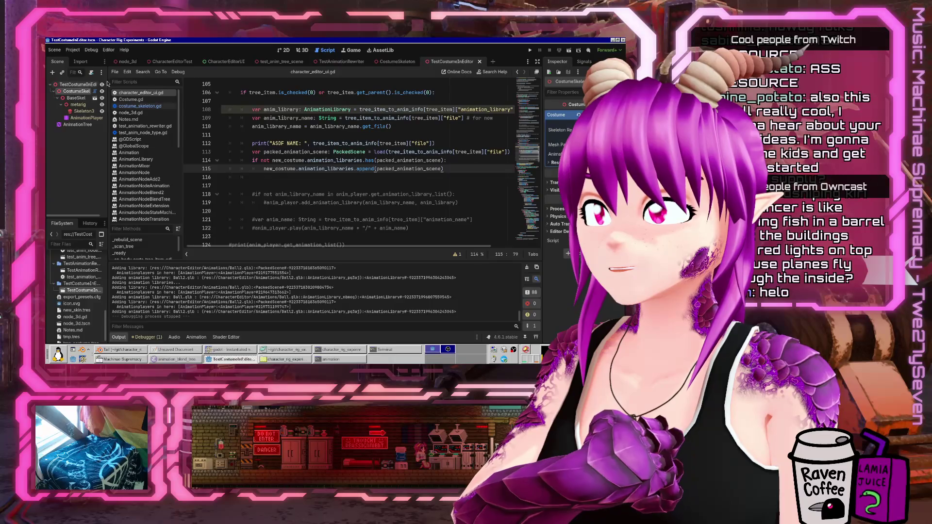
Clear the skeleton's costume and reload tmp_costume.tres onto it in the 3D scene
left_click(303, 50)
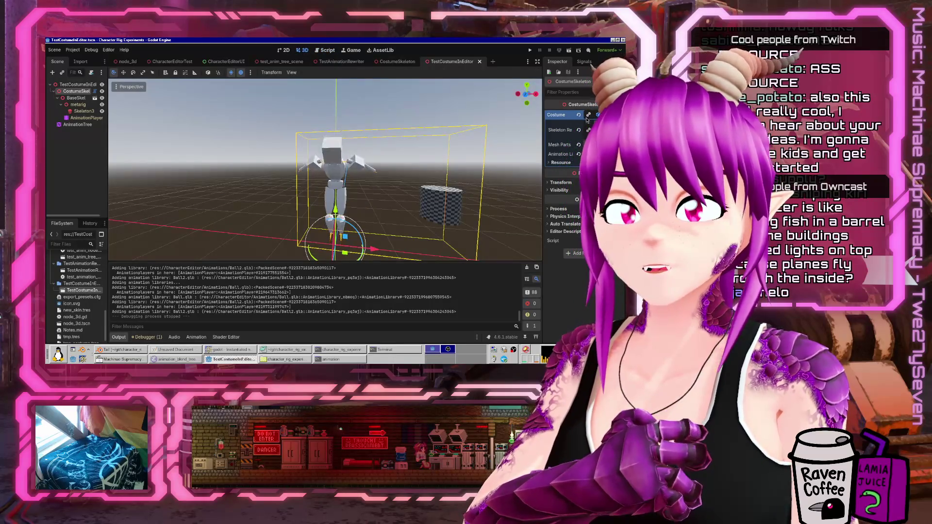
left_click(578, 115)
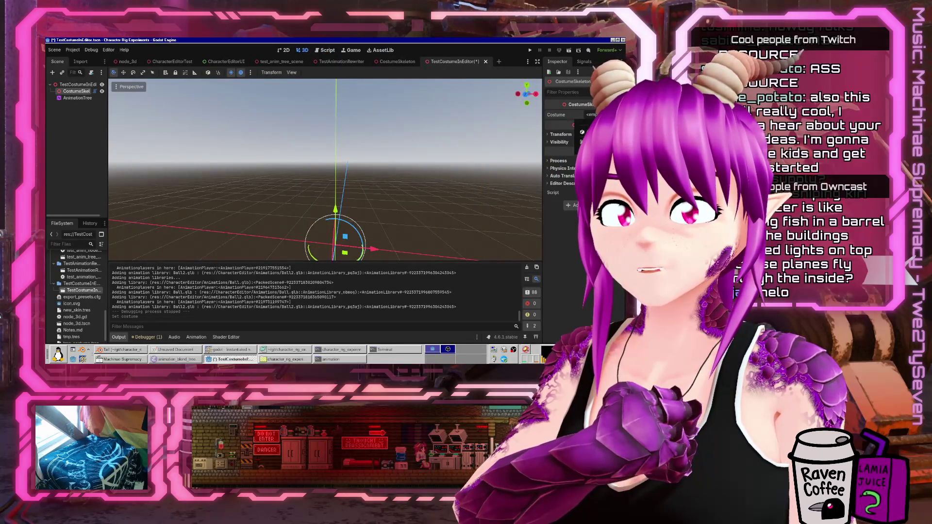
left_click(590, 115)
left_click(255, 127)
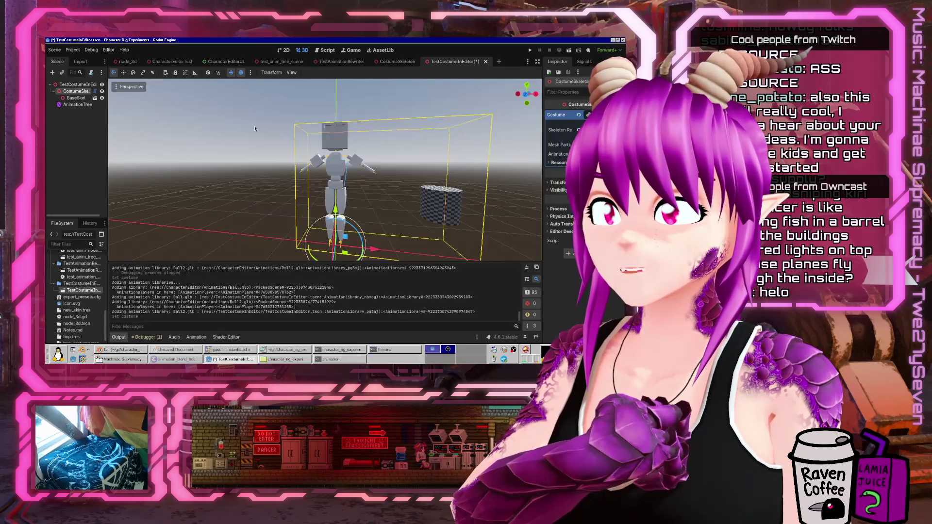
Make BaseSkel's children editable and view the AnimationPlayer's FlailingArms animation tracks
right_click(80, 98)
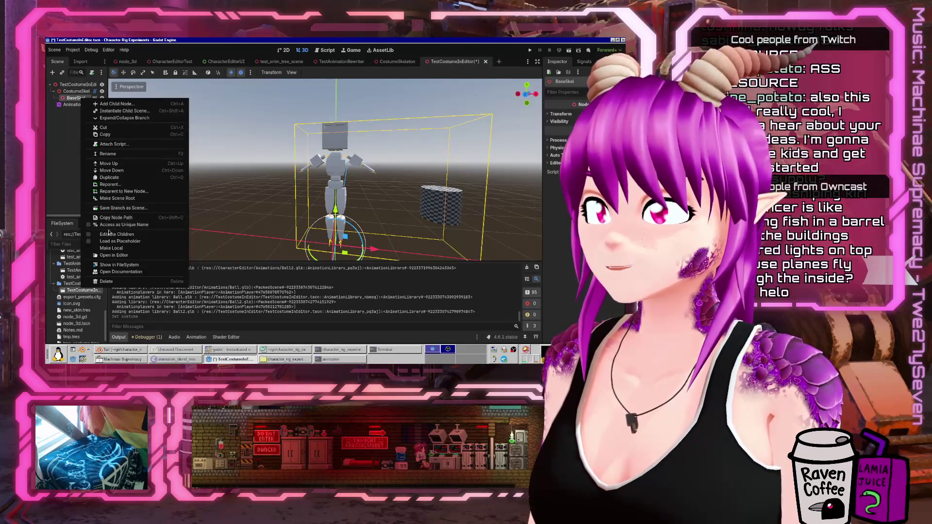
left_click(114, 234)
left_click(85, 118)
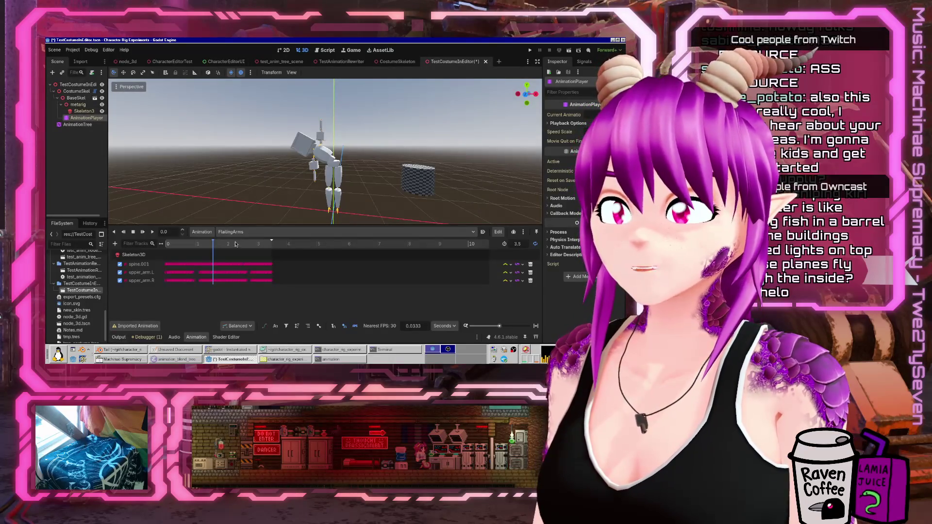
left_click(237, 232)
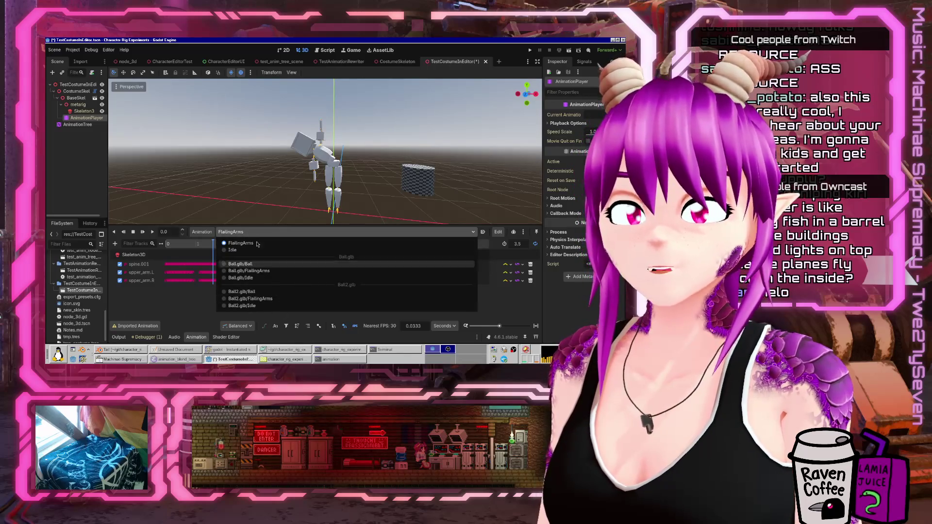
left_click(280, 232)
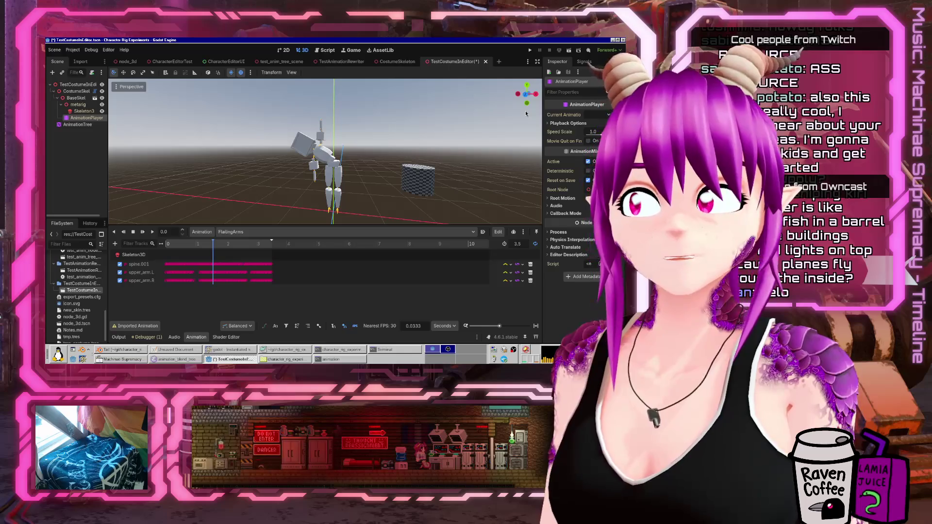
Save the TestCostumeInEditor scene, glance at the Starbound window, and return to Godot
key("ctrl+s")
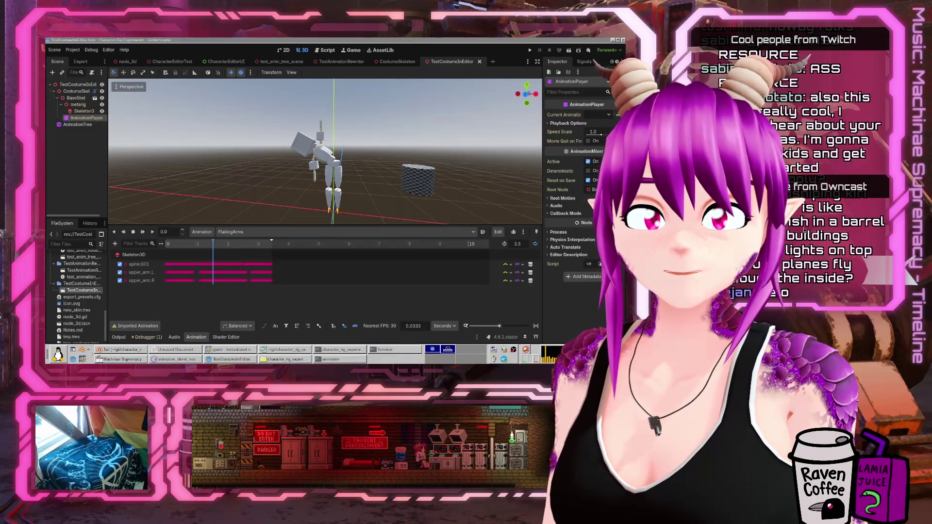
left_click_drag(437, 36, 285, 43)
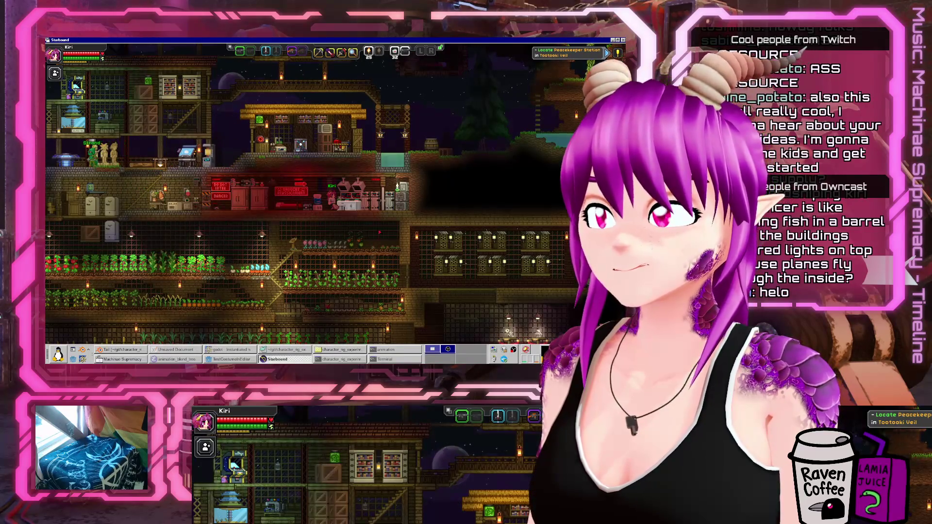
middle_click(371, 40)
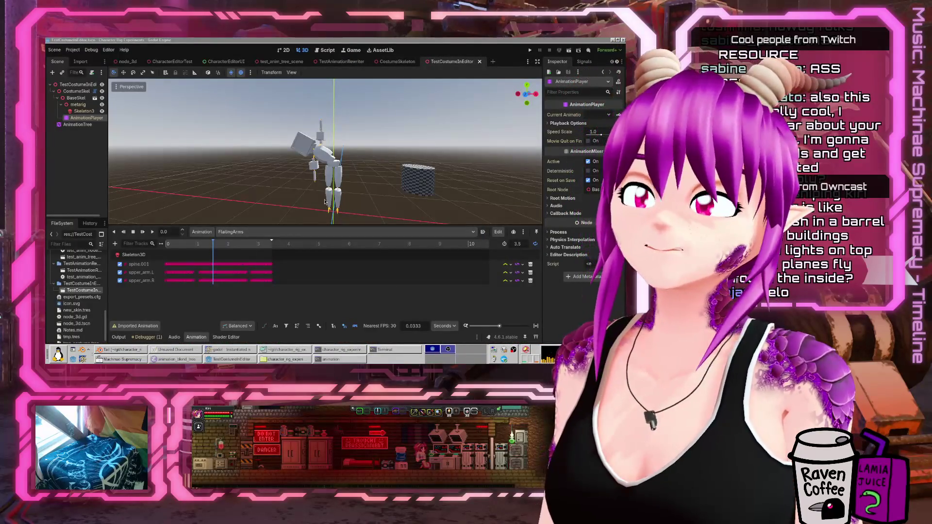
Look over the character editor script and its output log
scroll(349, 175, "up", 3)
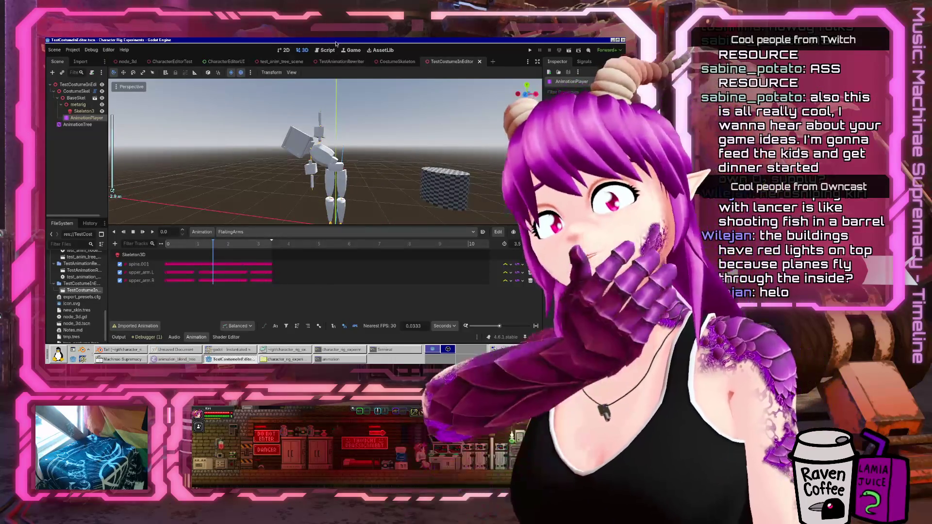
key("ctrl+F3")
left_click(120, 337)
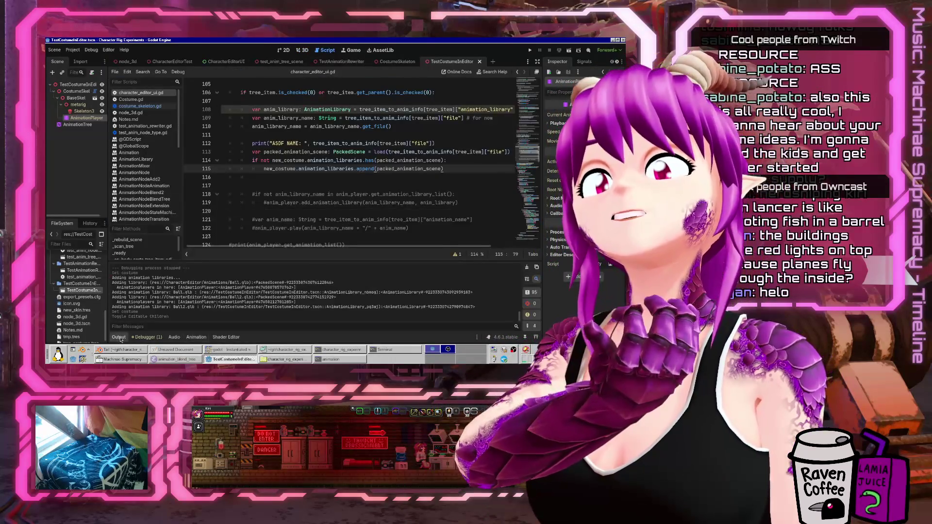
scroll(341, 231, "down", 3)
scroll(341, 230, "up", 7)
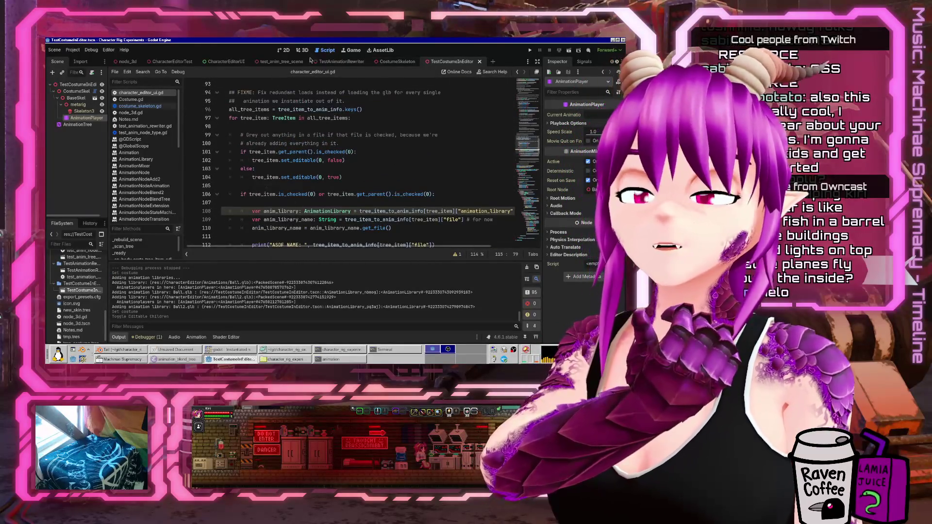
Back in the 3D scene, select the AnimationTree node to show its properties in the Inspector
left_click(78, 84)
left_click(301, 50)
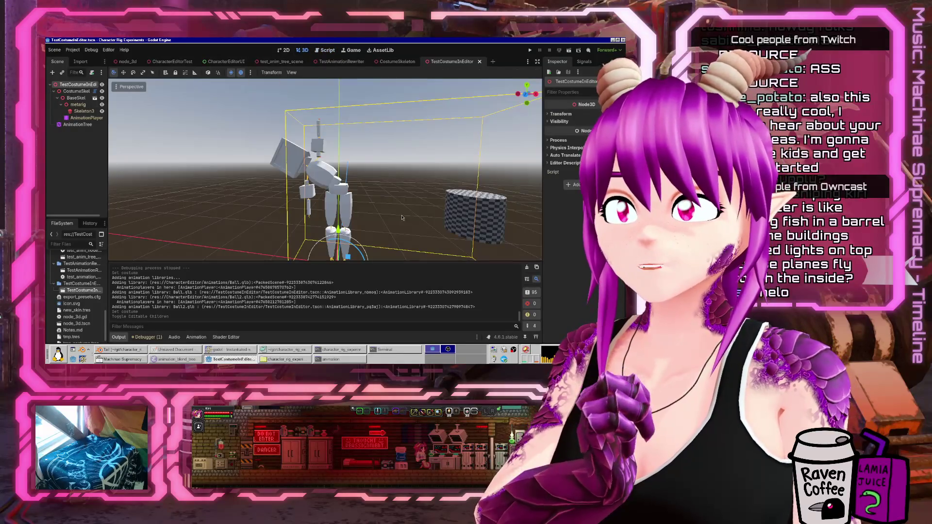
left_click(77, 125)
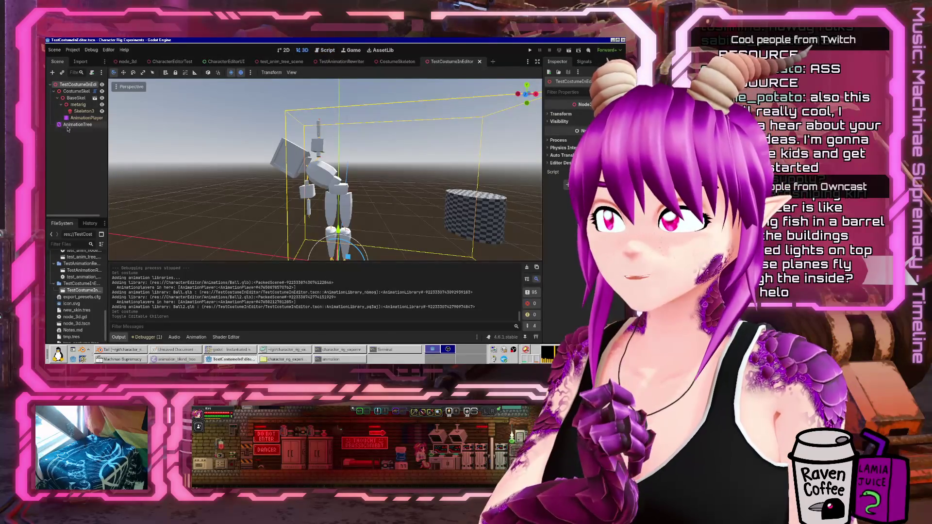
left_click(80, 125)
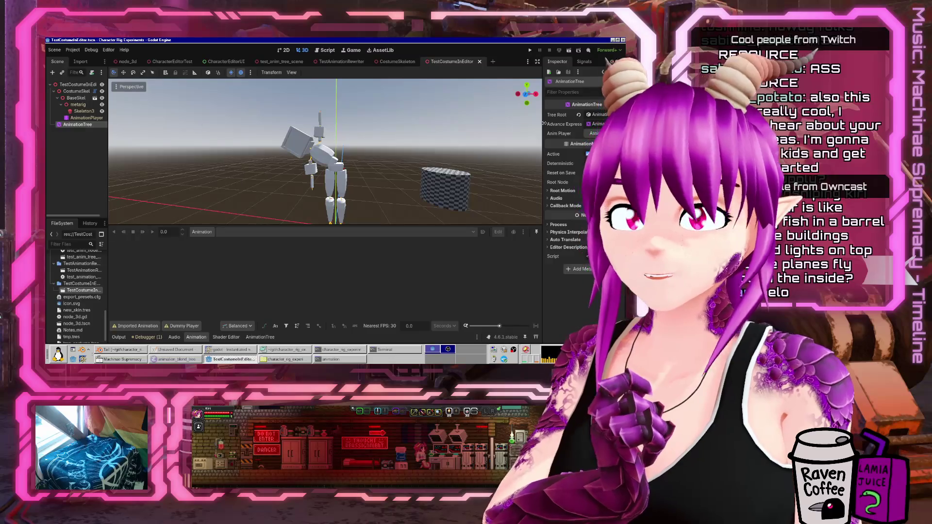
Set the AnimationTree's Anim Player to the AnimationPlayer node
left_click(598, 133)
left_click(322, 158)
left_click(357, 299)
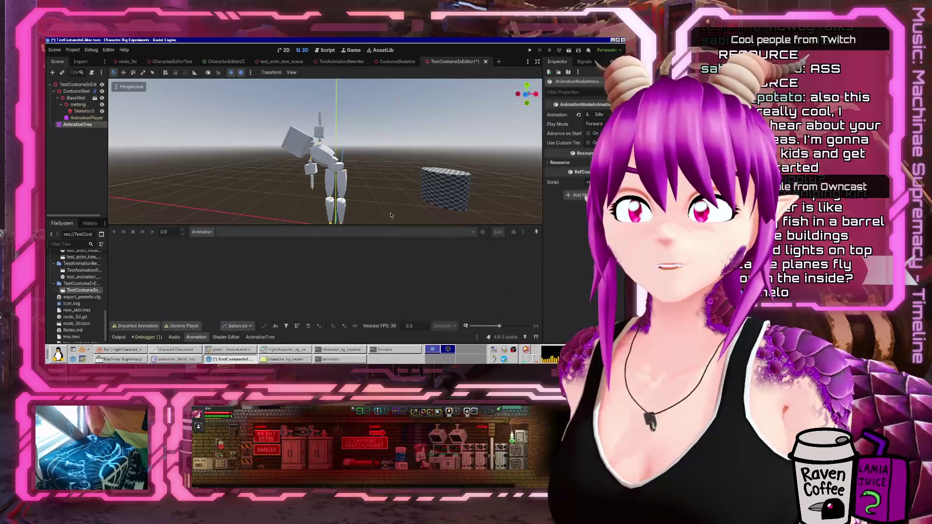
Add an Animation 2 node to the blend tree playing Ball2.glb/FlailingArms
left_click(84, 125)
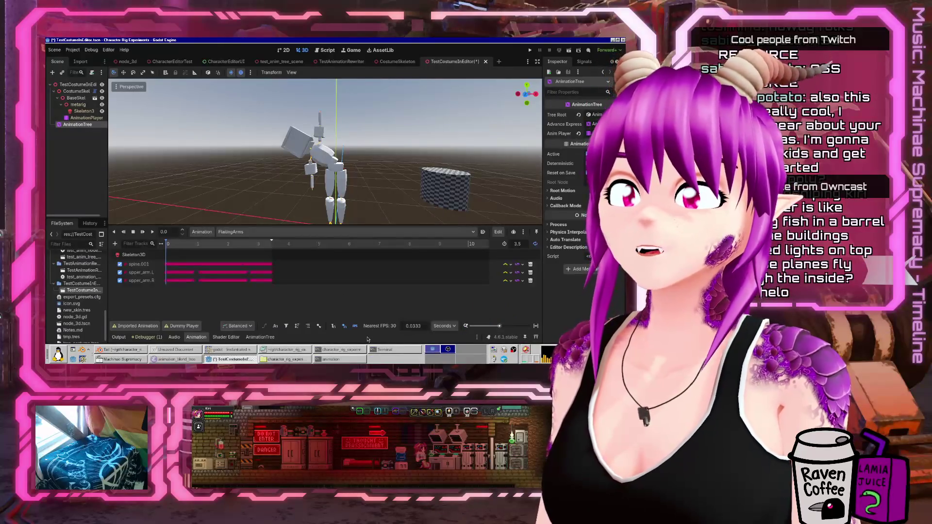
left_click_drag(296, 226, 314, 137)
right_click(217, 232)
left_click(238, 239)
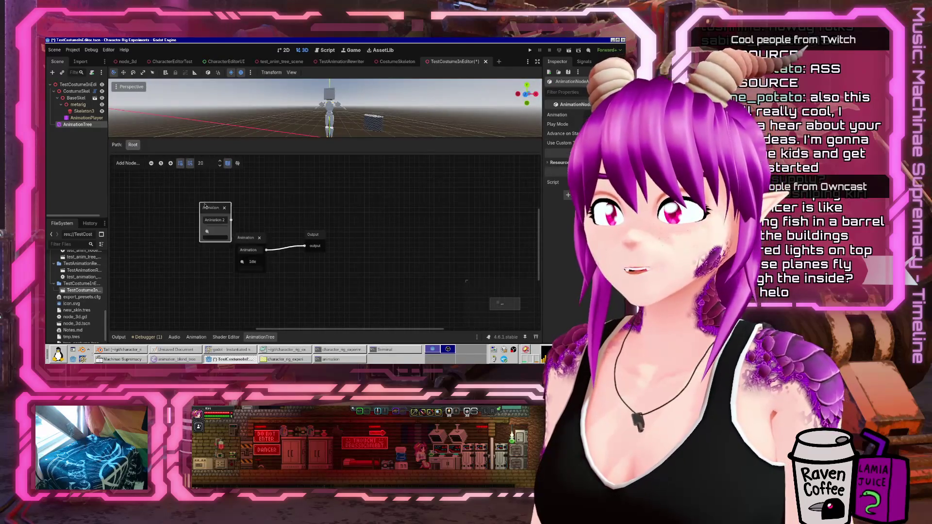
left_click_drag(204, 206, 154, 196)
left_click(157, 222)
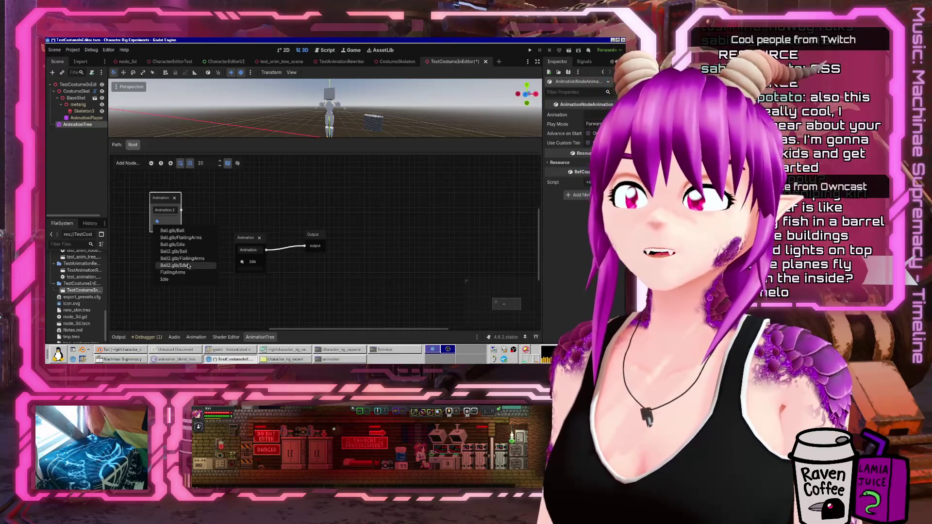
left_click(181, 258)
Arrange Animation 2 and the original Idle node in the graph, then inspect the Idle node
mouse_move(198, 229)
left_mouse_down()
mouse_move(178, 265)
mouse_move(271, 271)
left_mouse_up()
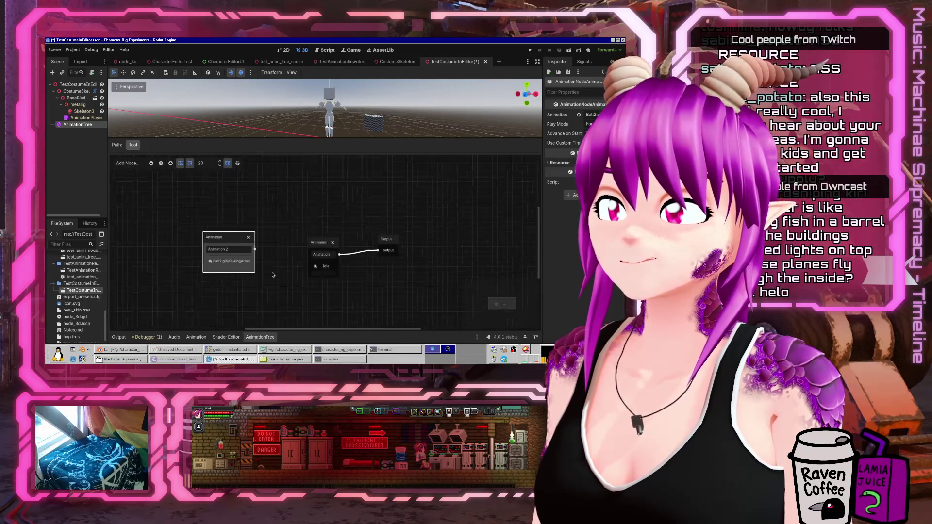
mouse_move(234, 235)
left_mouse_down()
mouse_move(237, 219)
mouse_move(226, 242)
left_mouse_up()
left_click(249, 230)
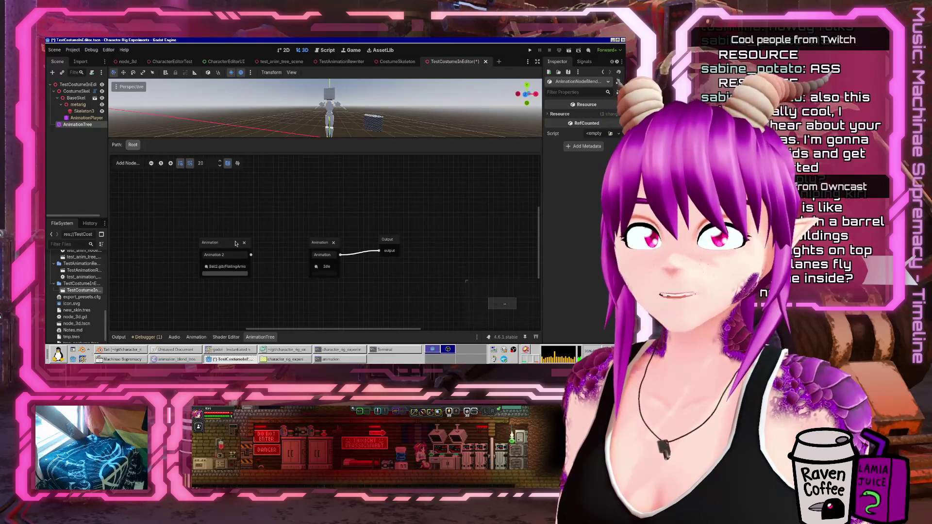
mouse_move(191, 281)
left_mouse_down()
mouse_move(251, 177)
mouse_move(439, 210)
left_mouse_up()
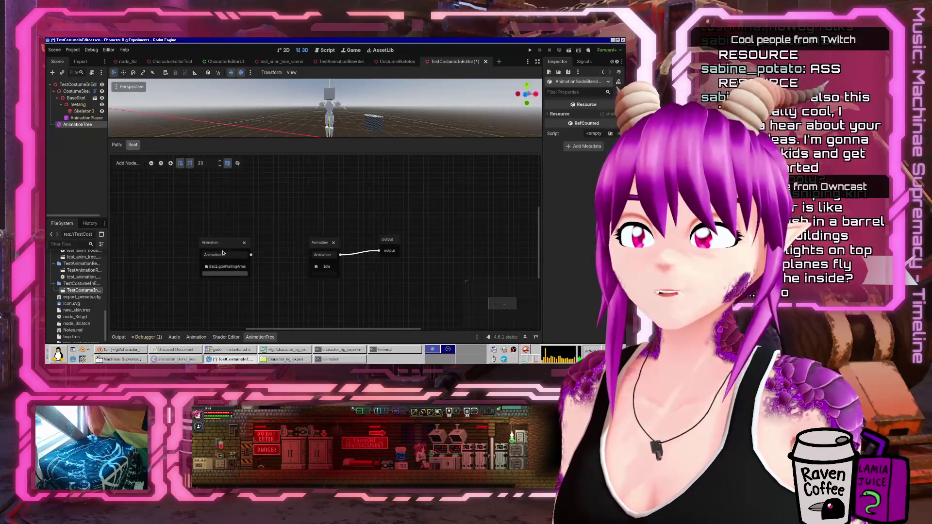
left_click(223, 253)
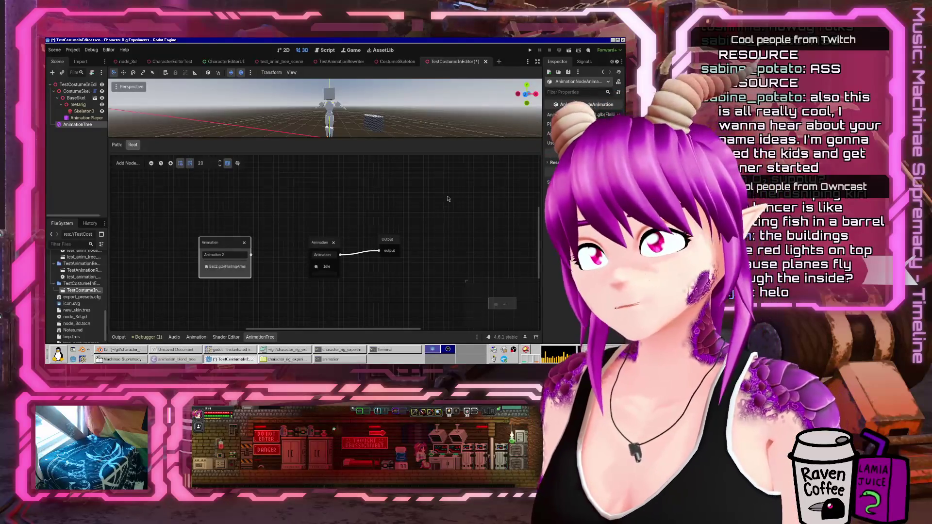
left_click(324, 50)
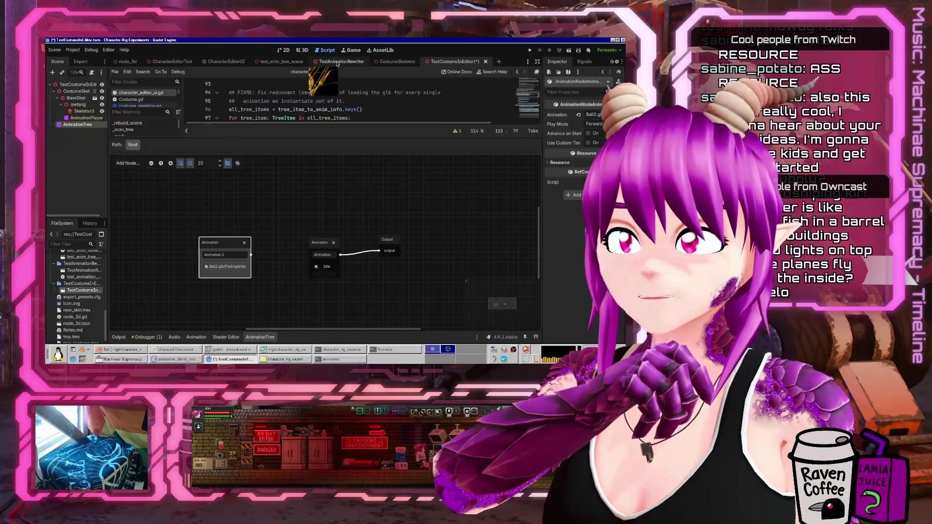
Read the AnimationNodeAnimation class reference in help, then return to character_editor_ui.gd
left_click(490, 72)
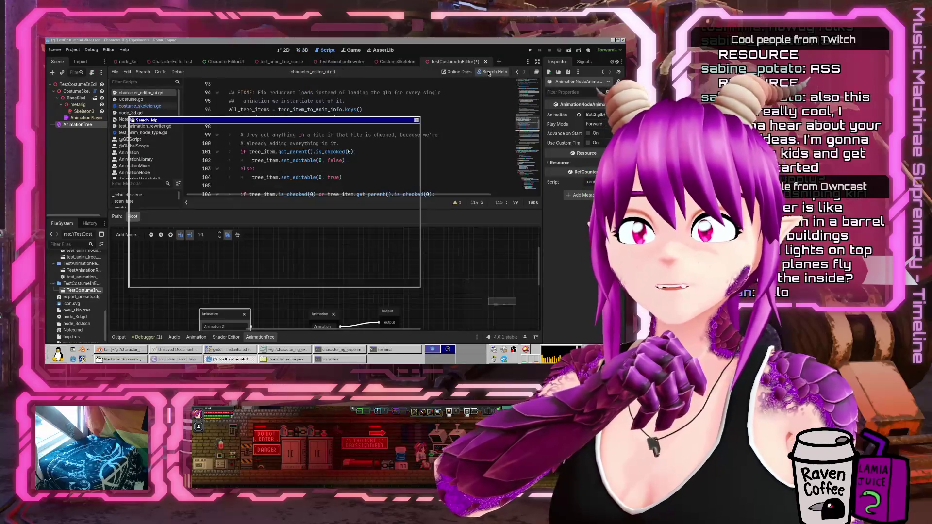
type("Animation")
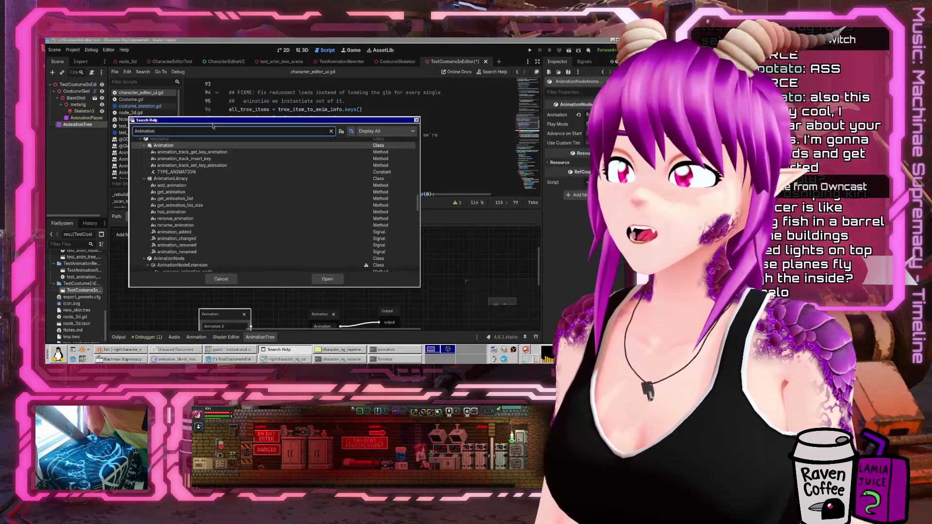
type("Node")
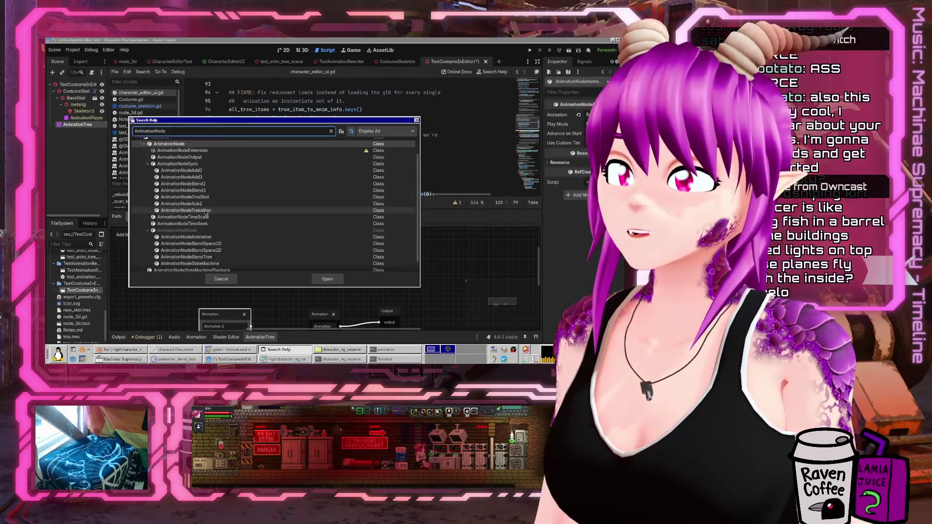
left_click(217, 238)
double_click(217, 237)
scroll(338, 140, "down", 5)
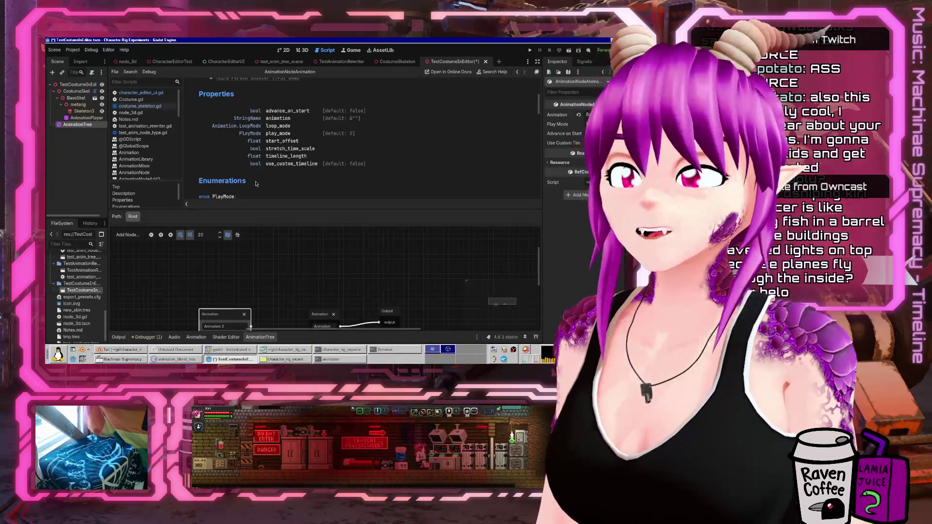
scroll(360, 118, "up", 5)
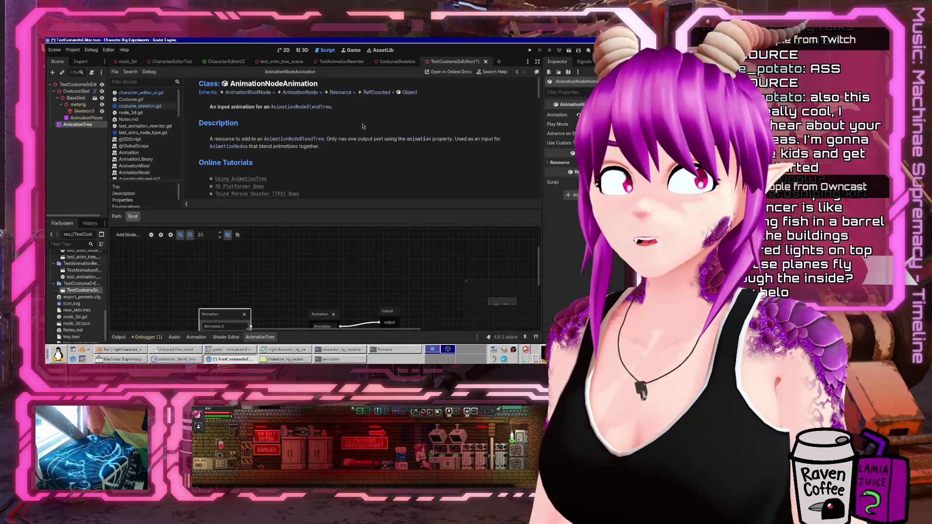
left_click(151, 94)
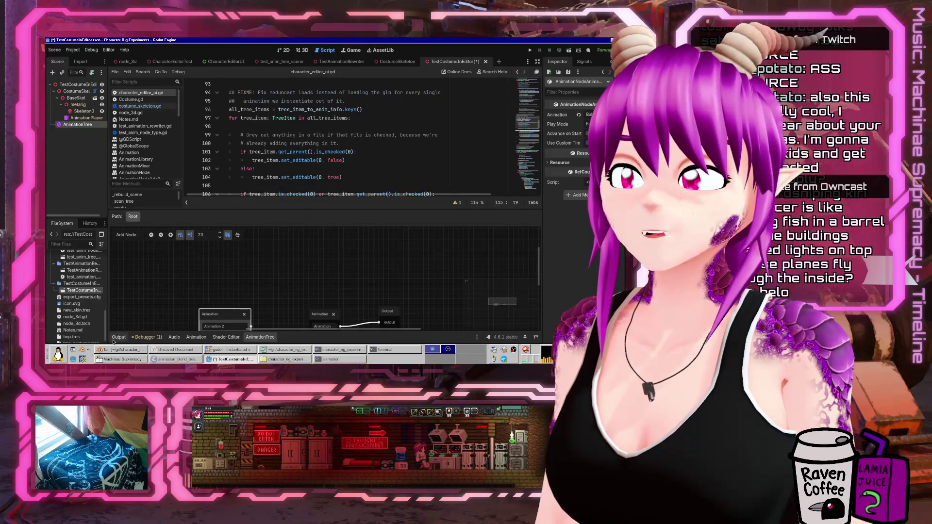
Hide the bottom panel and open Notes.md at its Materials section
key("ctrl+j")
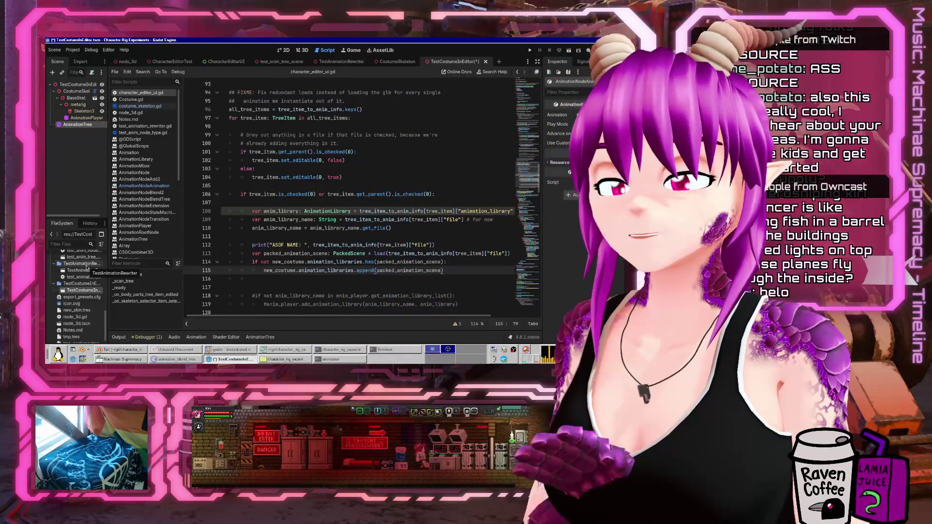
left_click(137, 120)
scroll(294, 210, "down", 1)
Mark the costume export, Godot asset type and costumed character node TODOs as done
left_click(294, 210)
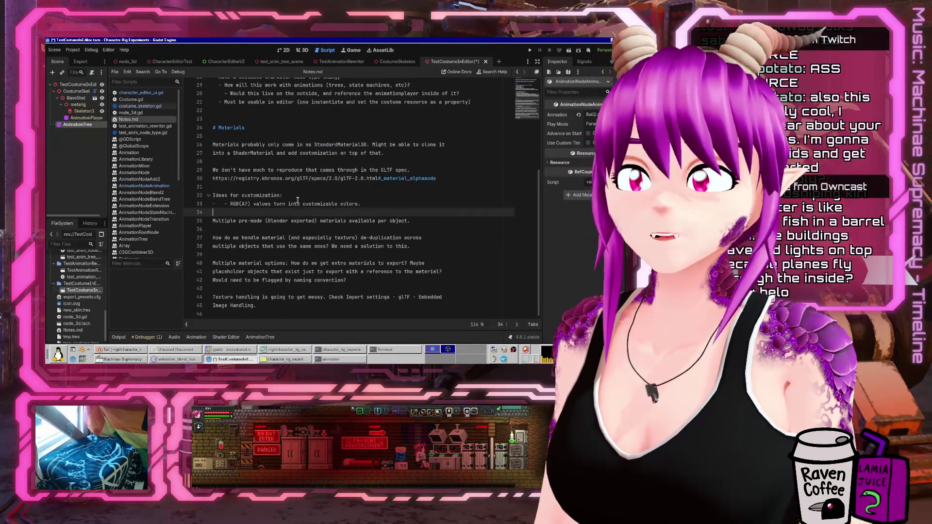
scroll(297, 200, "up", 4)
left_click(291, 228)
key("Up")
key("Up")
key("Up")
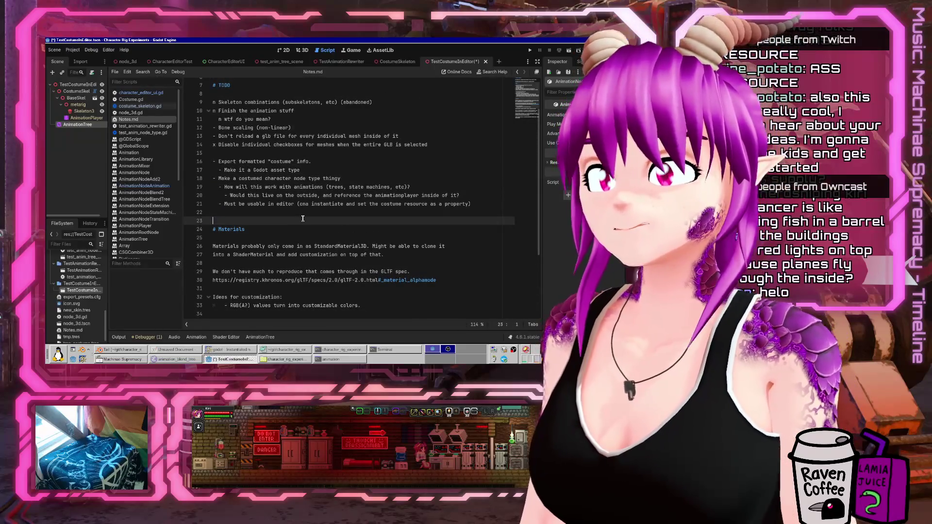
key("Down")
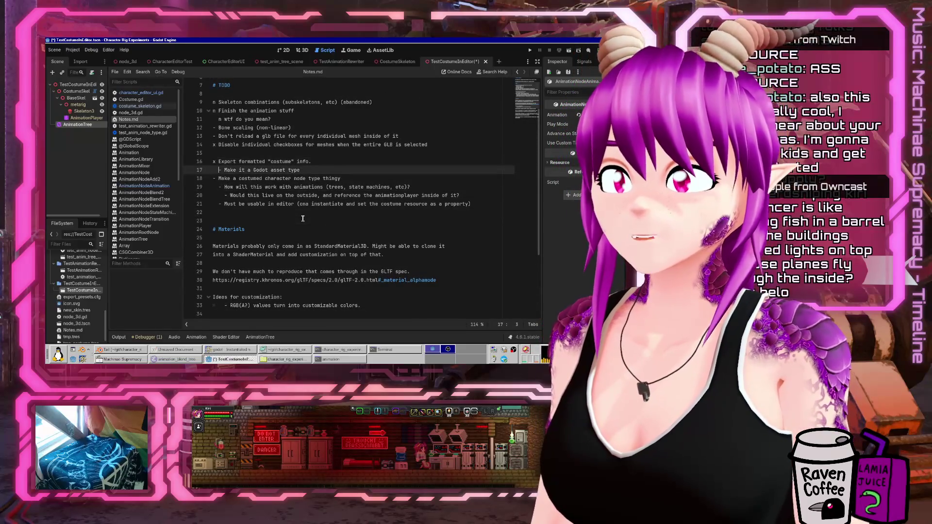
key("Down")
key("Home")
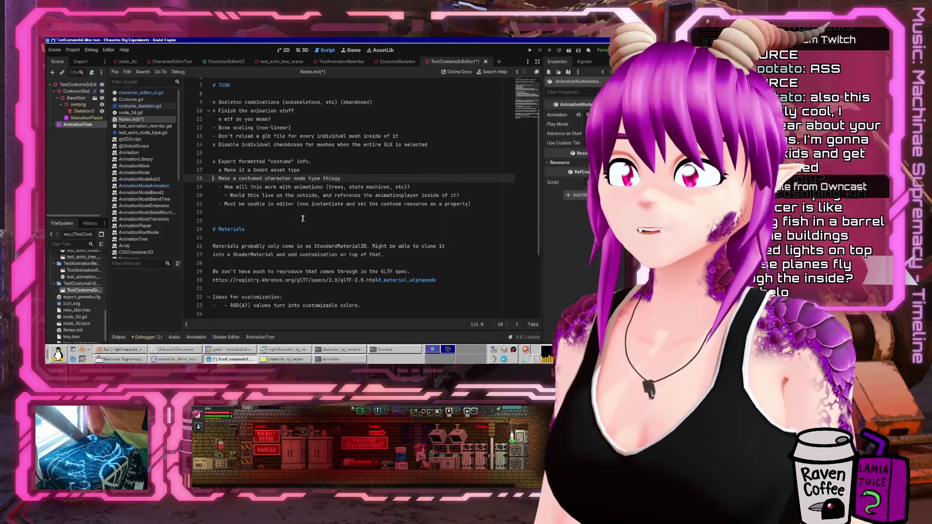
key("Down")
key("Down")
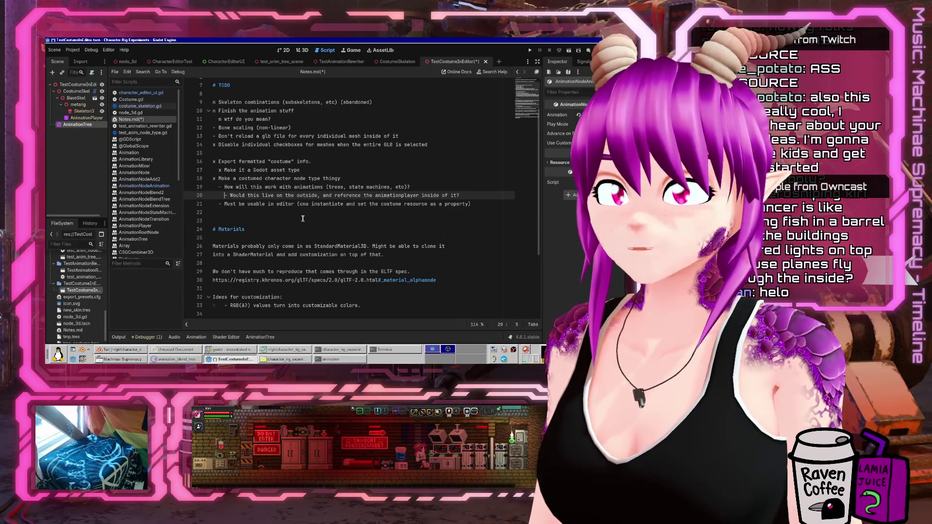
Add a sub-note that anim trees will need rewriting to swap animations
key("End")
key("Return")
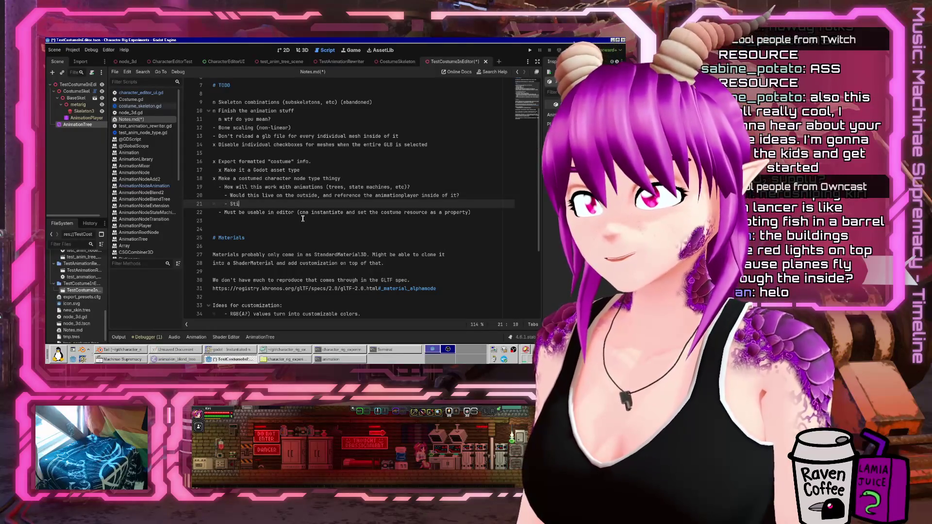
type("ll need to rewrite")
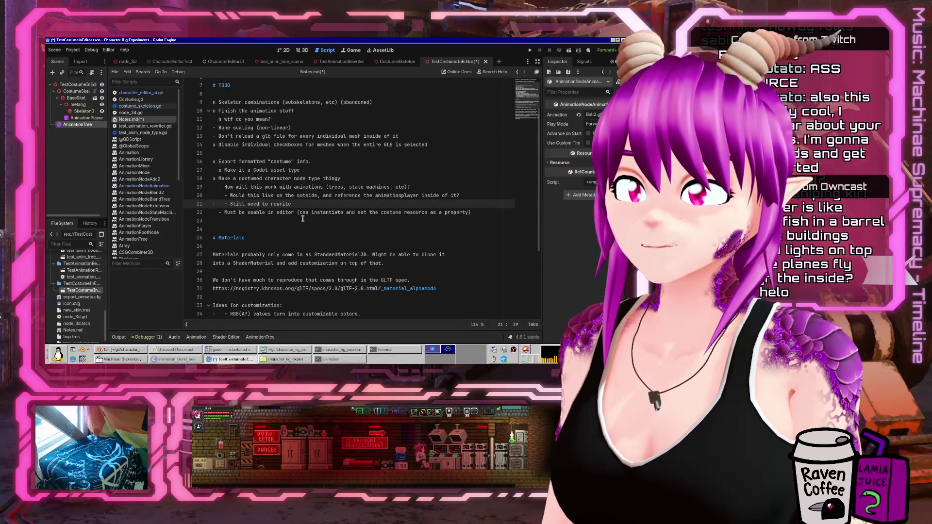
type("nim trees and stuff to re")
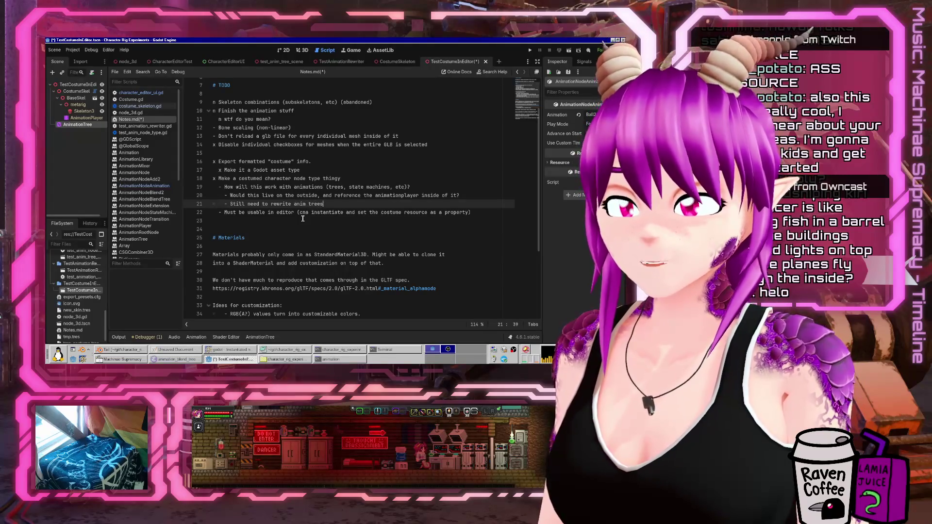
key("BackSpace")
key("BackSpace")
type("swap animations. ")
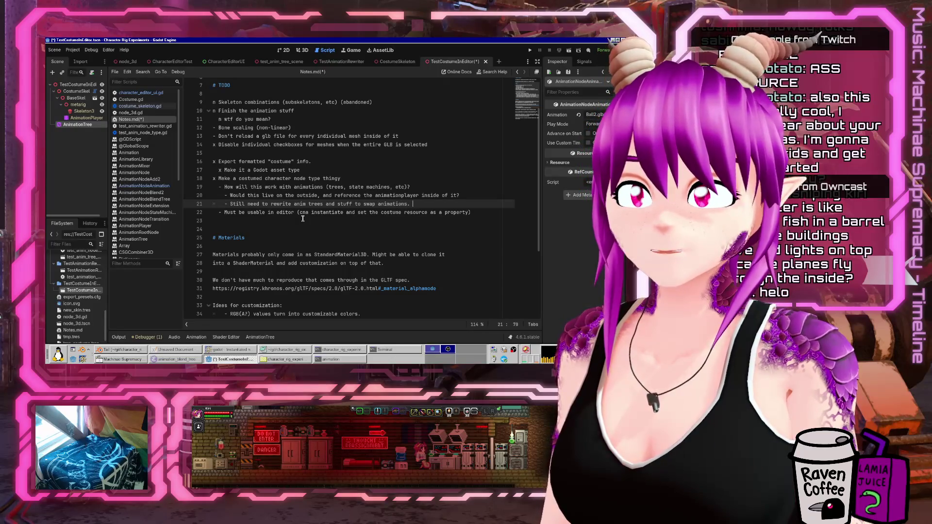
type("Not as hard as t")
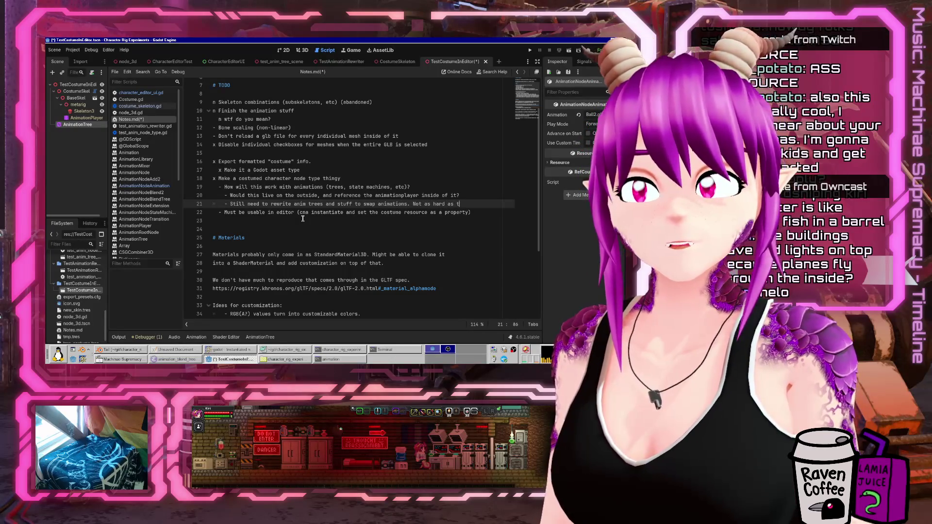
type("he other thing")
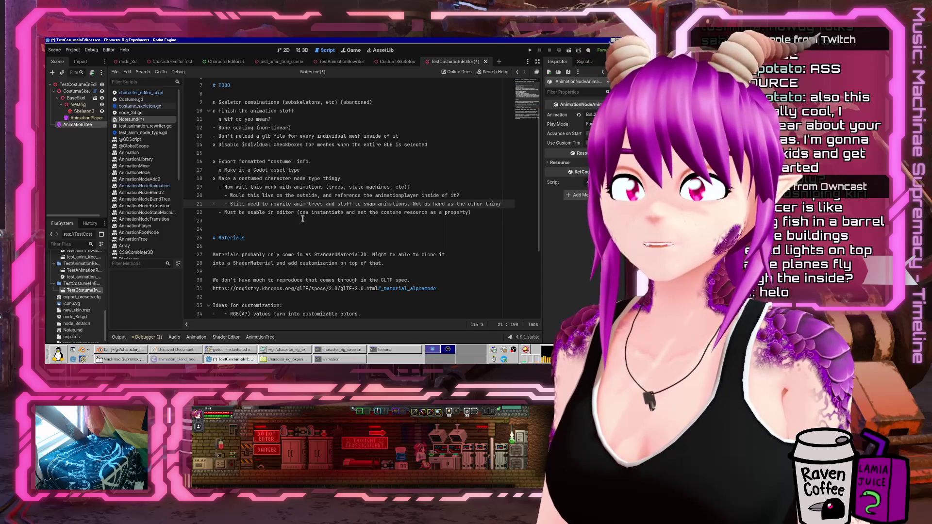
type(" we w")
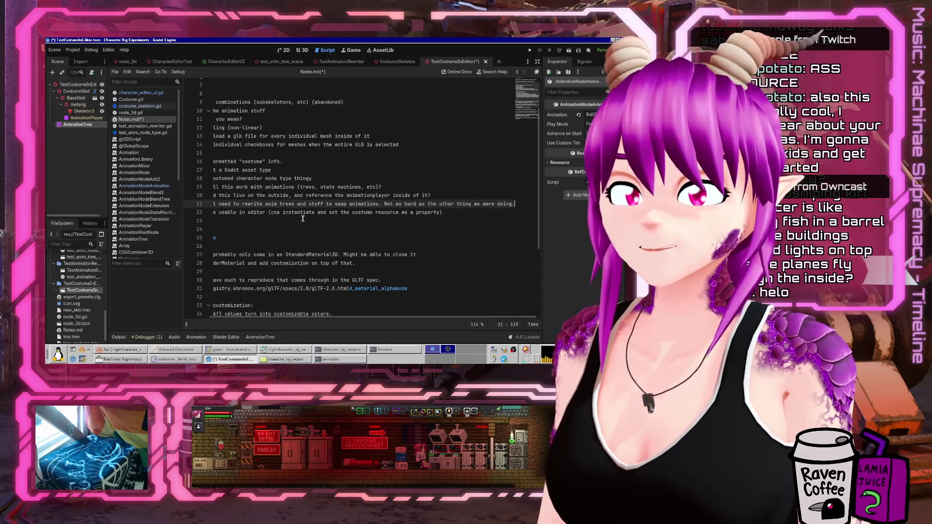
key("Home")
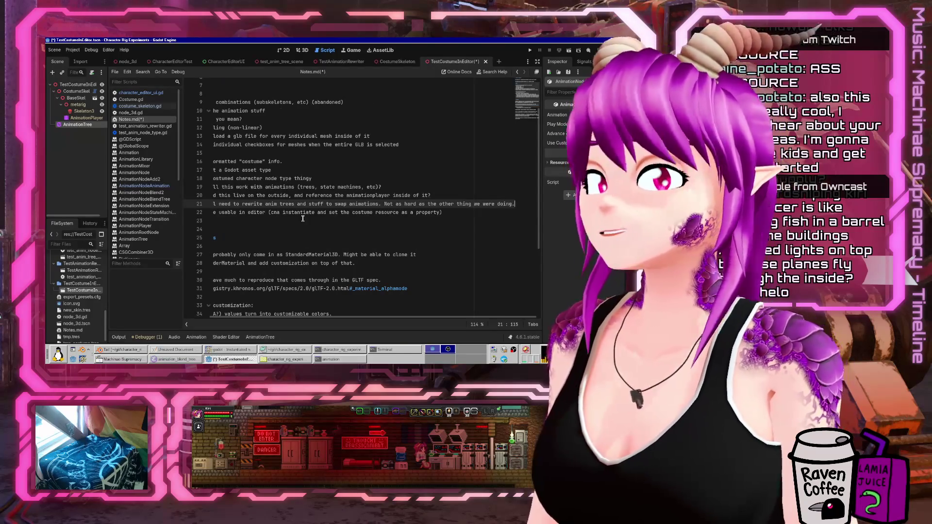
key("Up")
key("Up")
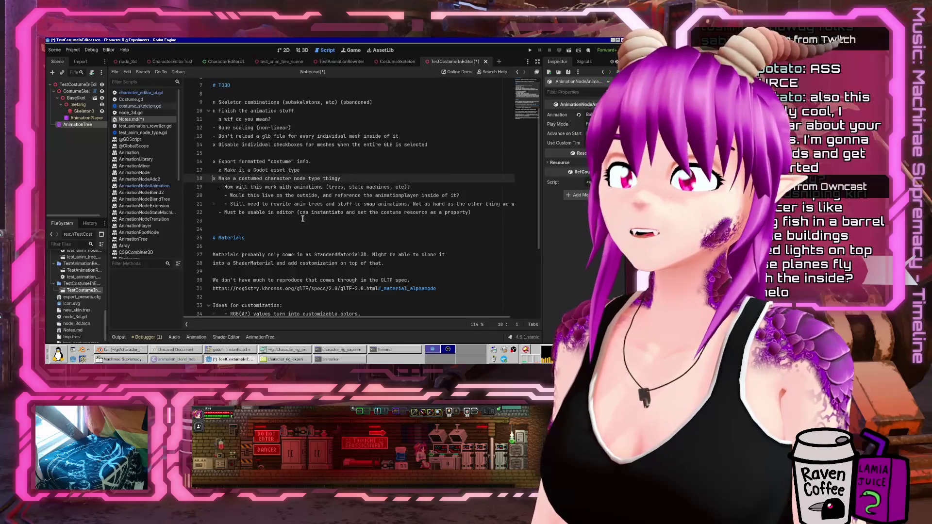
Add an 'Animation swap system' bullet with a '- List of all animations' sub-bullet, saving
left_click(302, 219)
key("Return")
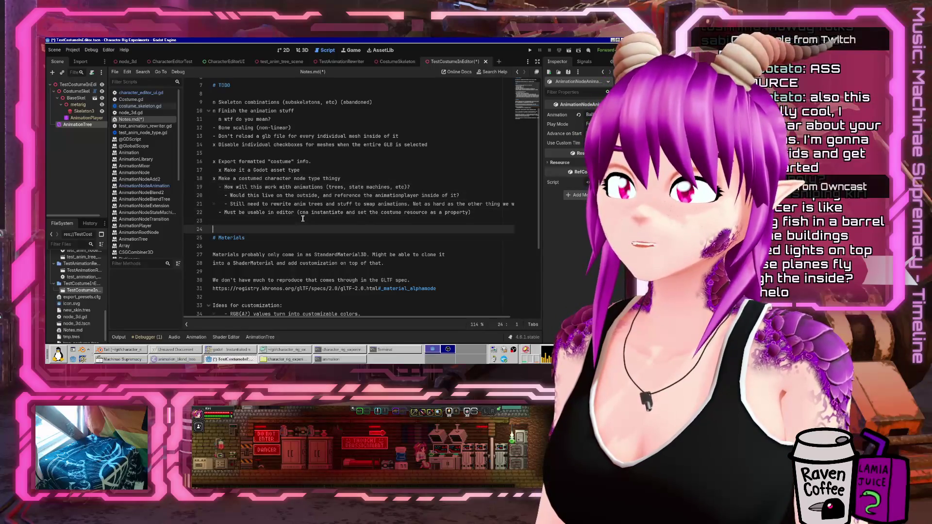
type("-Animation sw")
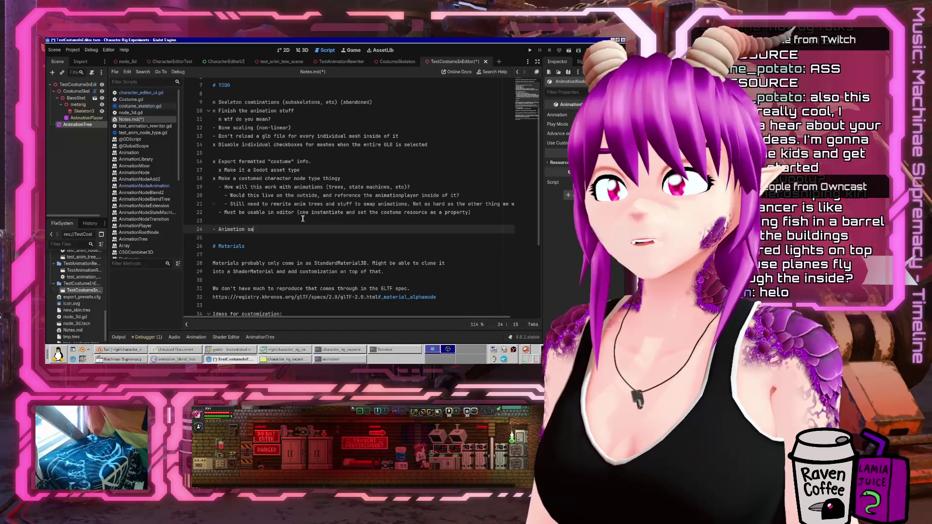
type("ap system!")
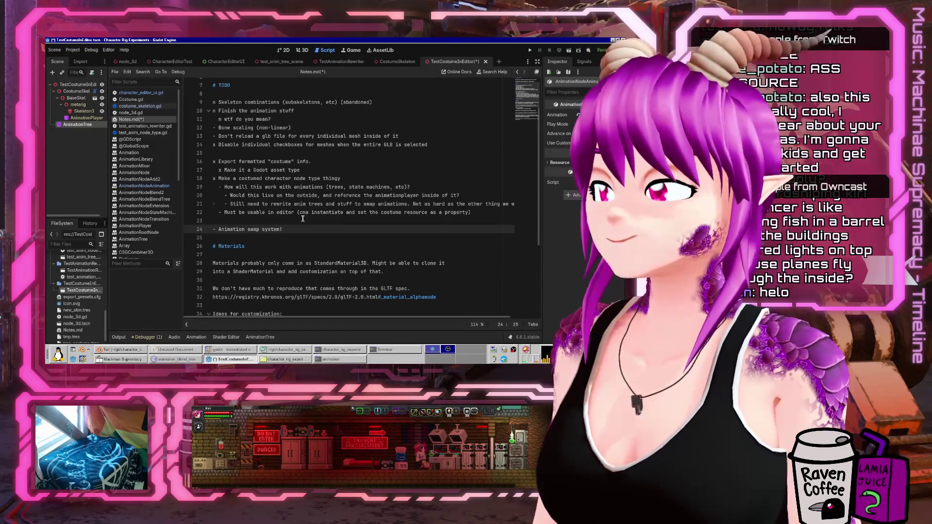
key("ctrl+s")
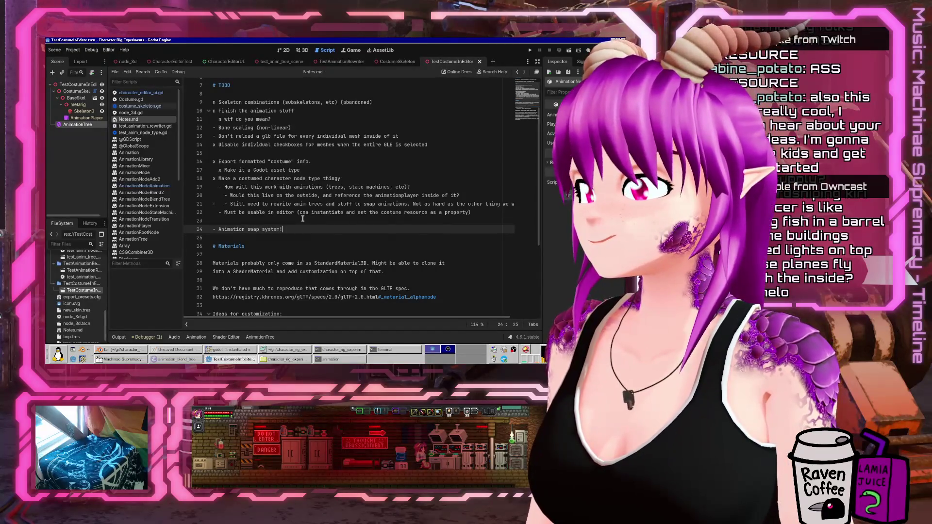
key("Return")
type("- ")
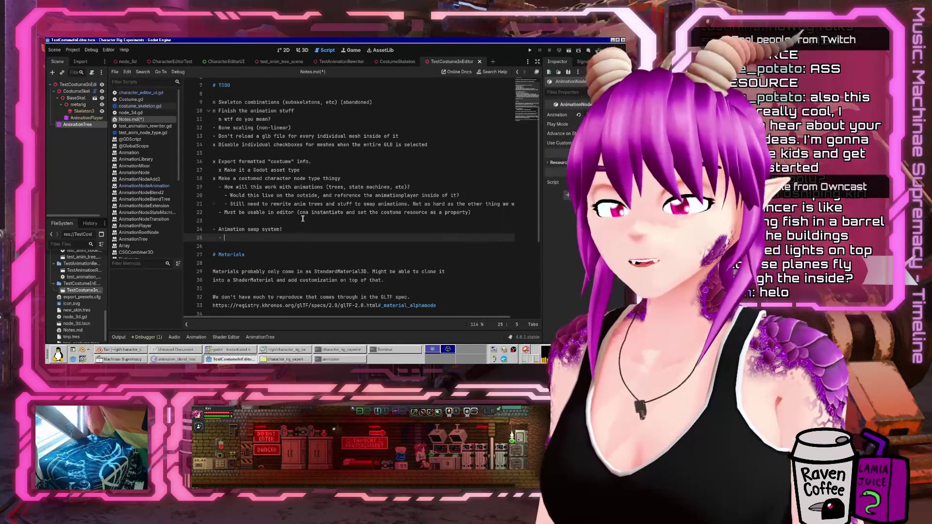
type("List of all animations")
Add a sub-bullet: for each one, glb file, animationplayer path, anim name; then save
key("Return")
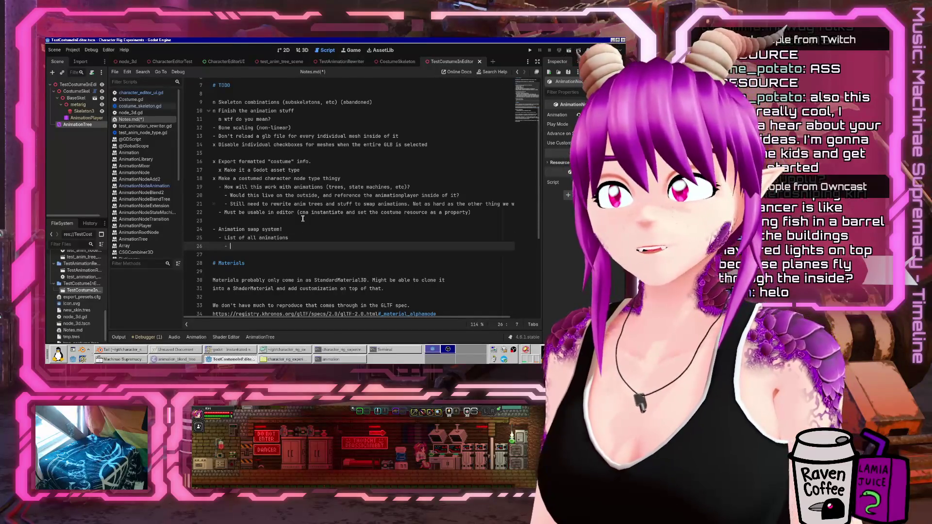
type("What ")
type("to swap them w")
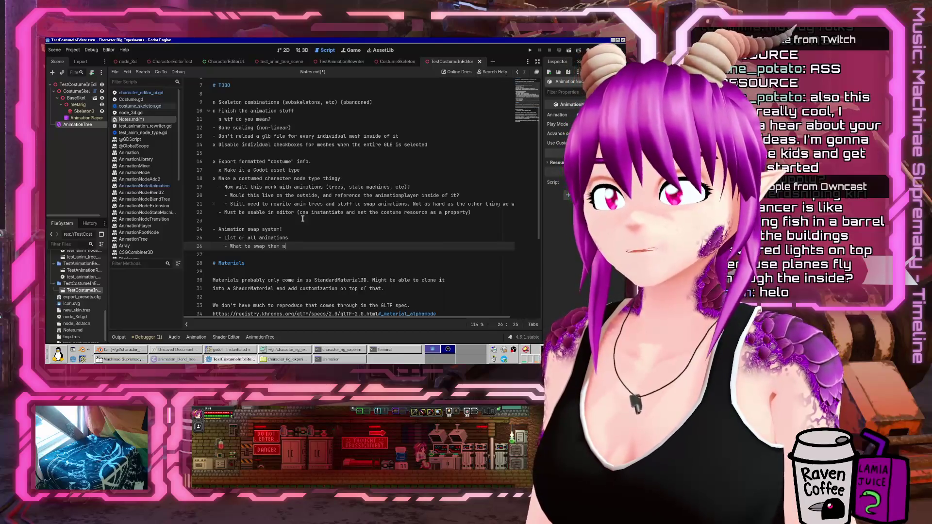
type("ithFor each one: ")
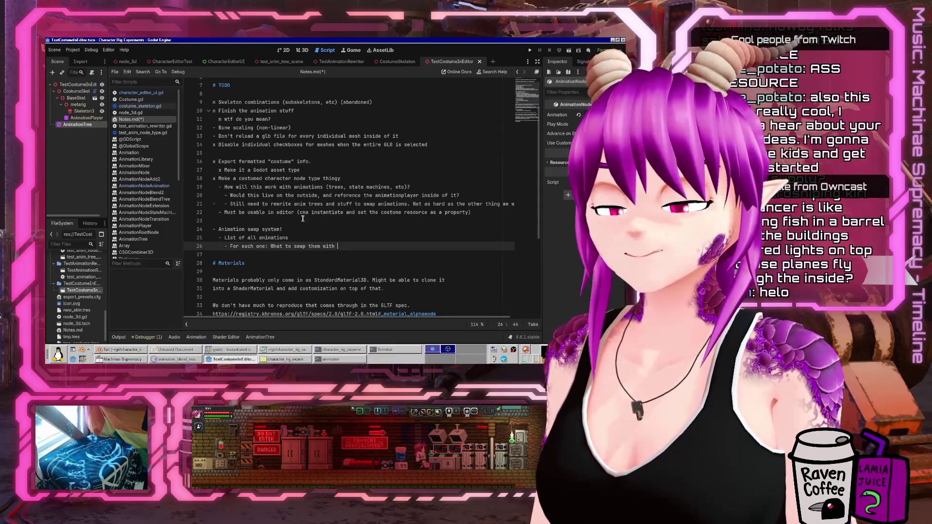
type("anim ")
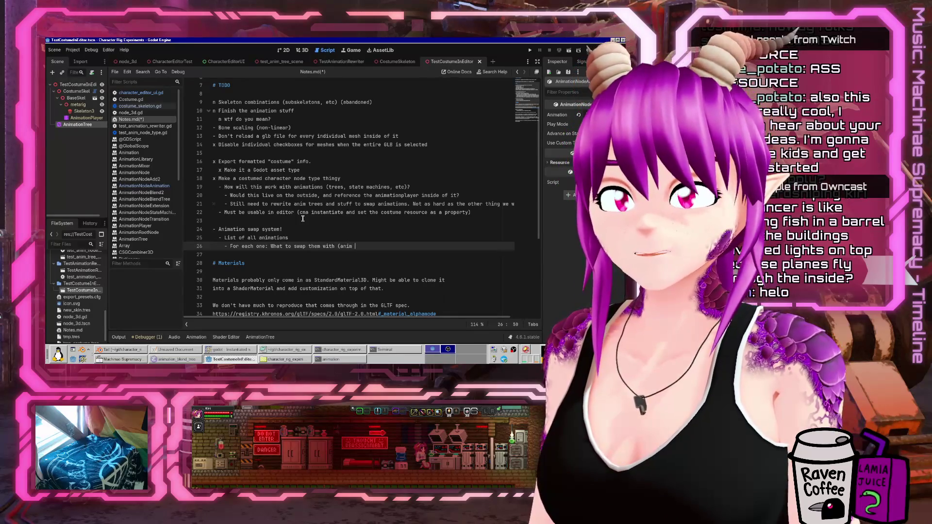
key("BackSpace")
key("BackSpace")
key("BackSpace")
key("BackSpace")
key("BackSpace")
type("glb file,")
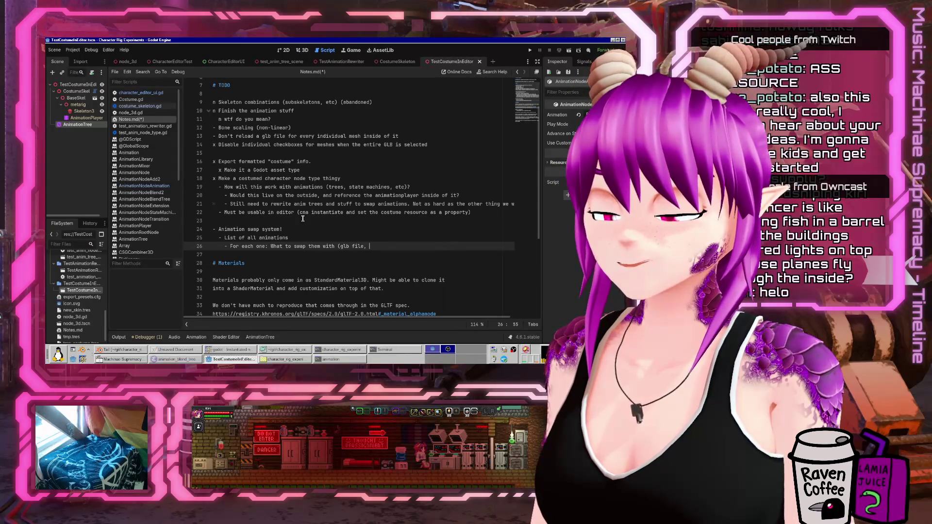
type(" animationplayte")
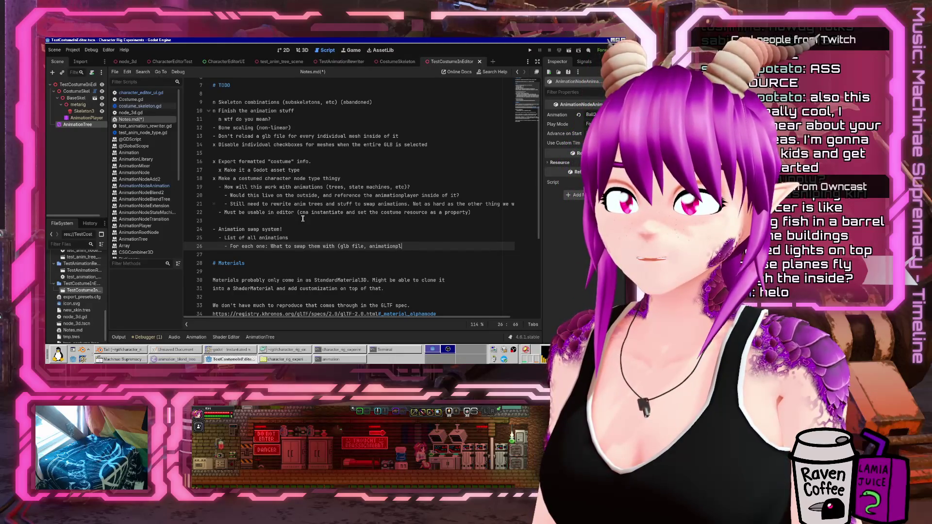
key("BackSpace")
key("BackSpace")
type("er")
key("ctrl+shift+Left")
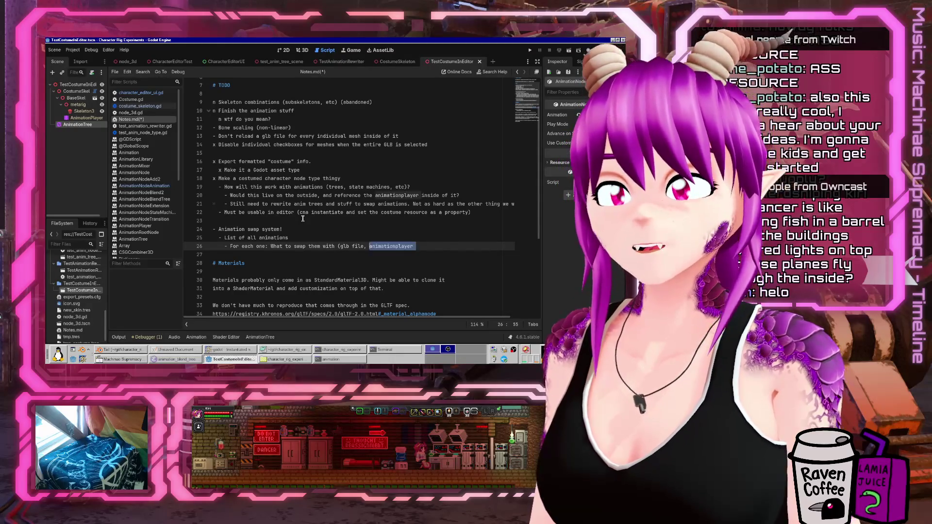
key("BackSpace")
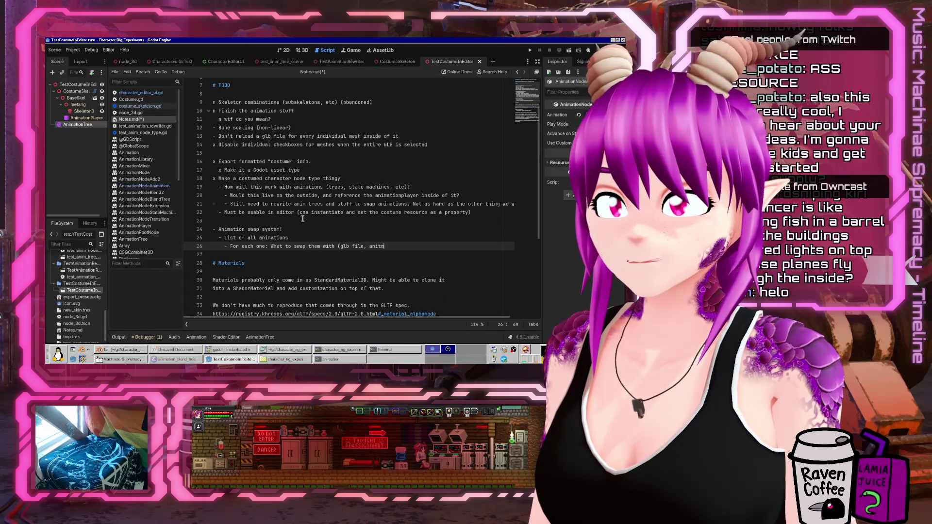
type("ationplayer path, ")
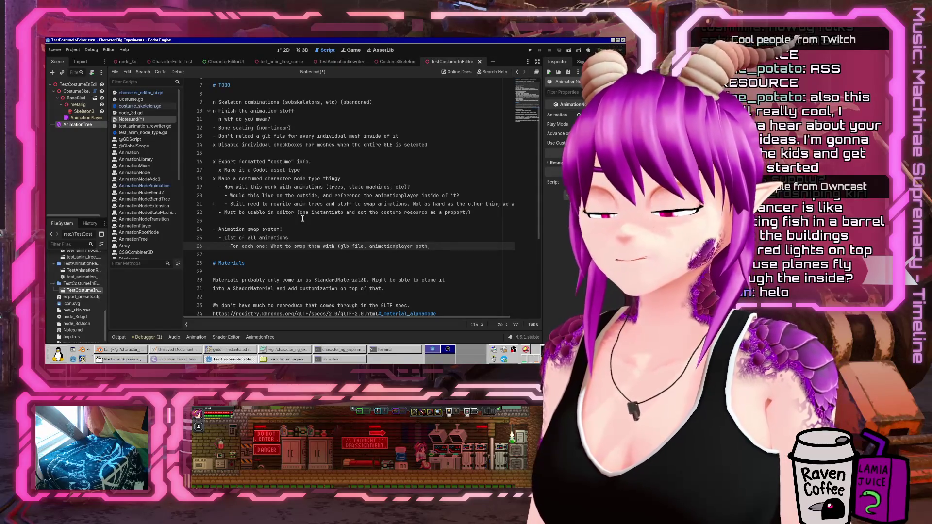
type("anim name")
key("ctrl+s")
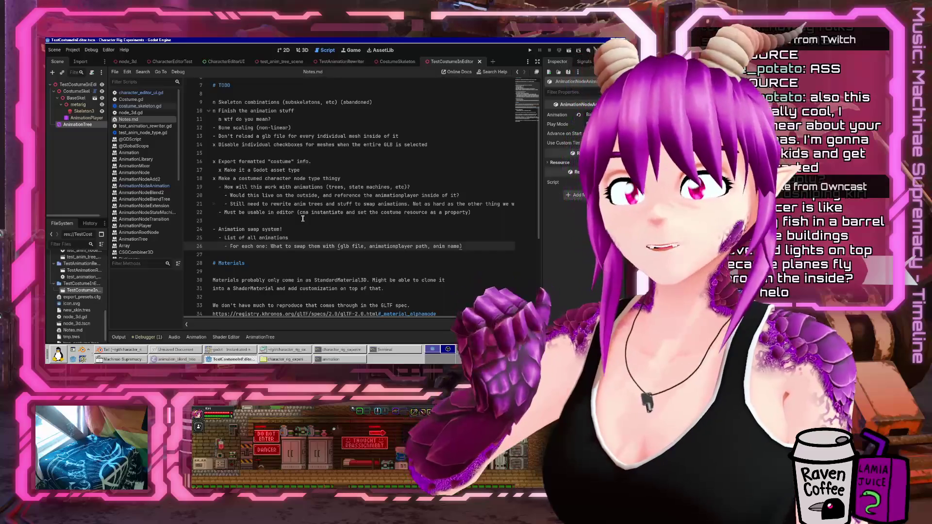
Insert 'anim library name' before anim name and begin another sub-bullet
key("ctrl+Left")
key("ctrl+Left")
type("anim library name,")
key("End")
key("Return")
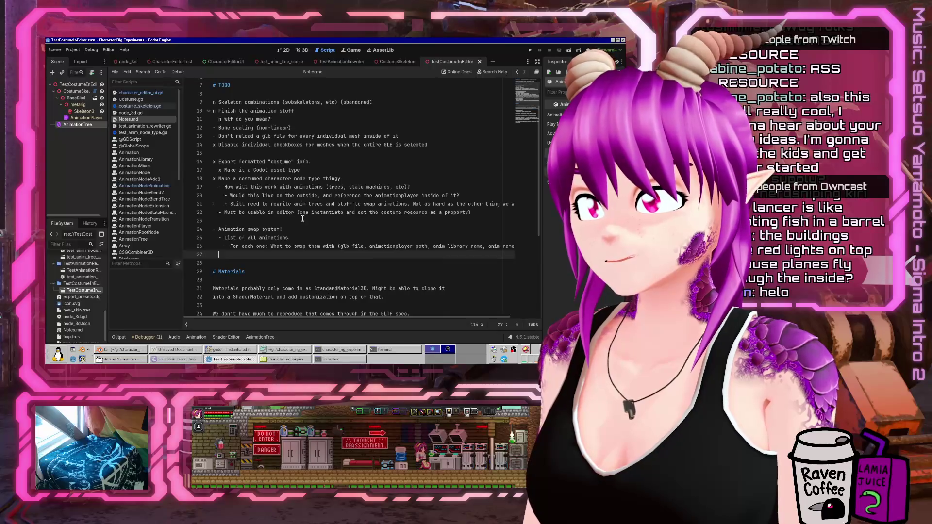
Add the note 'Go through a user-provided blend tree (which we haven't set up yet)...'
type("- Go through blen")
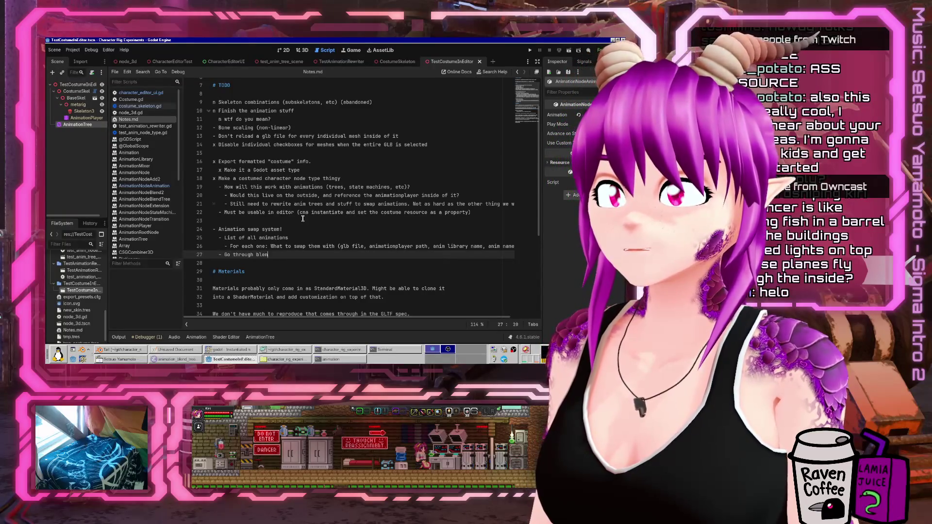
type("d tree (")
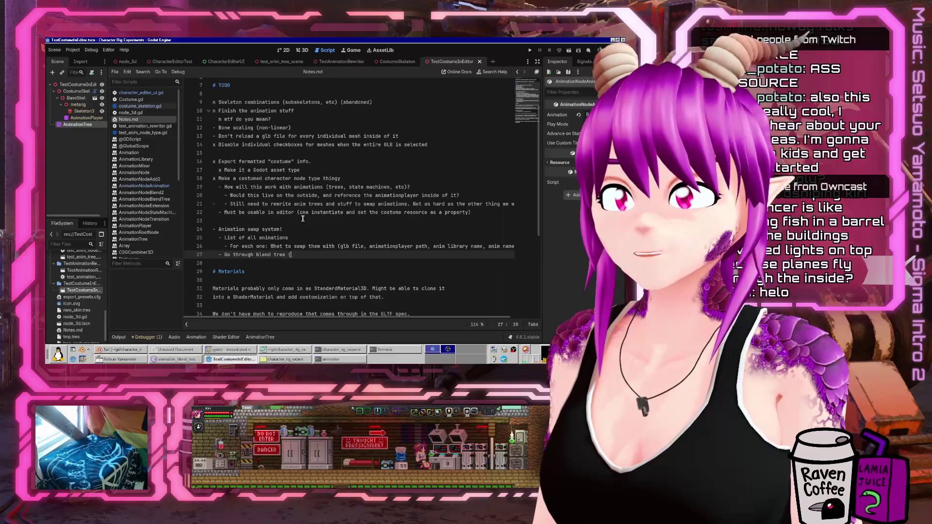
type("which we haven't set up yet")
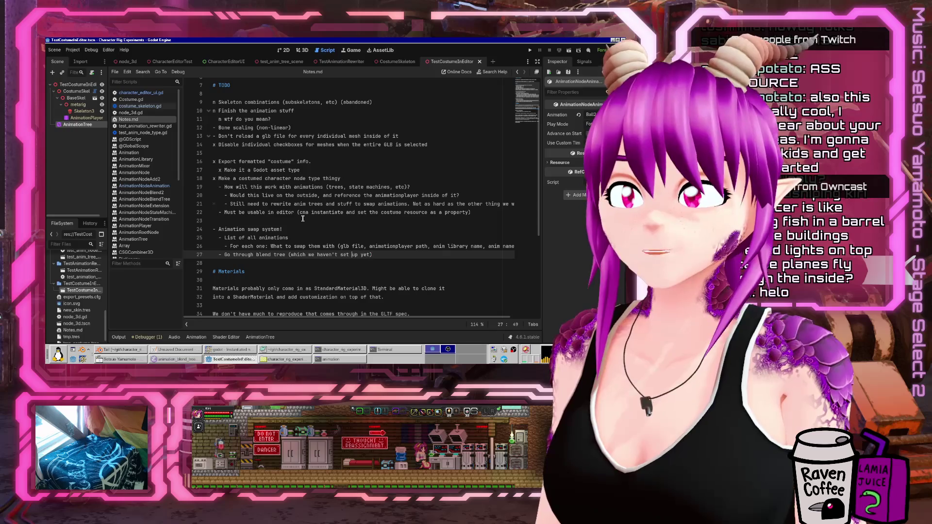
key("ctrl+z")
type("*a* user")
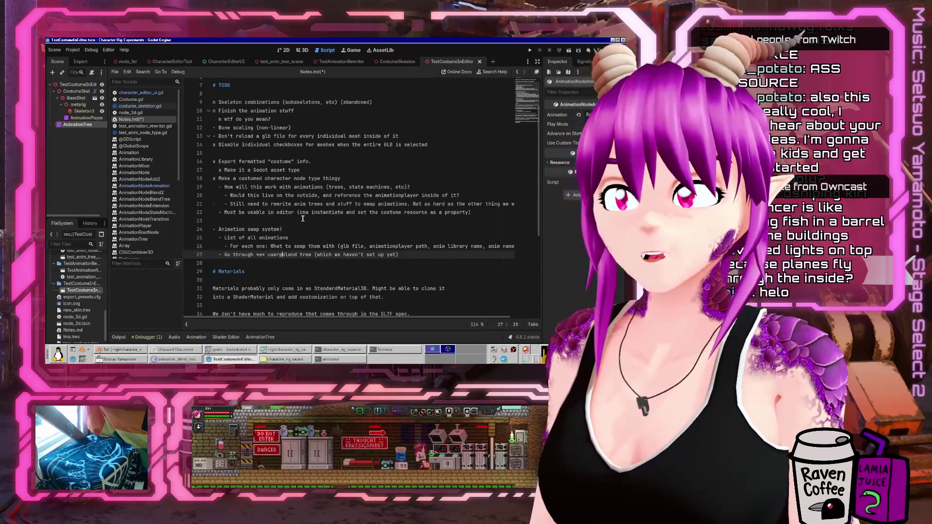
type("-provided")
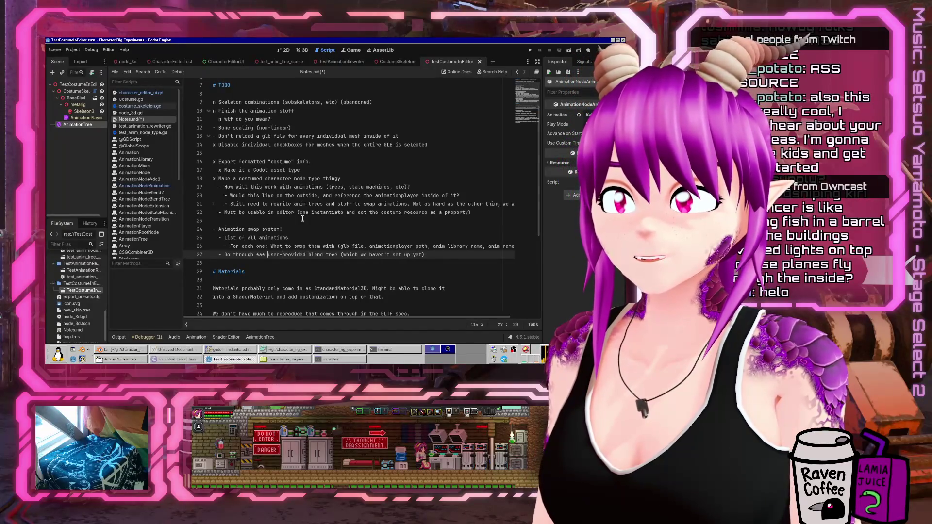
key("BackSpace")
key("Right")
key("Delete")
key("End")
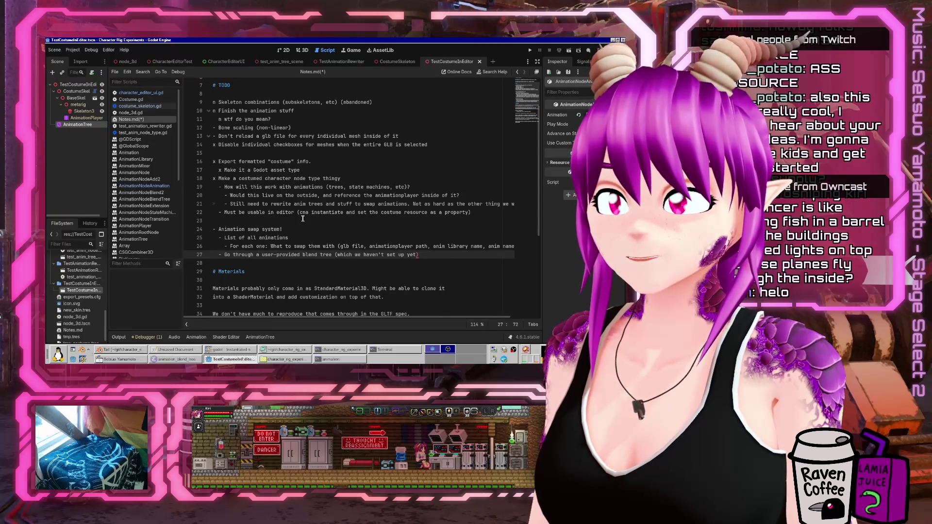
type("...")
Add the sub-item 'Find all animation nodes. Swap based on name.' and save
key("Return")
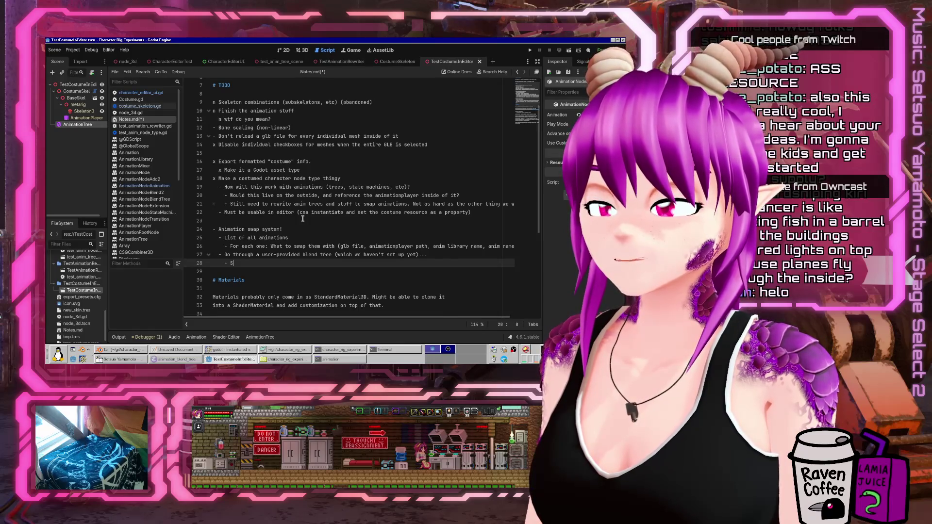
type("wap all an")
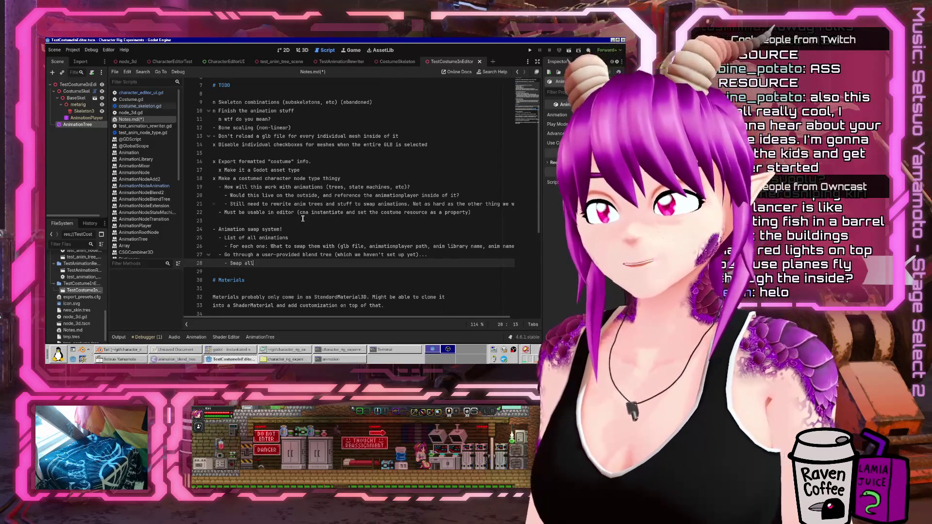
key("BackSpace")
key("BackSpace")
key("BackSpace")
type("Find all ")
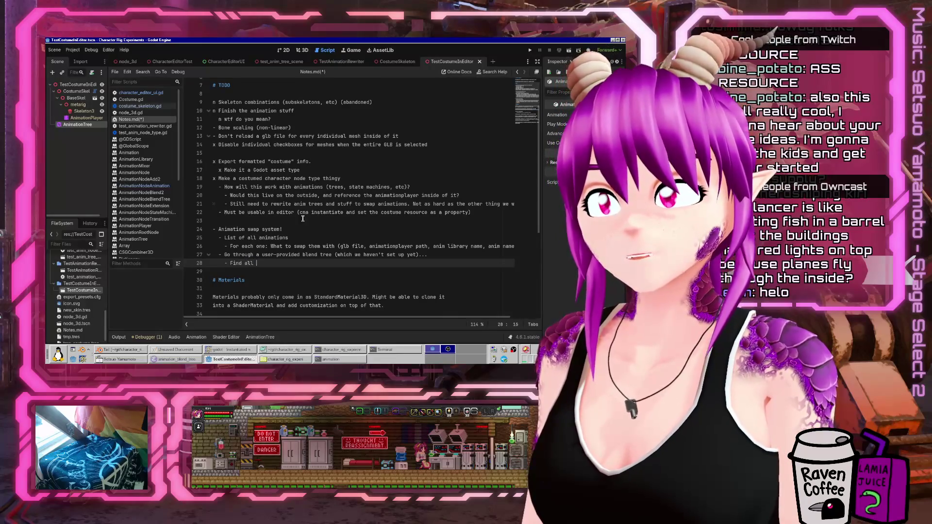
type("animation nodes")
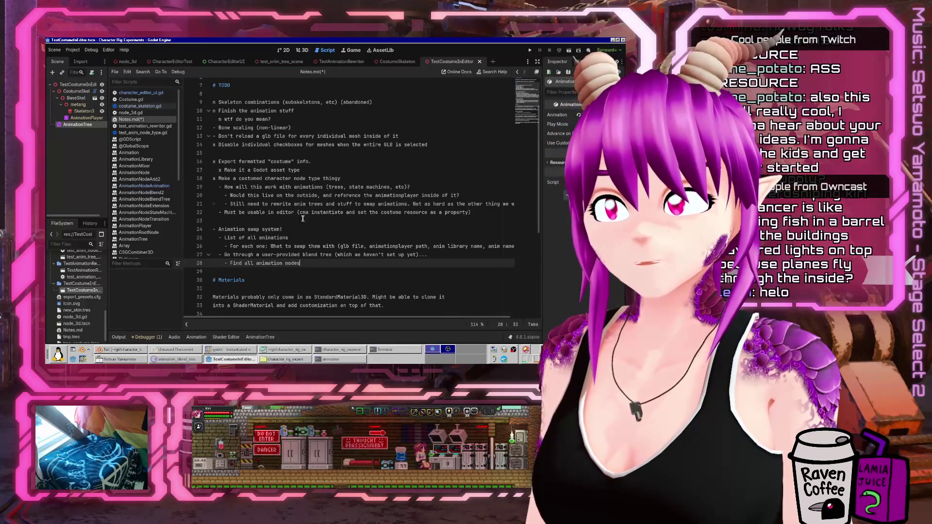
type(". Swap based on name.")
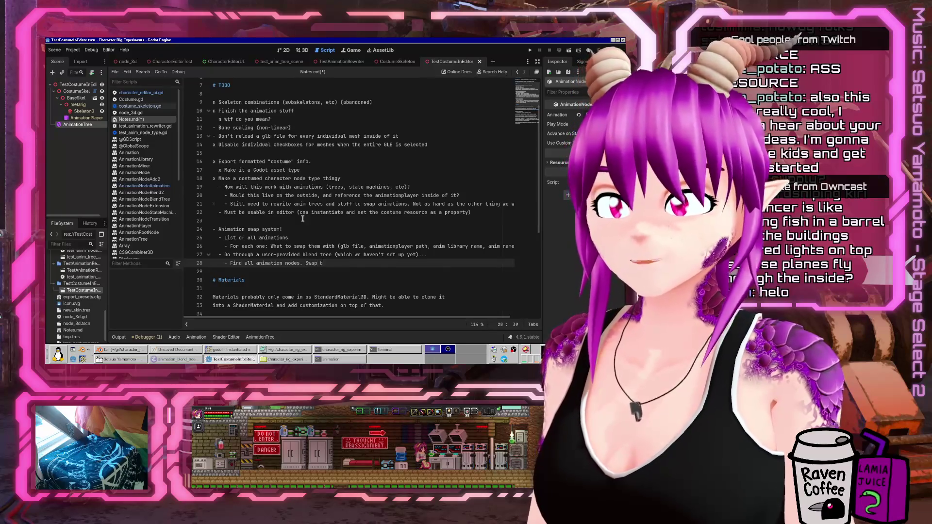
key("ctrl+s")
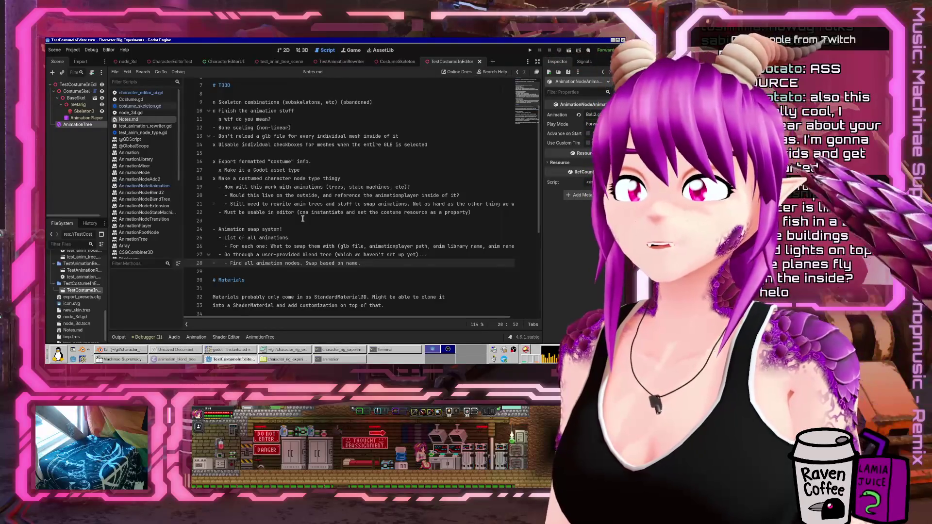
Correct the typo 'cna' to 'can' on line 22
key("Up")
key("Up")
key("Up")
double_click(303, 219)
type("can")
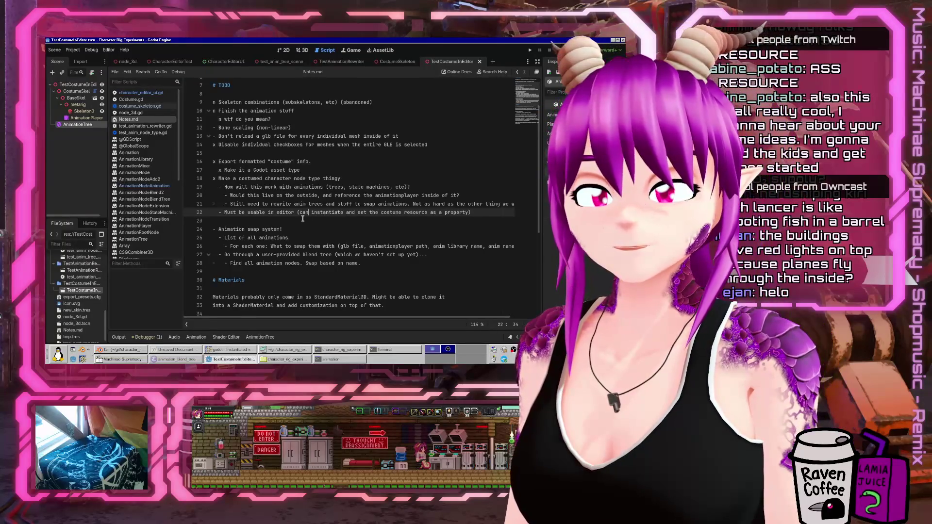
left_click(320, 163)
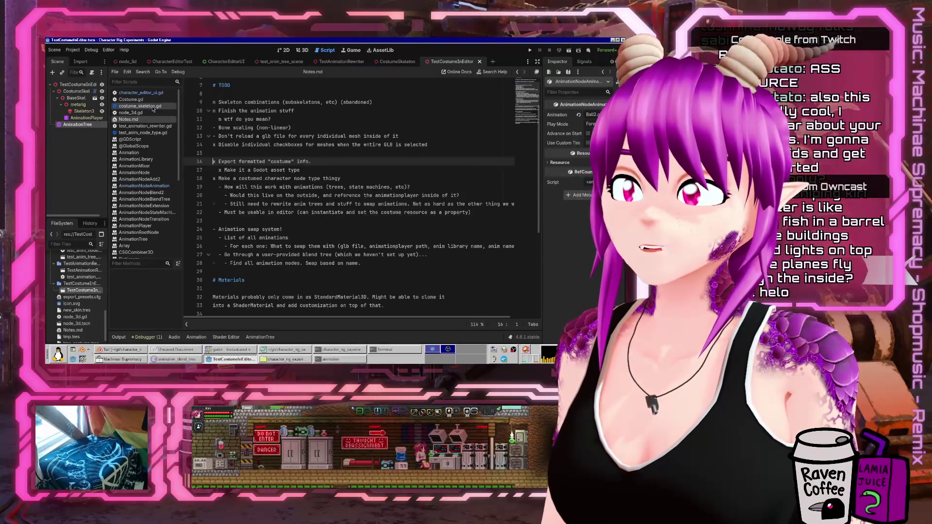
In costume_skeleton.gd, capitalize 'AnimationPlayers' in the print message
left_click(153, 105)
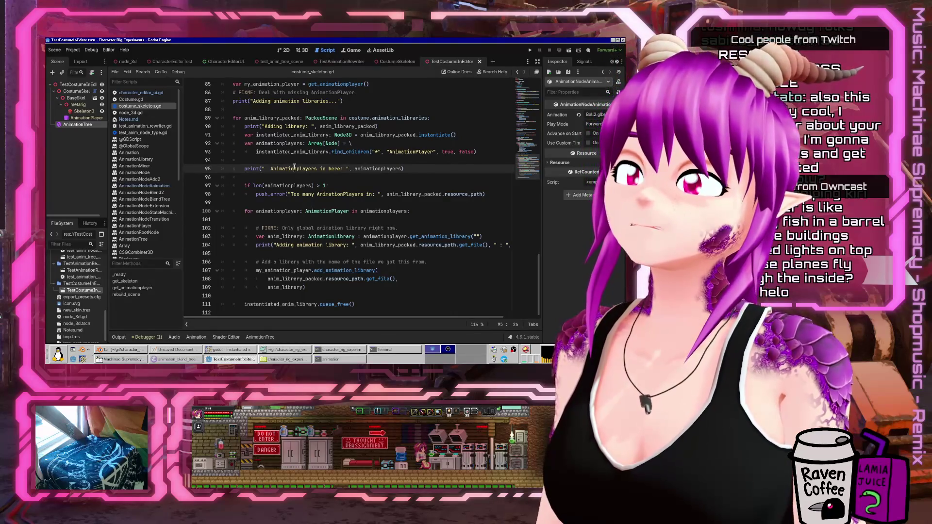
key("Right")
key("Right")
key("BackSpace")
type("P")
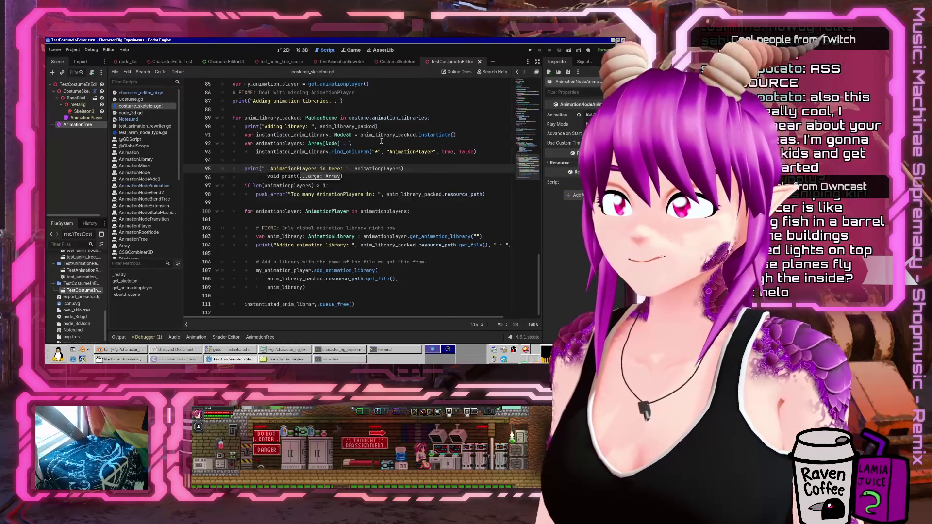
scroll(343, 291, "up", 12)
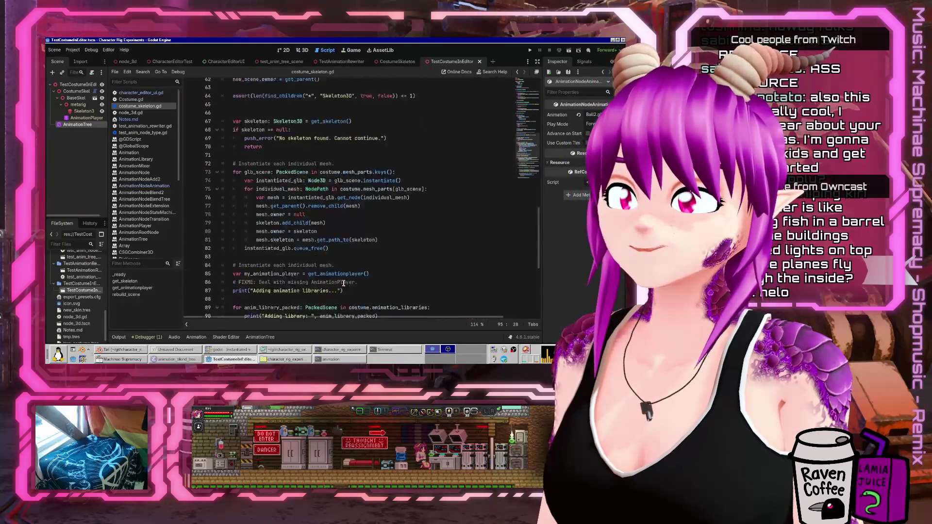
scroll(344, 284, "down", 10)
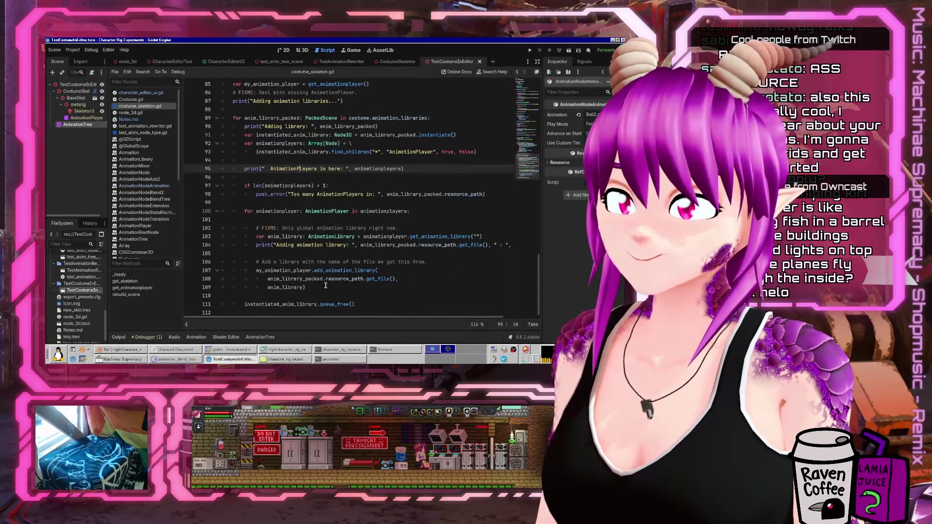
Add a comment 'Do the entire animation swap system (modify the blendtree)' above the loop and save
left_click(350, 160)
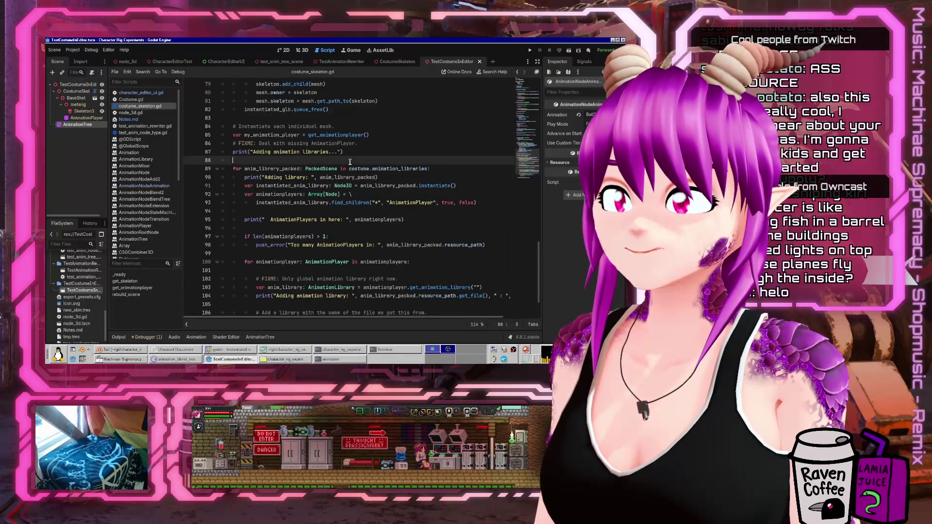
key("Return")
key("Return")
key("Up")
type("# IF")
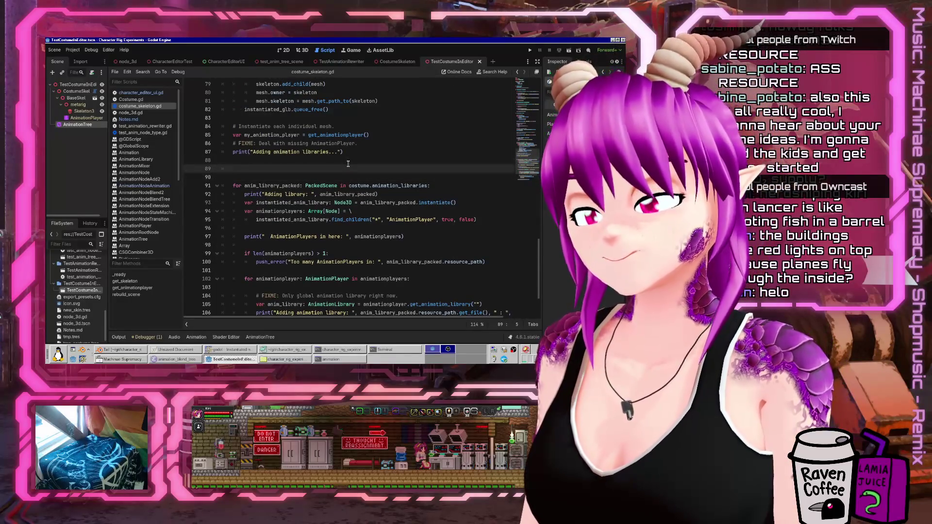
key("BackSpace")
key("BackSpace")
key("BackSpace")
type("FIXME")
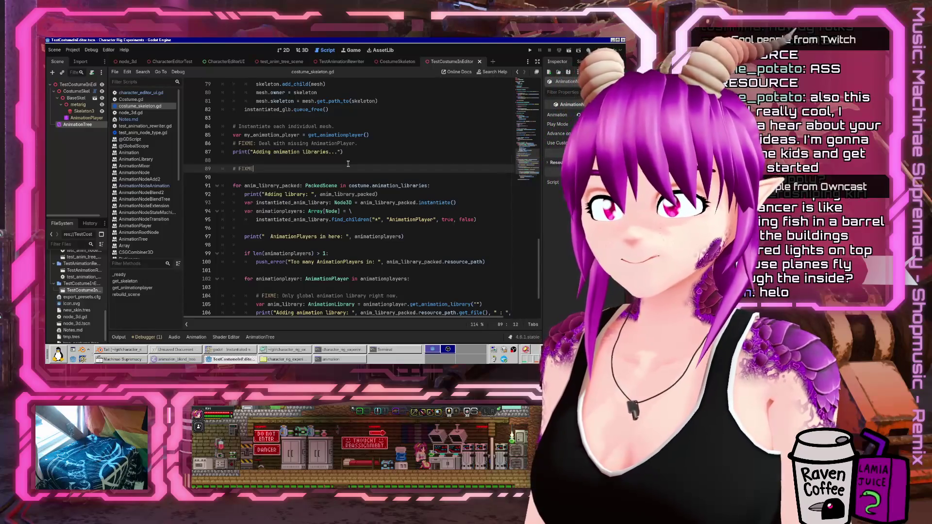
type(": Do the entire ")
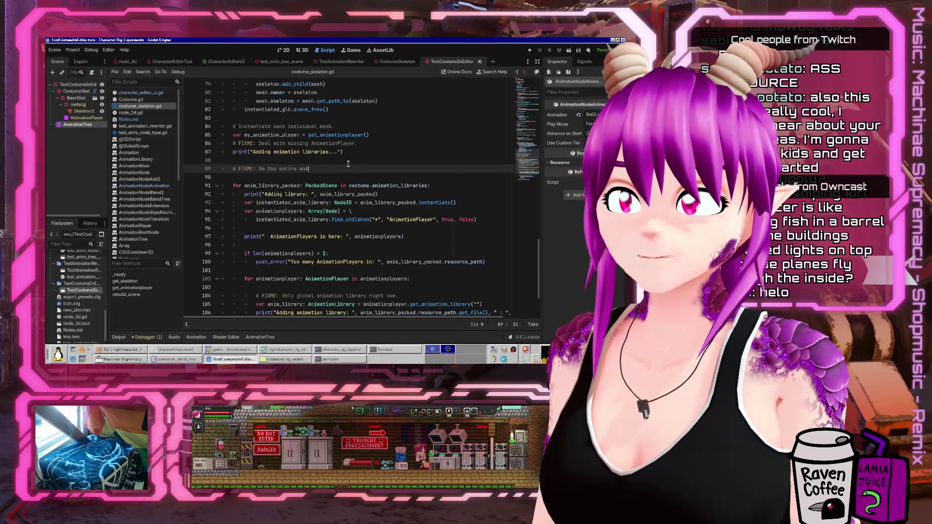
type("animation swap s")
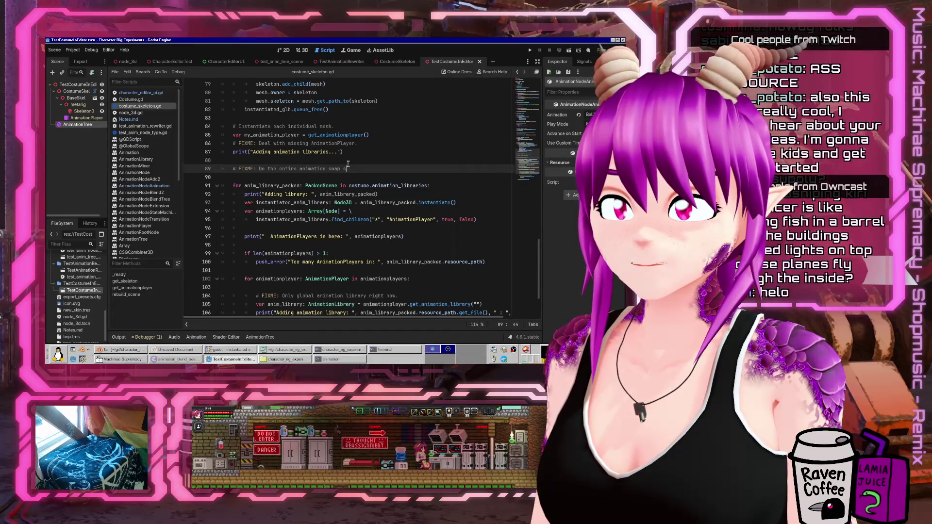
type("ystem (")
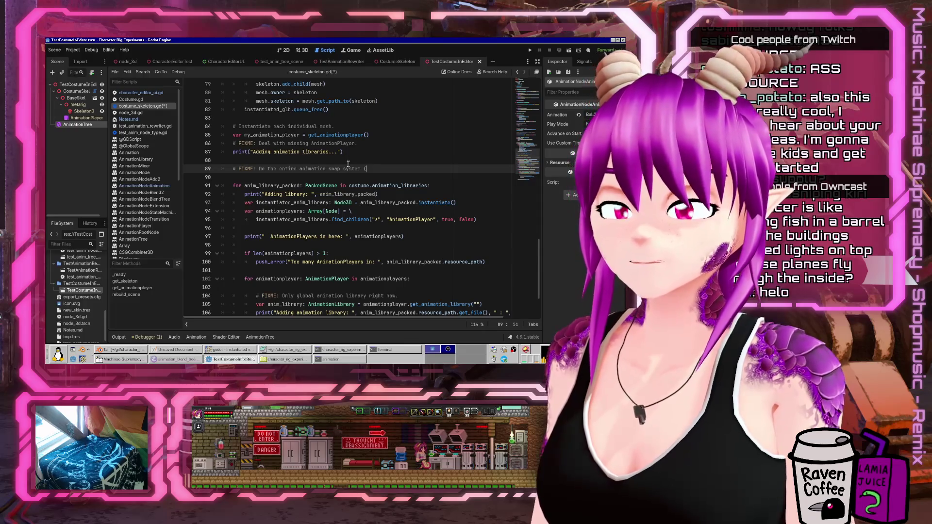
type("modify the blendtree")
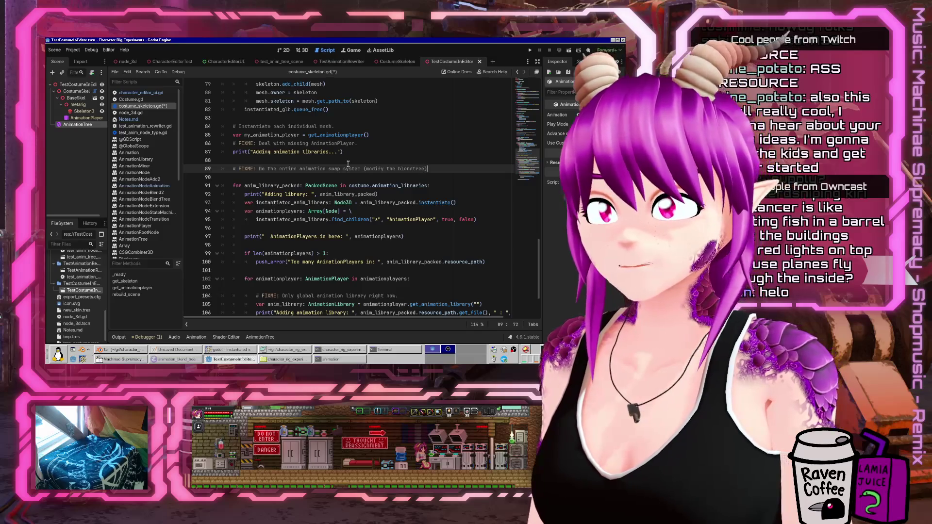
key("ctrl+s")
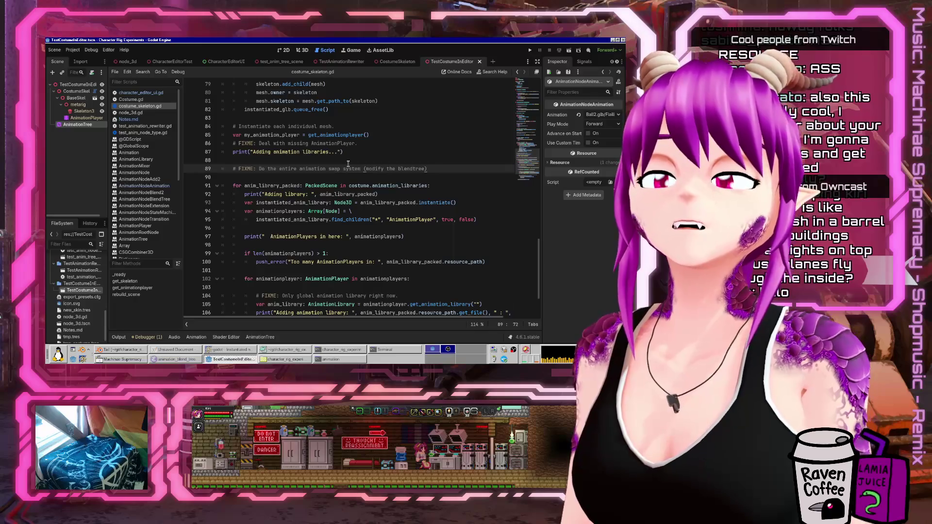
Change the comment's FIXME prefix to TODO
key("Home")
key("Right")
key("Right")
key("ctrl+shift+Right")
type("TODO")
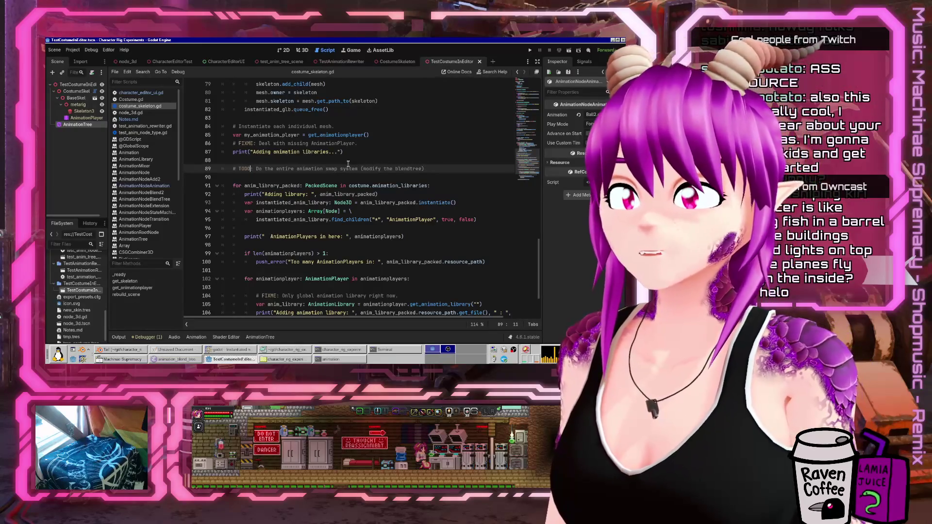
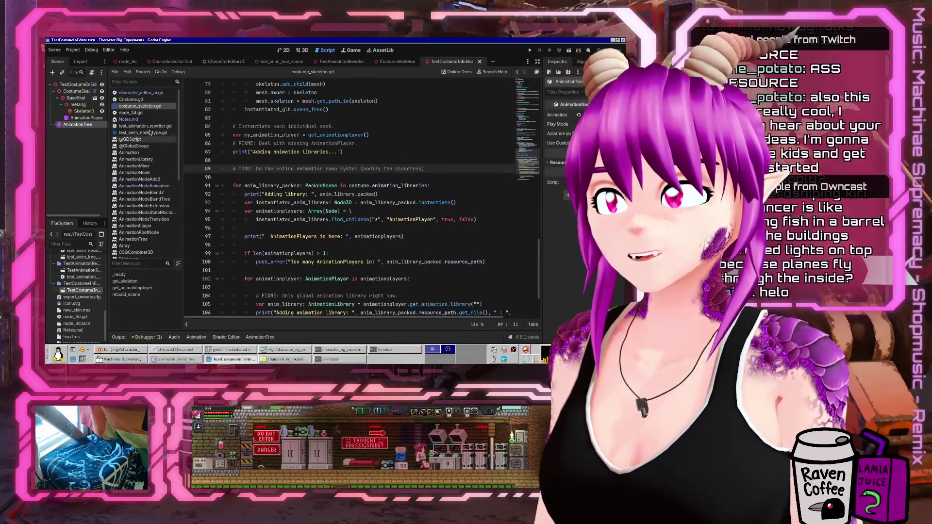
In Notes.md, add a TODO bullet below line 29 saying the animation tree and state machine setup is currently kinda hacky
left_click(129, 119)
left_click(271, 278)
key("Return")
key("Return")
key("Up")
type("- Bett")
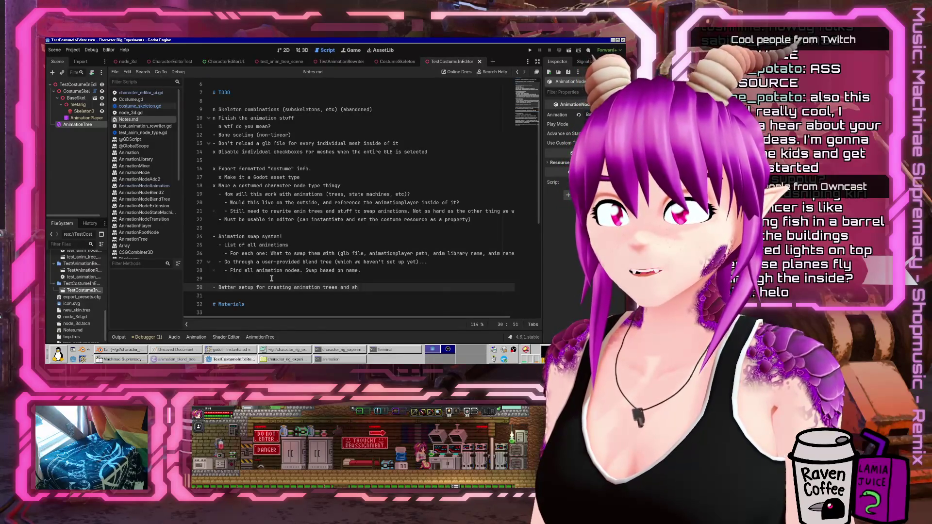
type("chines")
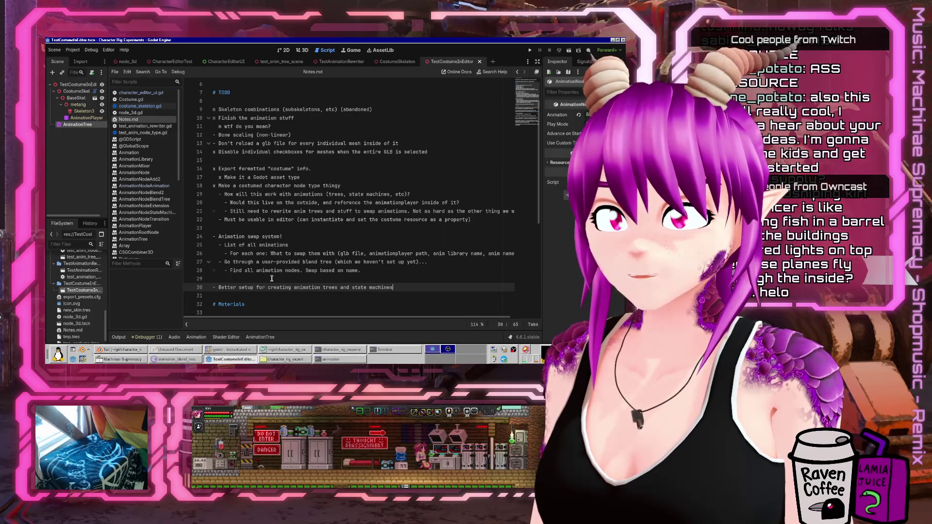
type(". Is curren")
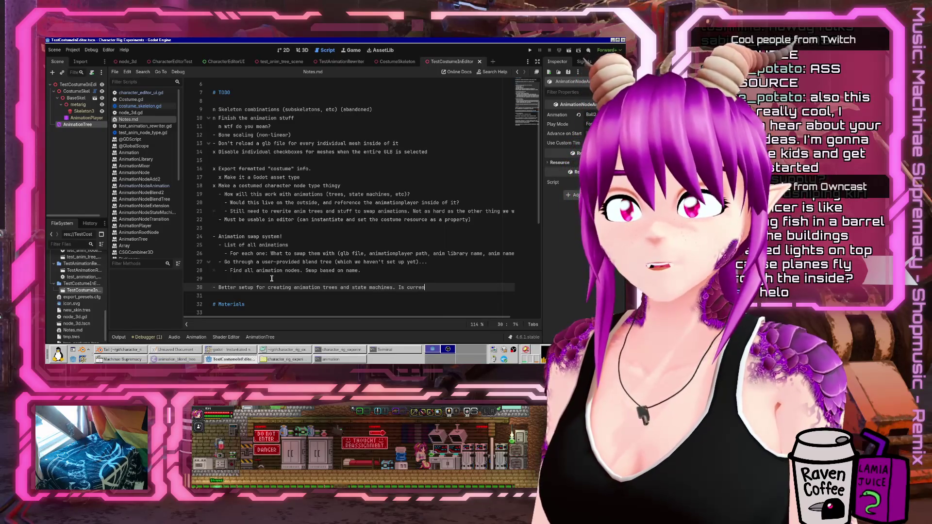
type("tly kinda hacky.")
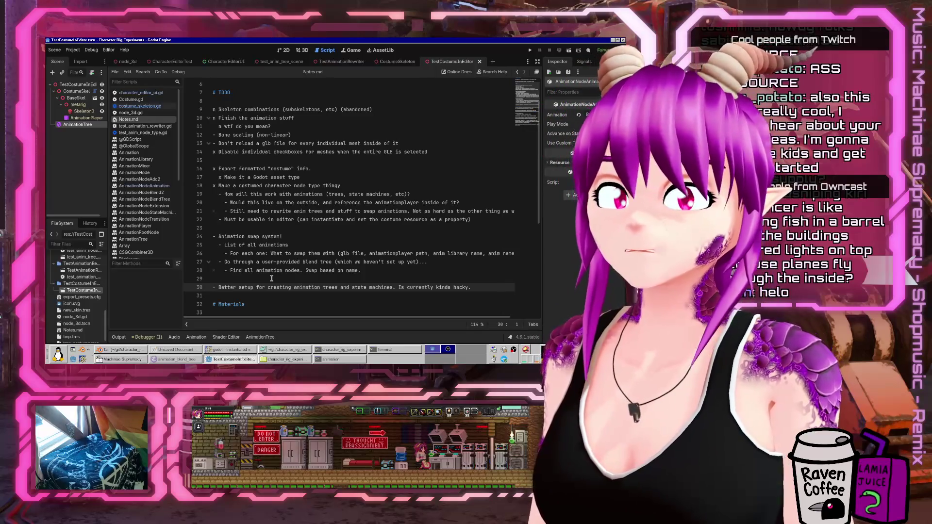
key("Home")
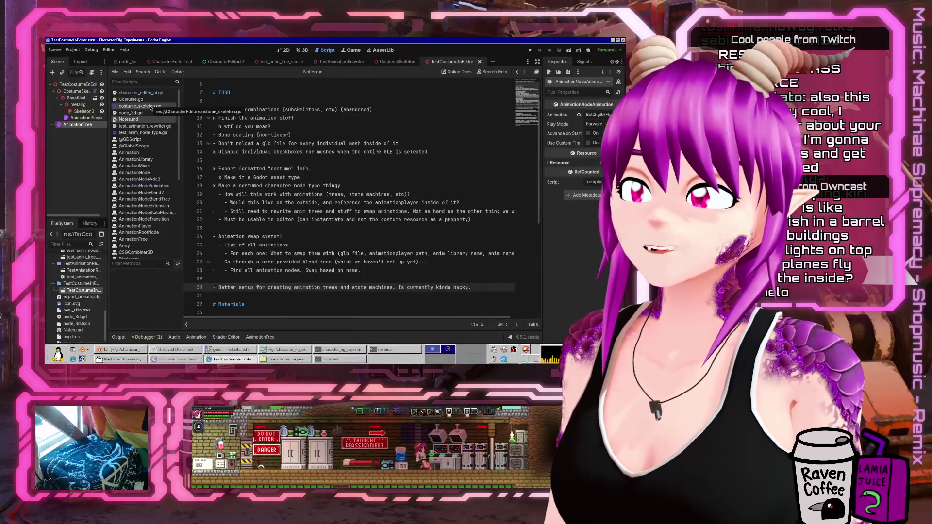
left_click(77, 91)
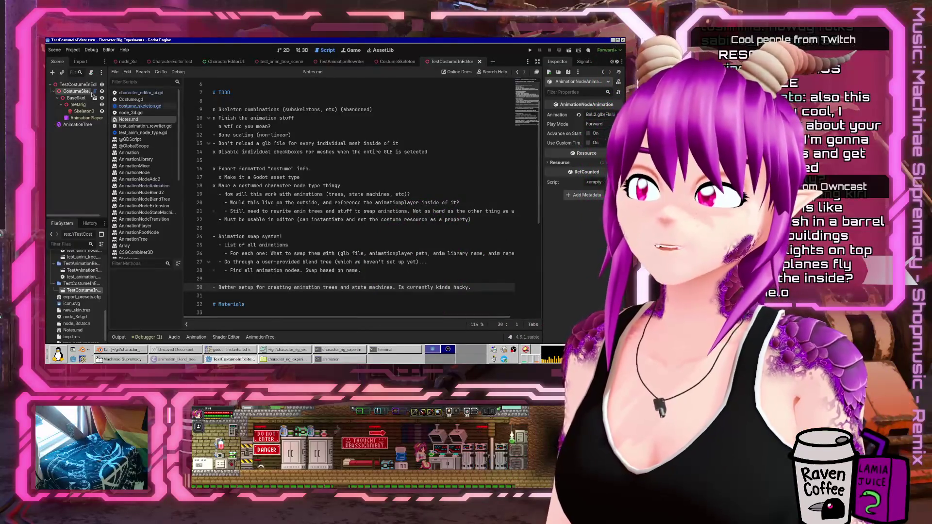
Select CostumeSkel, then the AnimationTree node, and orbit the 3D view closer to the character
left_click(298, 52)
scroll(247, 190, "down", 10)
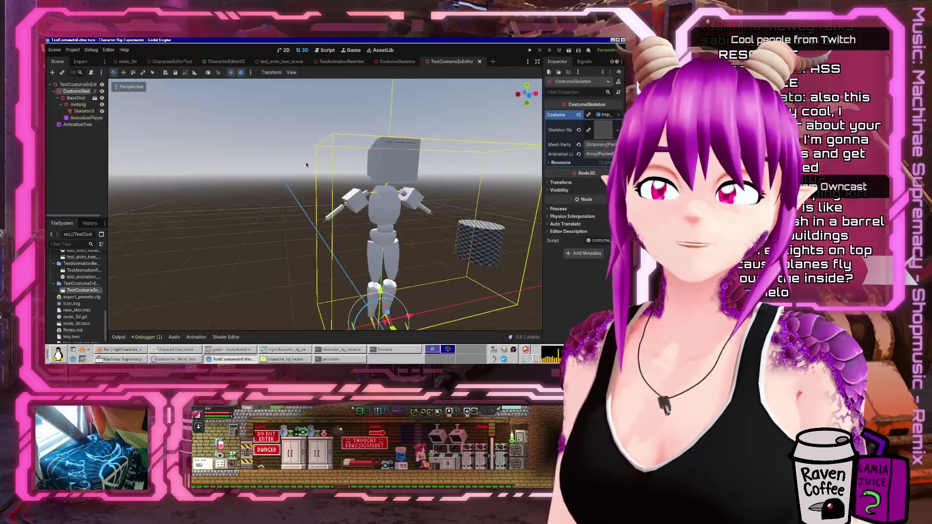
scroll(347, 202, "up", 5)
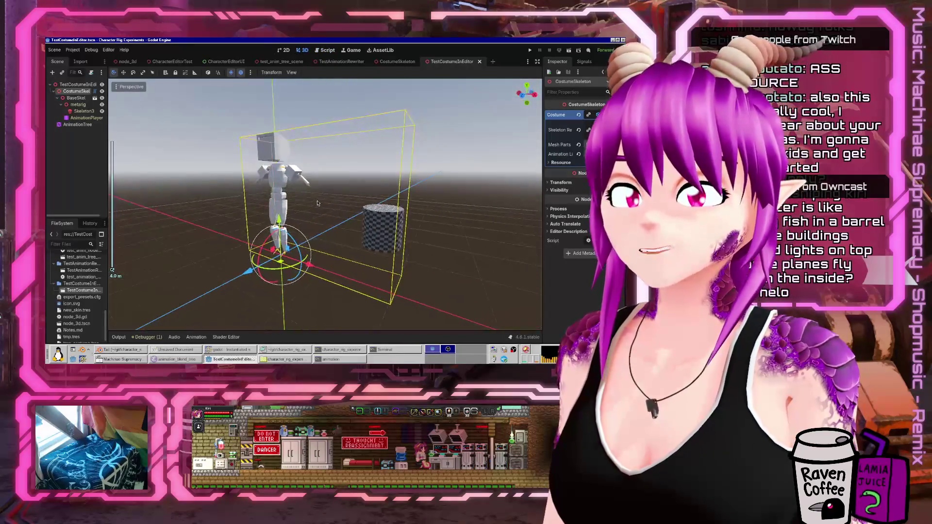
left_click(53, 125)
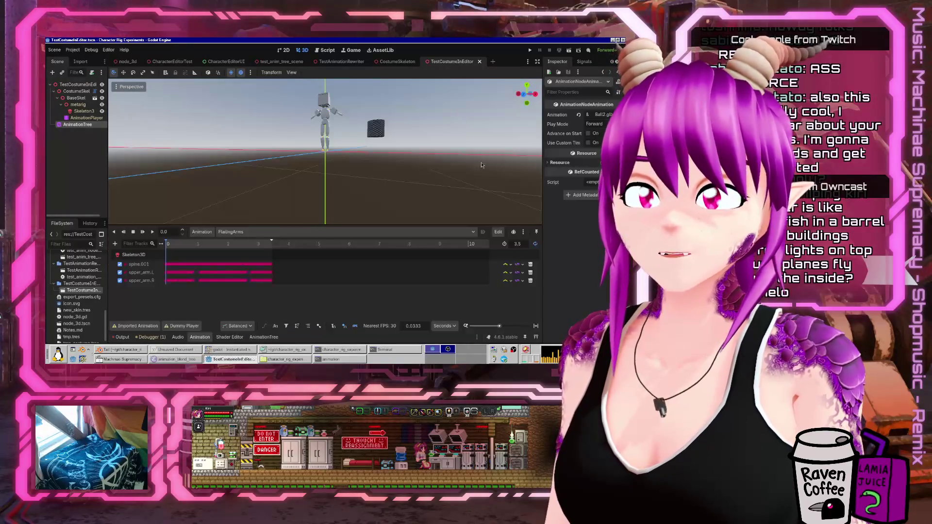
left_click_drag(379, 156, 287, 96)
left_click(122, 337)
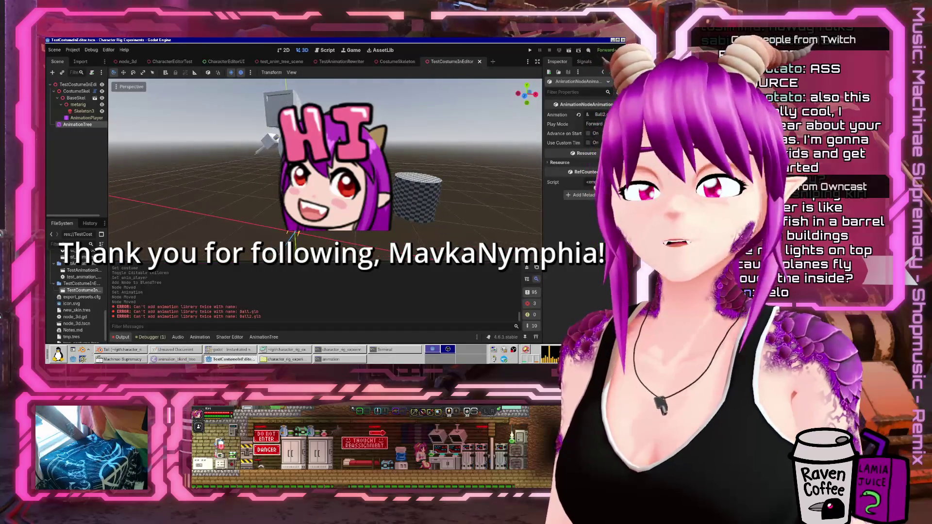
Show the AnimationTree's properties in a widened Inspector and open its graph
left_click(601, 115)
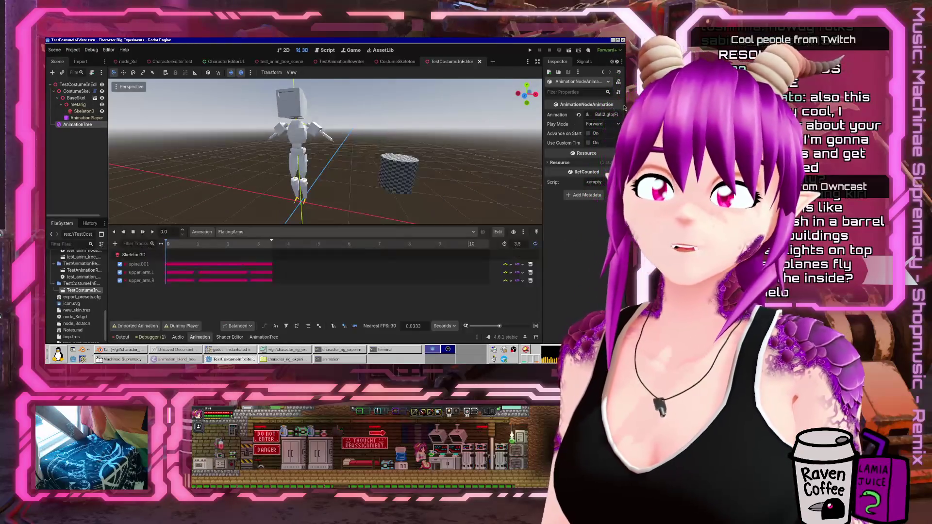
left_click(78, 124)
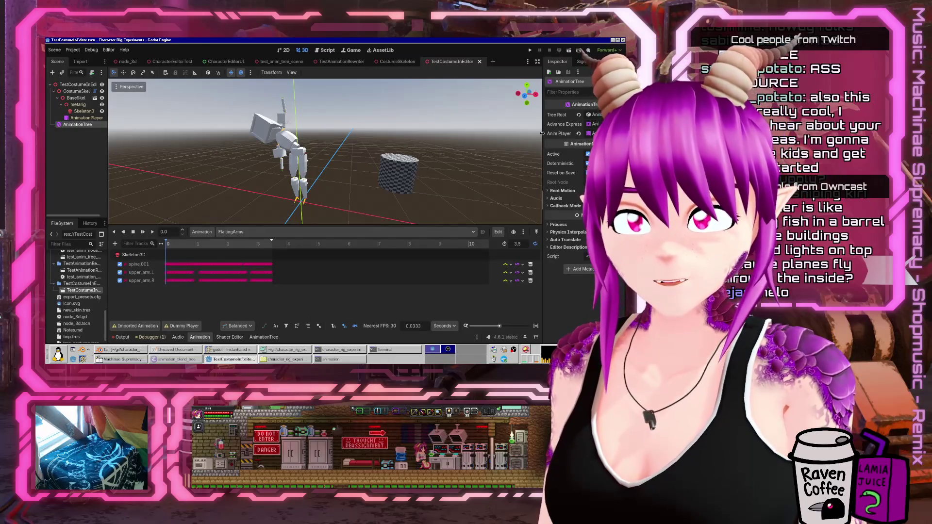
left_click_drag(543, 145, 459, 146)
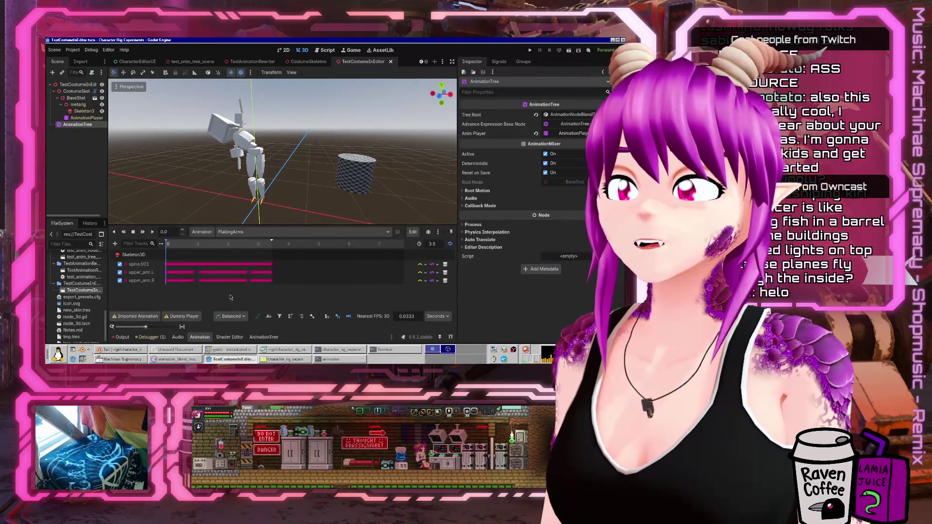
left_click(263, 337)
scroll(291, 257, "down", 4)
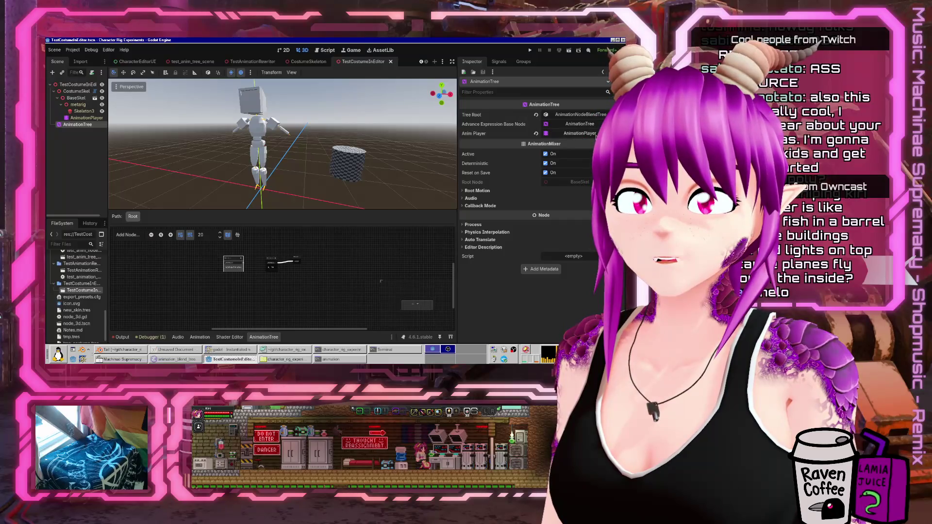
Save the Tree Root under its default name, new_animation_node_blend_tree.tres
left_click(592, 116)
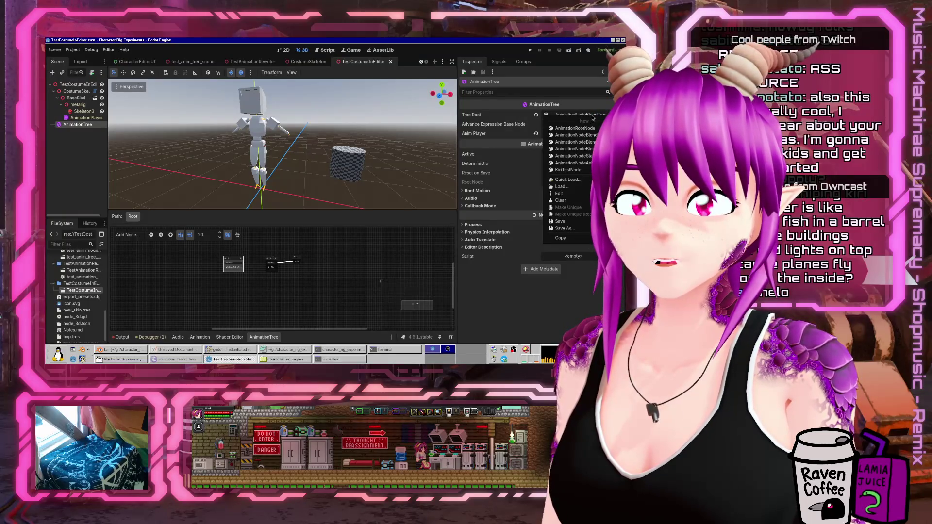
left_click(564, 228)
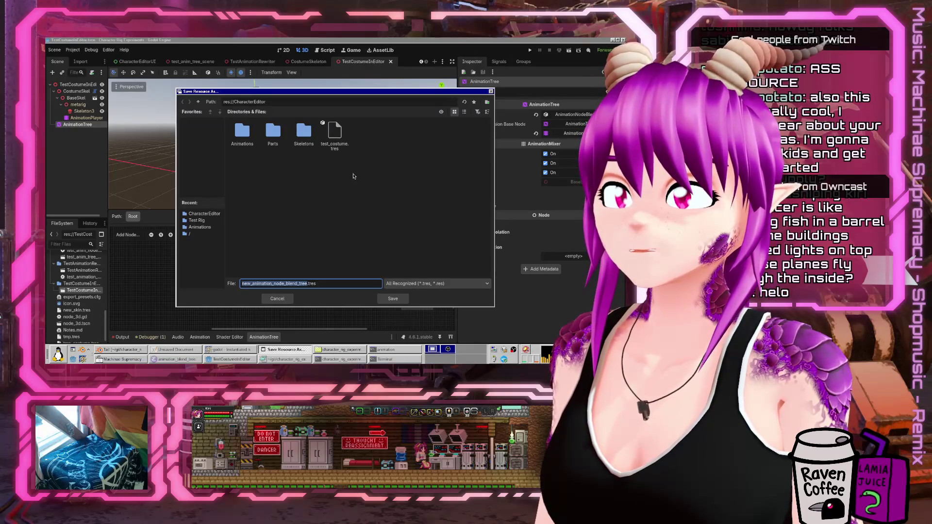
left_click(392, 298)
left_click(297, 361)
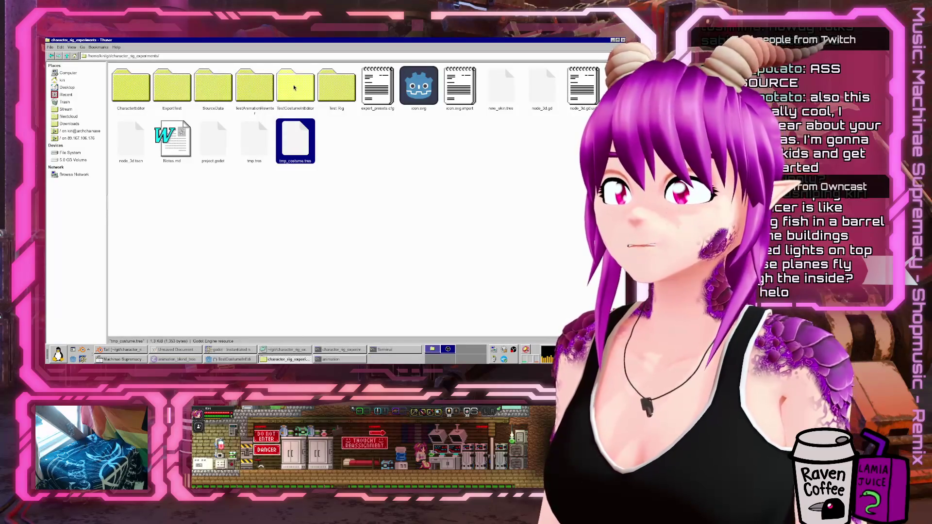
Open CharacterEditor/new_animation_node_blend_tree.tres in Mousepad and enlarge the text
double_click(130, 86)
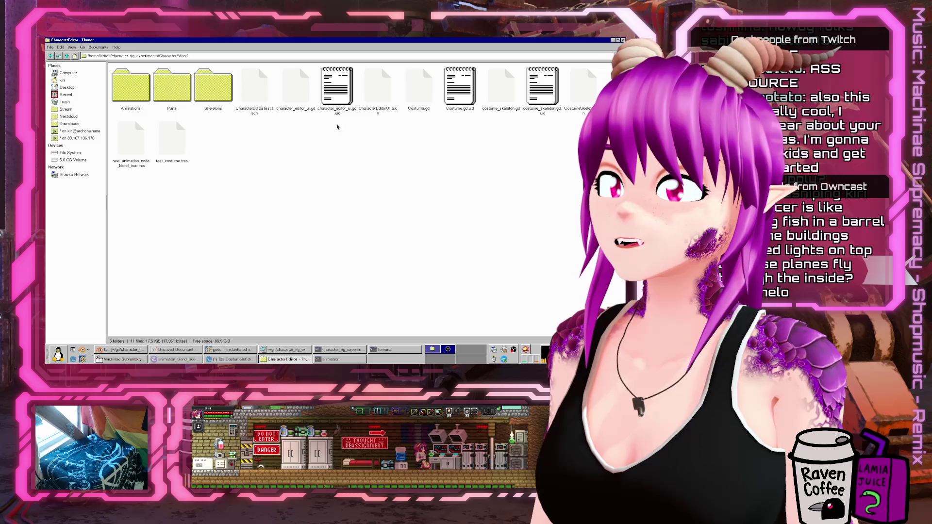
left_click(136, 141)
right_click(136, 141)
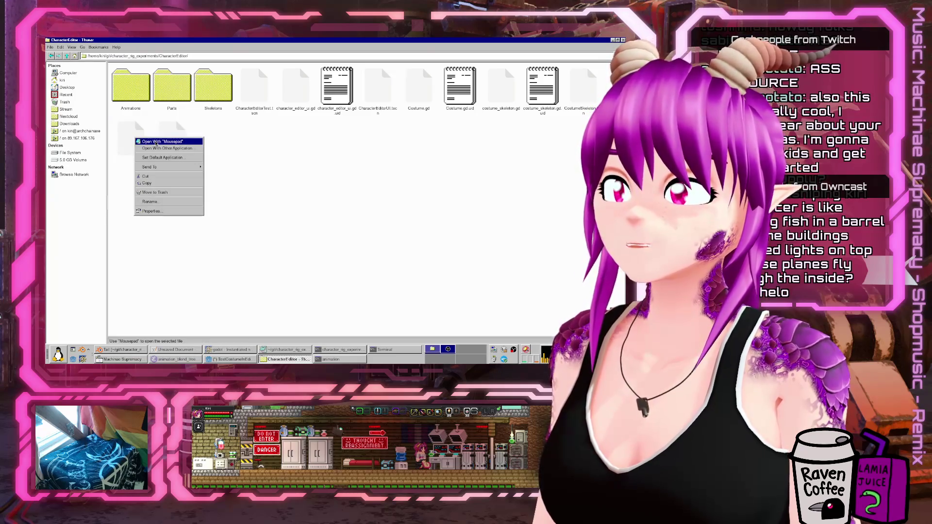
left_click(154, 142)
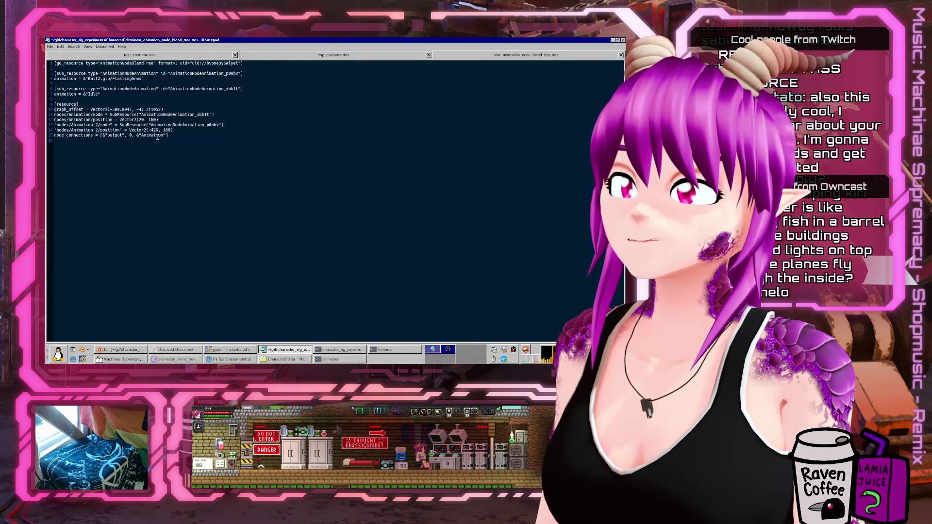
key("ctrl+plus")
key("ctrl+plus")
key("ctrl+plus")
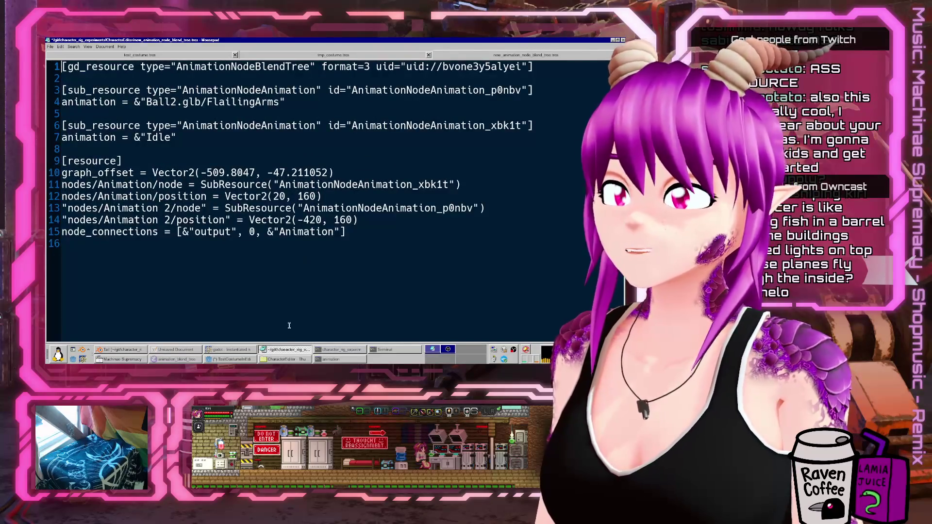
Save the Godot scene with Ctrl+S, then bring the Mousepad view back
left_click(284, 359)
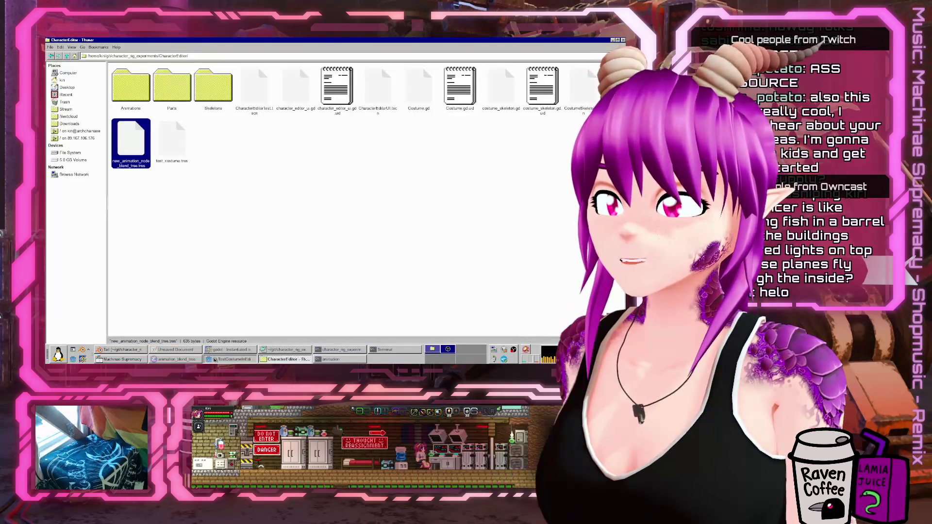
left_click(215, 359)
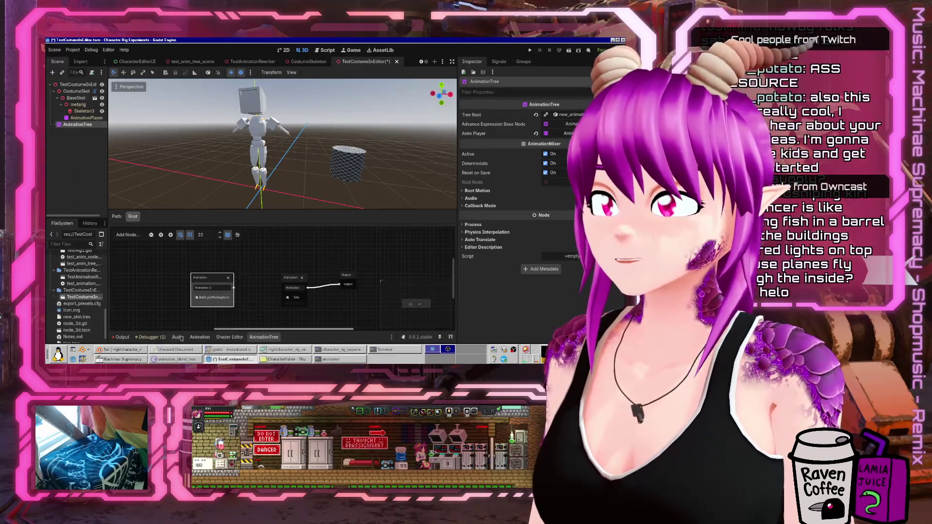
scroll(216, 295, "up", 5)
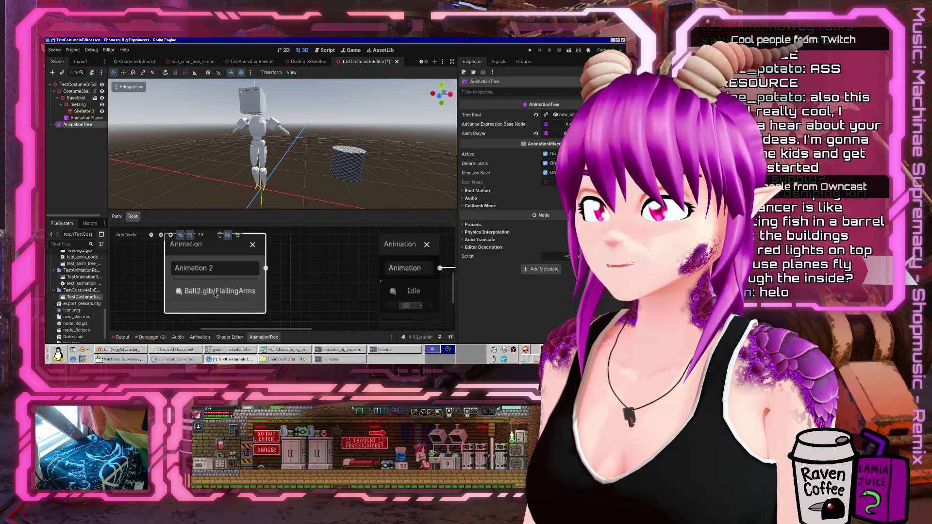
key("alt+Tab")
left_click(233, 359)
key("ctrl+s")
left_click(284, 350)
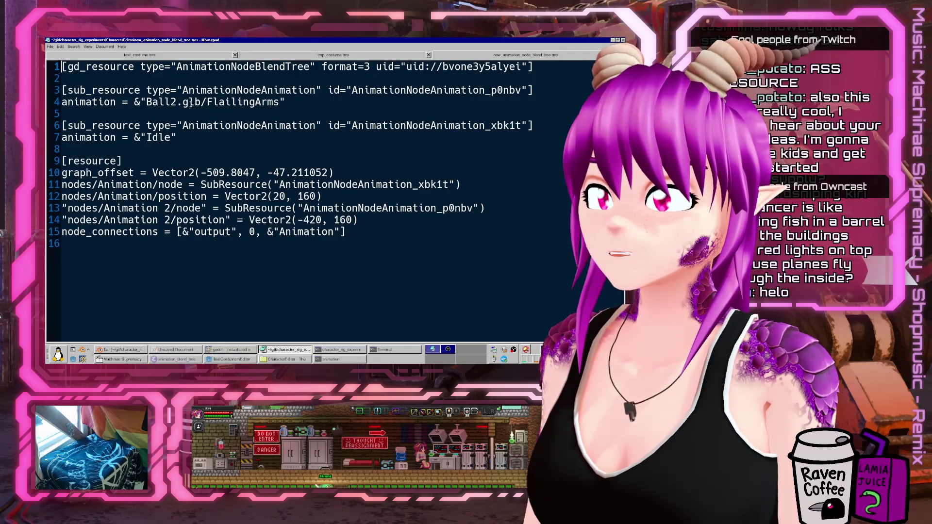
Examine the Ball2.glb/FlailingArms animation path on line 4 of the resource file
left_click_drag(146, 101, 278, 102)
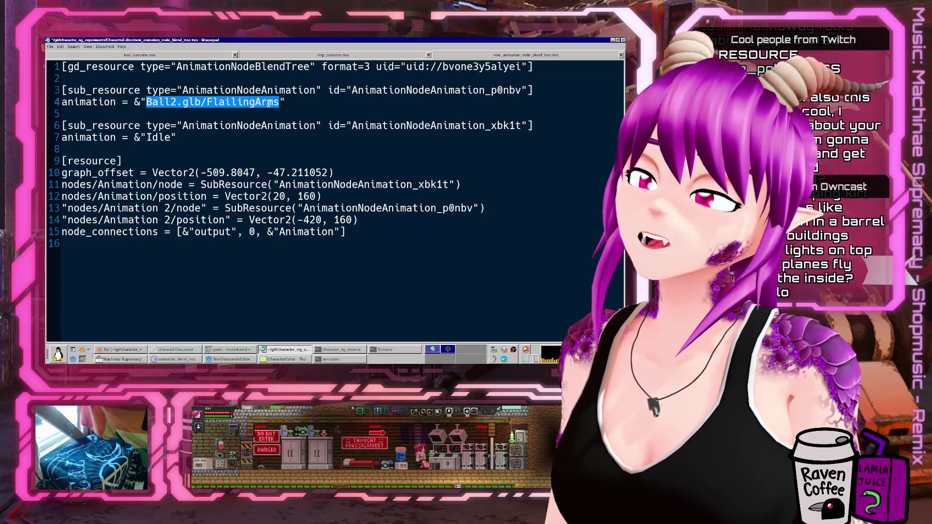
left_click(207, 102)
left_click_drag(146, 102, 280, 102)
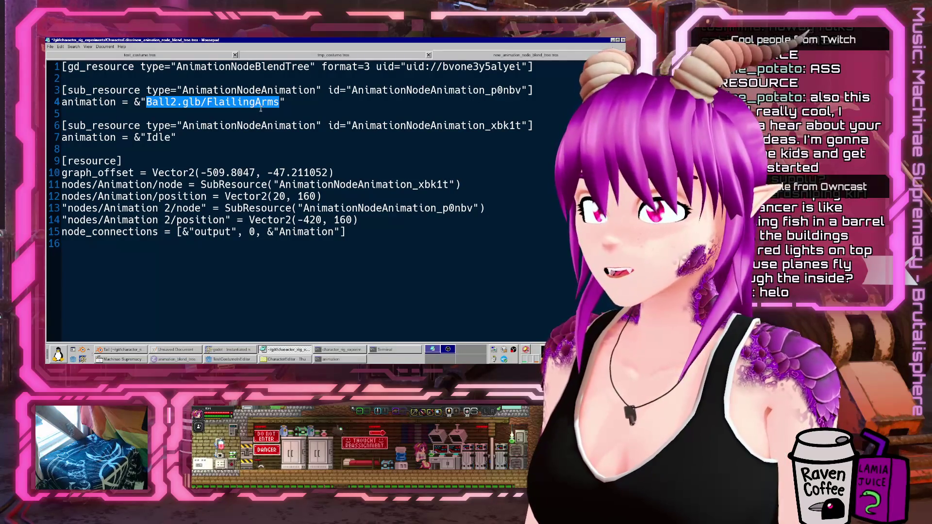
left_click(243, 173)
mouse_move(207, 102)
left_mouse_down()
mouse_move(148, 90)
mouse_move(146, 103)
left_mouse_up()
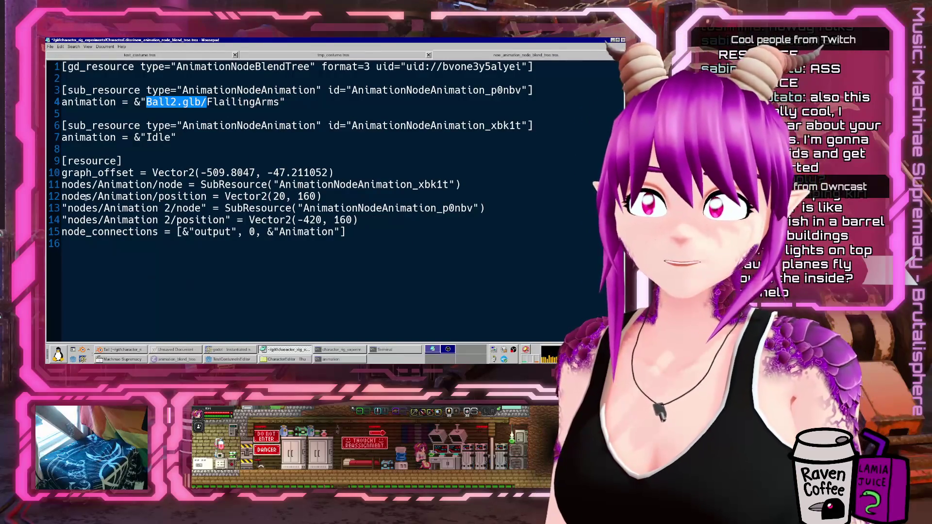
left_click(125, 162)
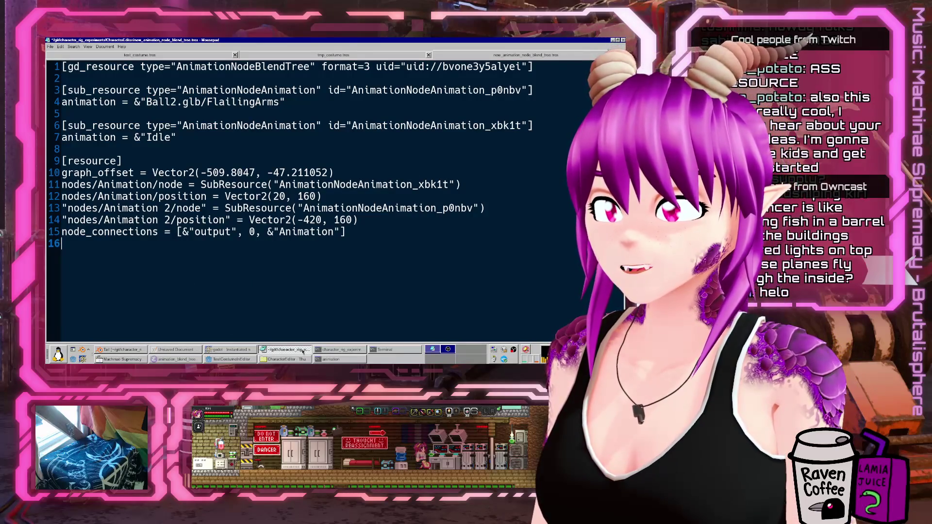
left_click(300, 352)
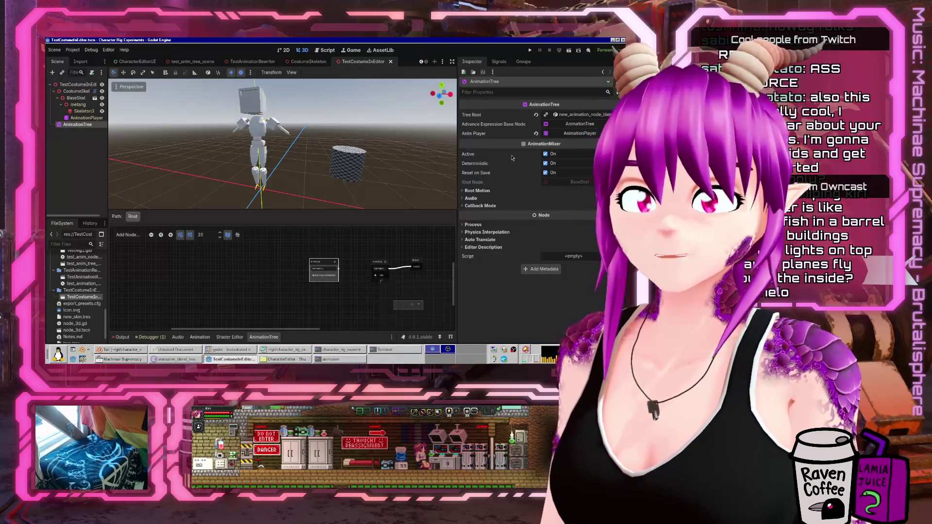
Leave Advance Expression Base Node unassigned, widen the Inspector, and clear the Tree Root property
left_click(588, 124)
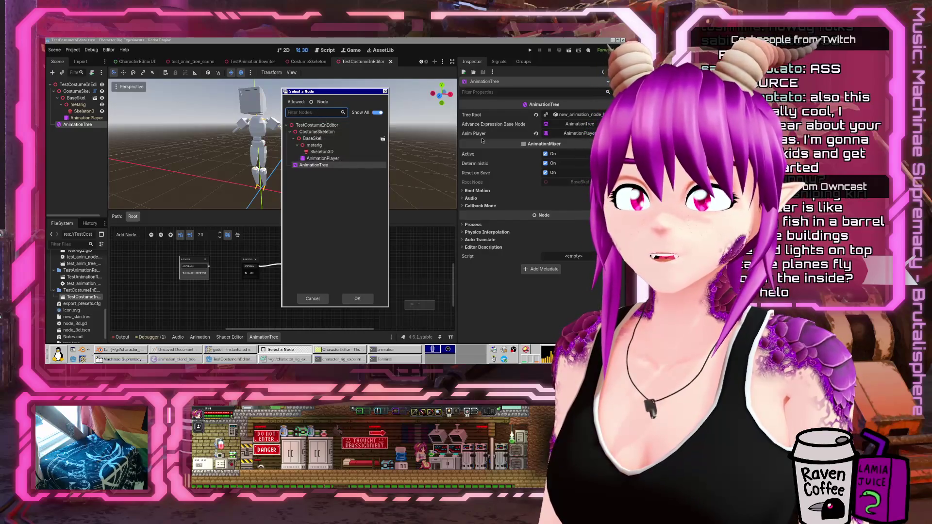
key("Escape")
left_click(571, 125)
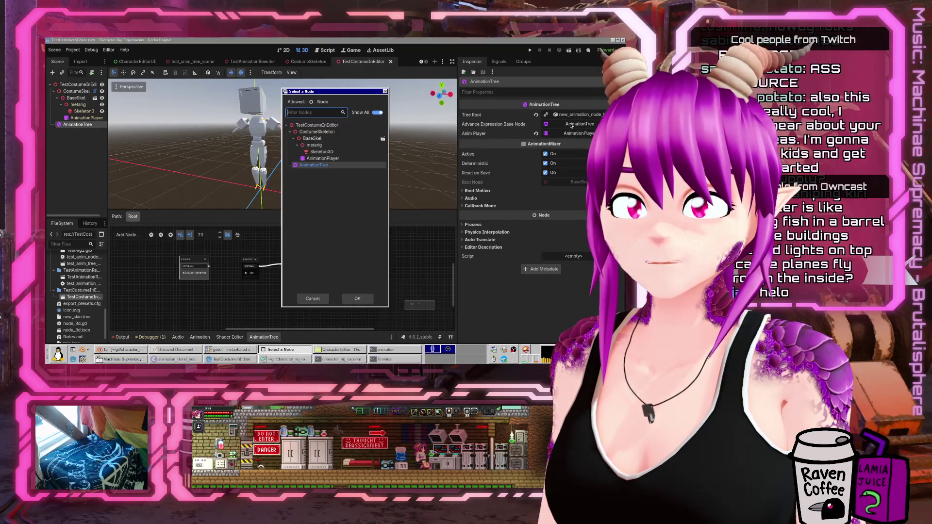
left_click(319, 300)
left_click_drag(459, 137, 424, 137)
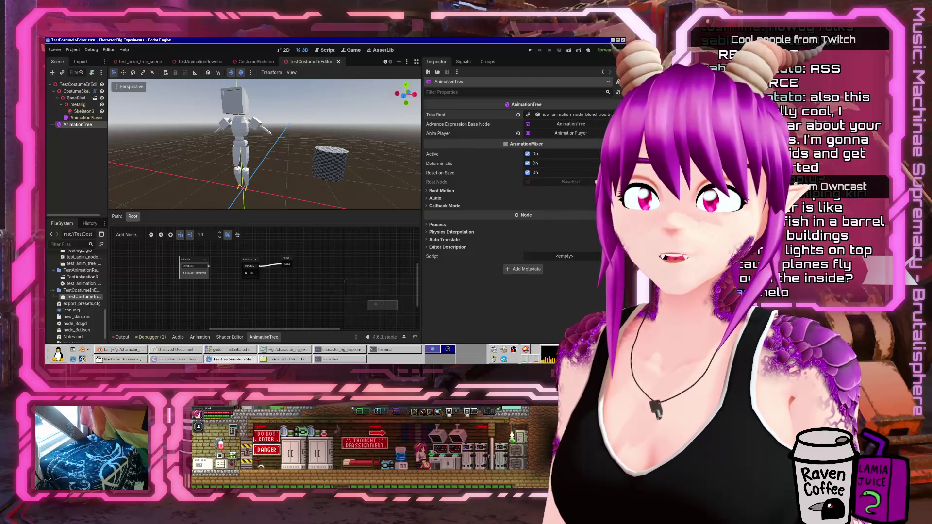
left_click(571, 124)
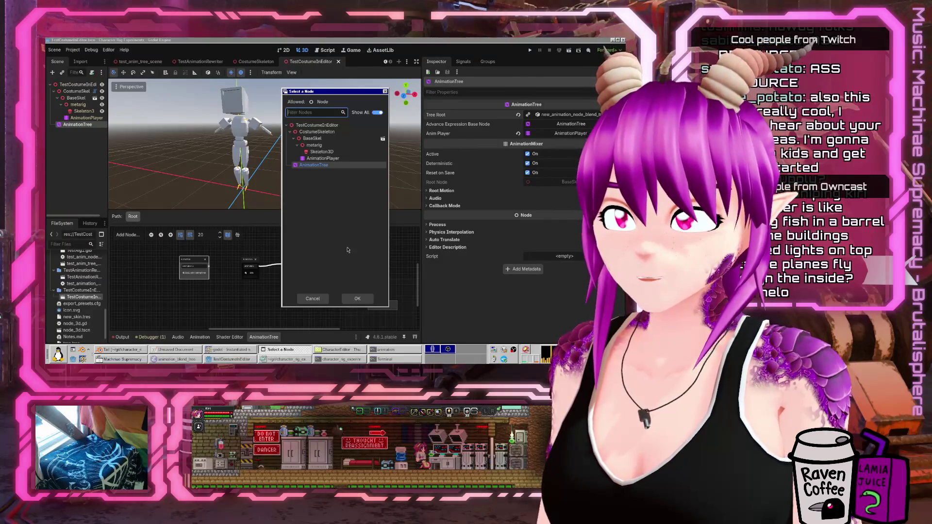
left_click(313, 299)
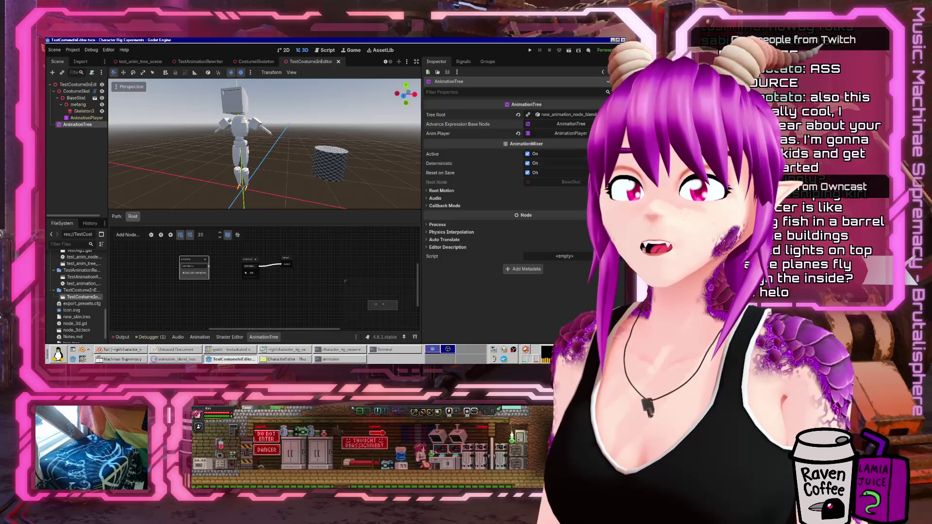
left_click(518, 115)
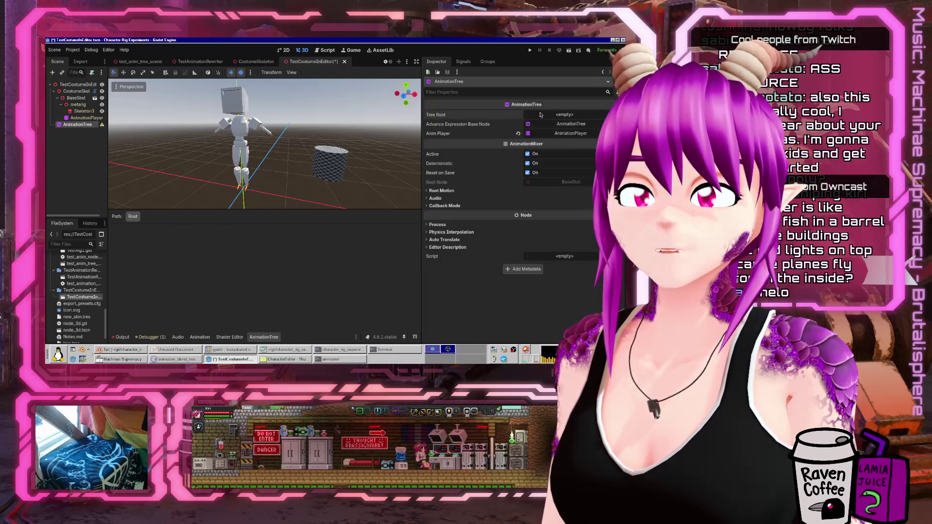
Set Tree Root to a new AnimationNodeStateMachine and add a FlailingArms animation state
left_click(590, 115)
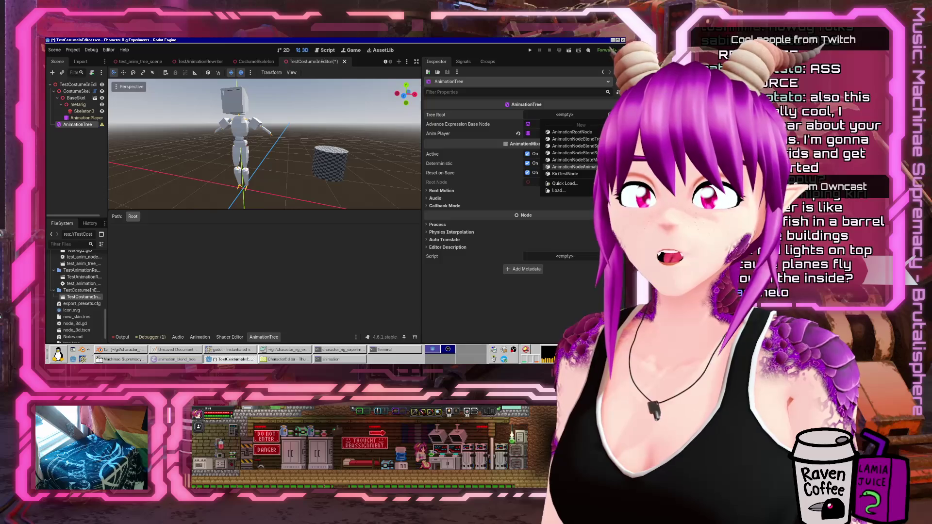
left_click(573, 159)
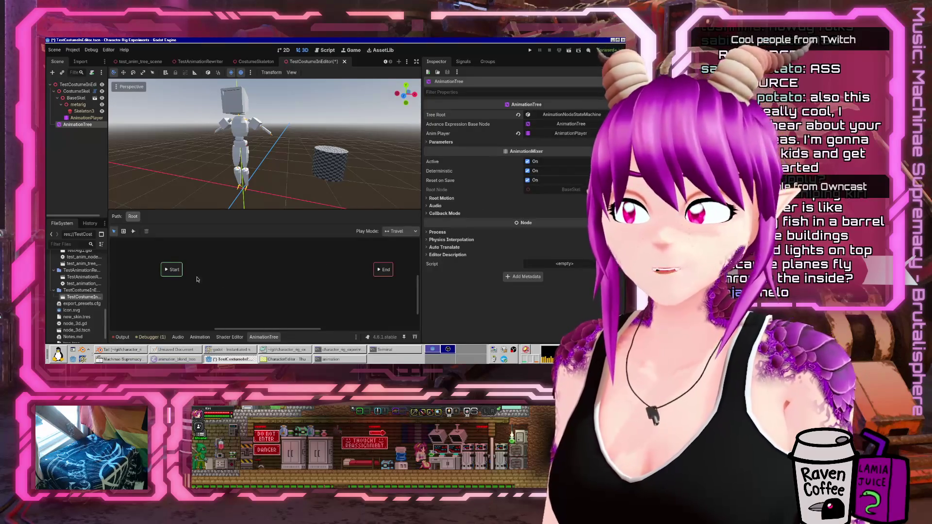
left_click(176, 269)
right_click(264, 265)
mouse_move(292, 267)
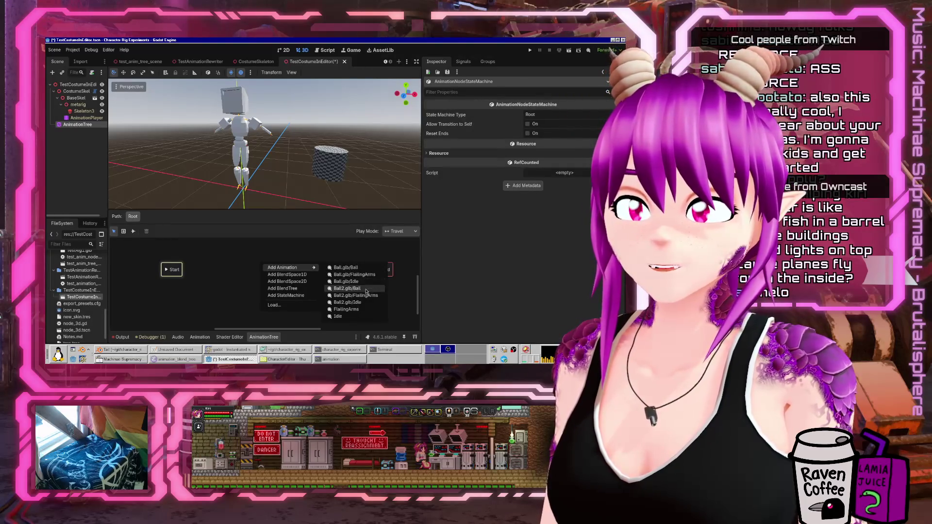
left_click(357, 274)
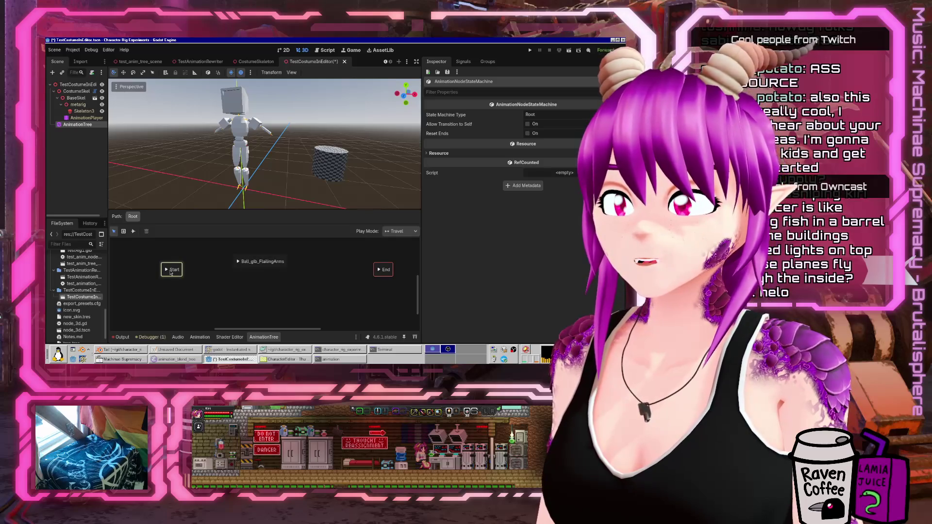
left_click_drag(170, 273, 173, 262)
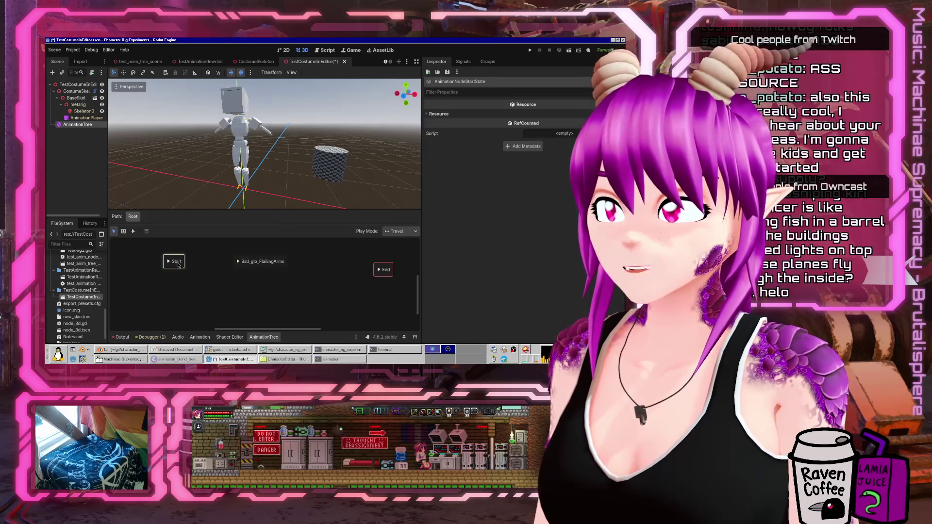
Connect Start to the FlailingArms state and on to End, keeping the state's name
left_click(133, 232)
left_click_drag(178, 264, 383, 270)
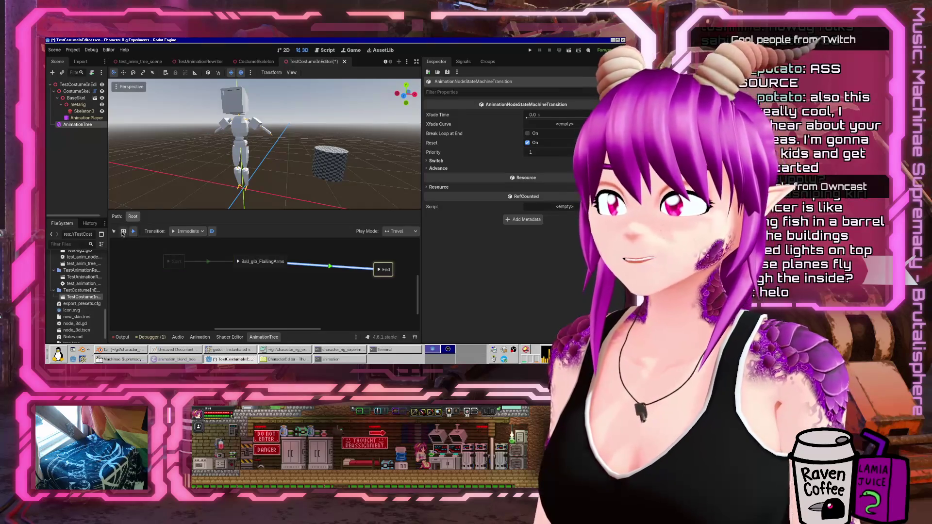
left_click(114, 231)
double_click(262, 261)
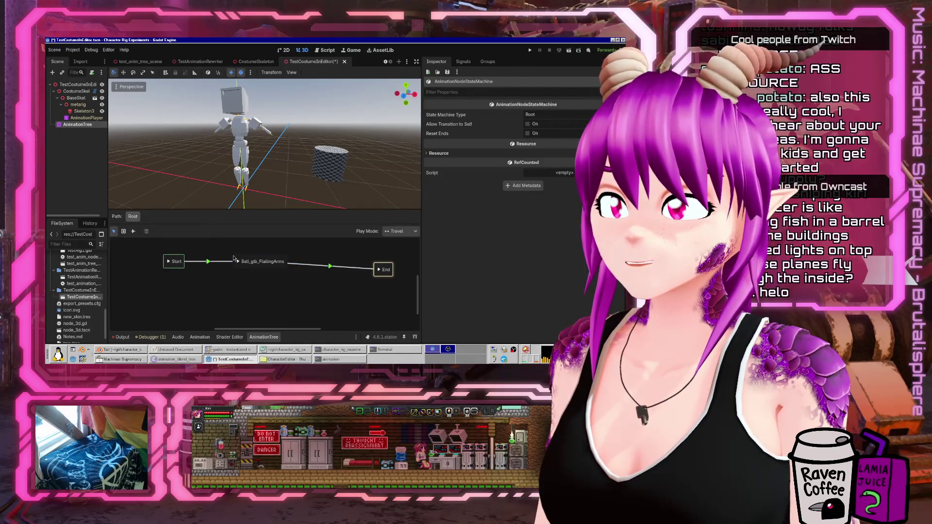
key("Return")
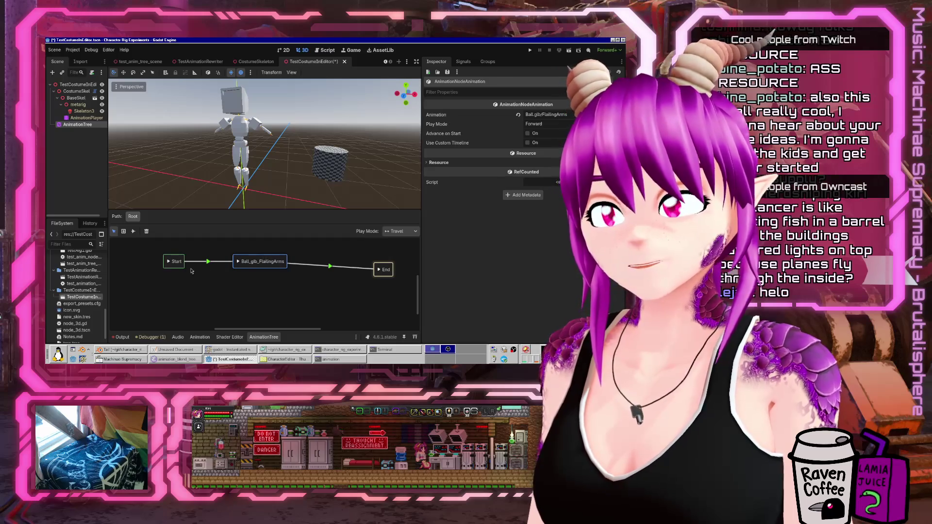
Review the Start and FlailingArms states and the FlailingArms animation timeline
left_click(170, 259)
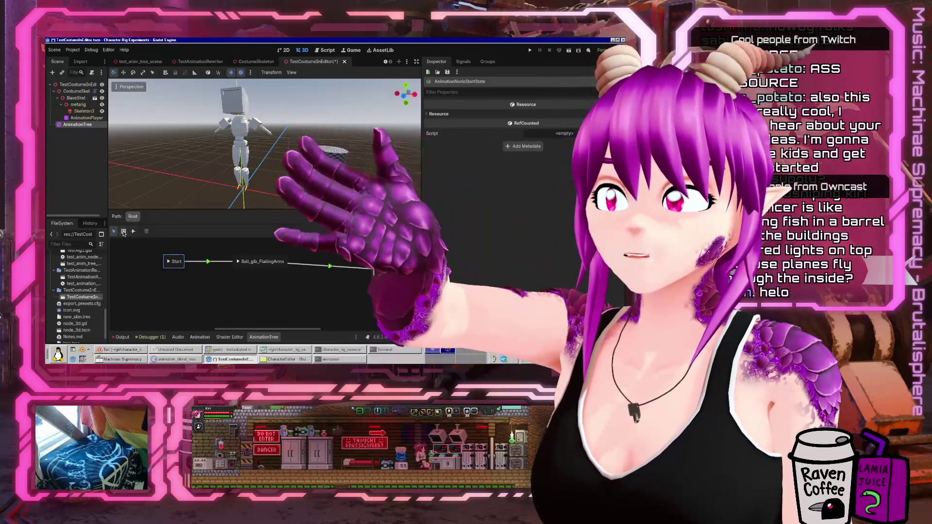
left_click(199, 337)
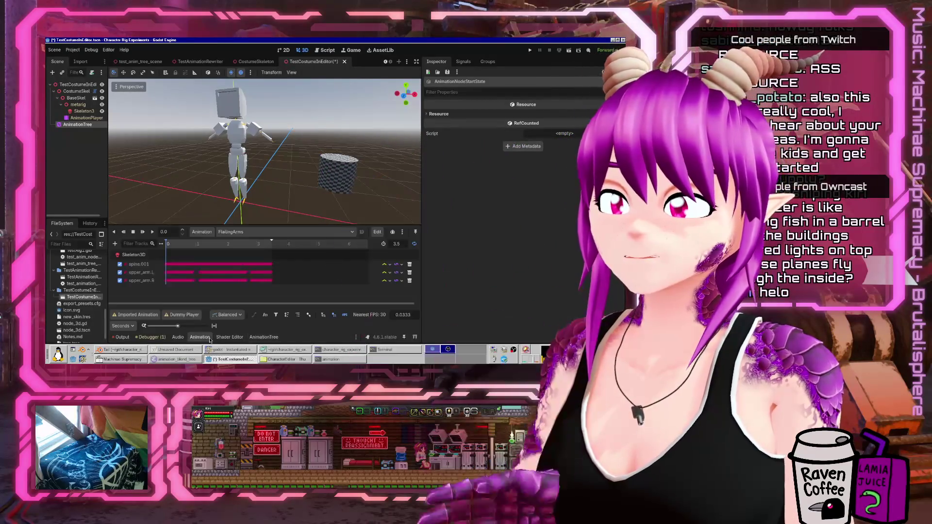
left_click(263, 338)
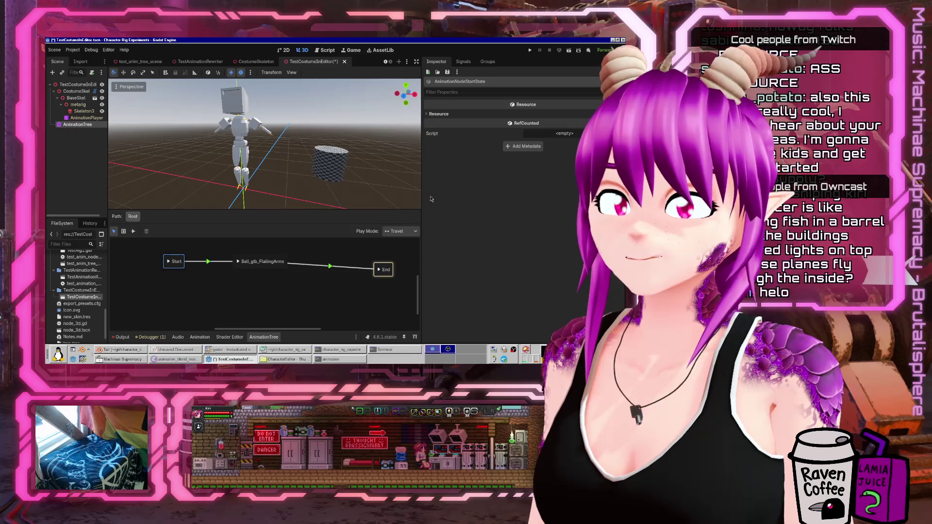
left_click(87, 125)
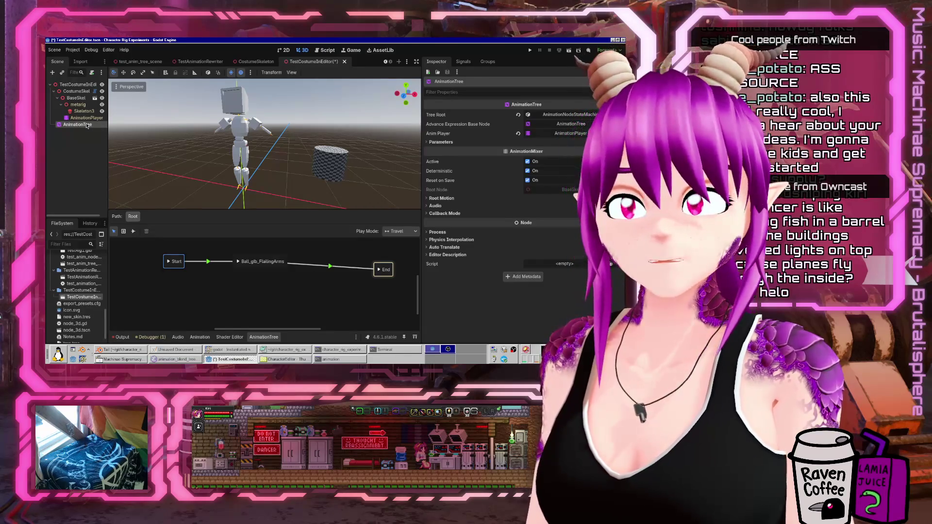
left_click(251, 259)
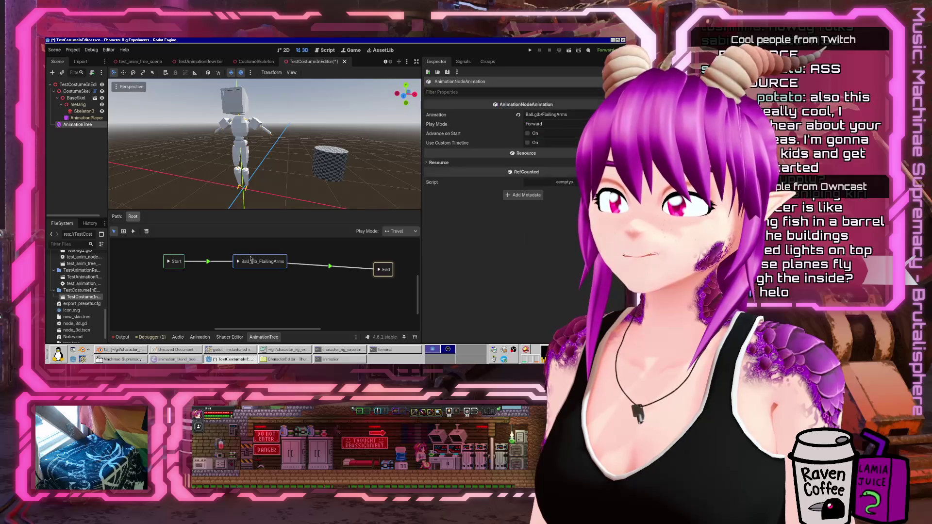
left_click(180, 262)
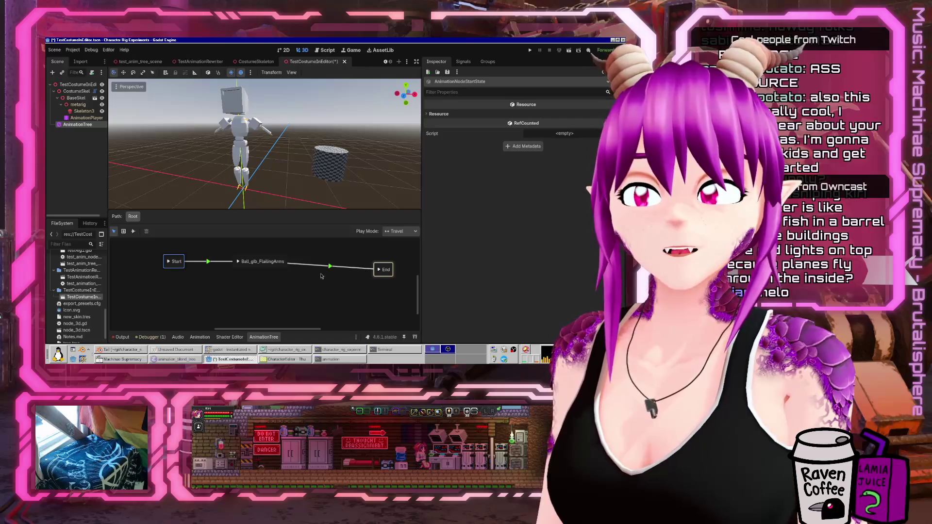
Add a BlendTree state to the state machine and look inside it
right_click(269, 292)
mouse_move(285, 298)
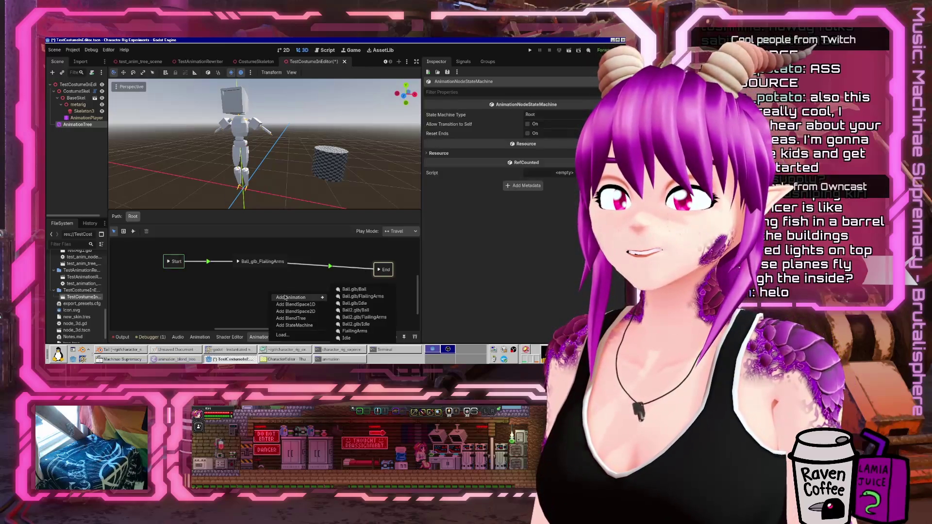
left_click(307, 319)
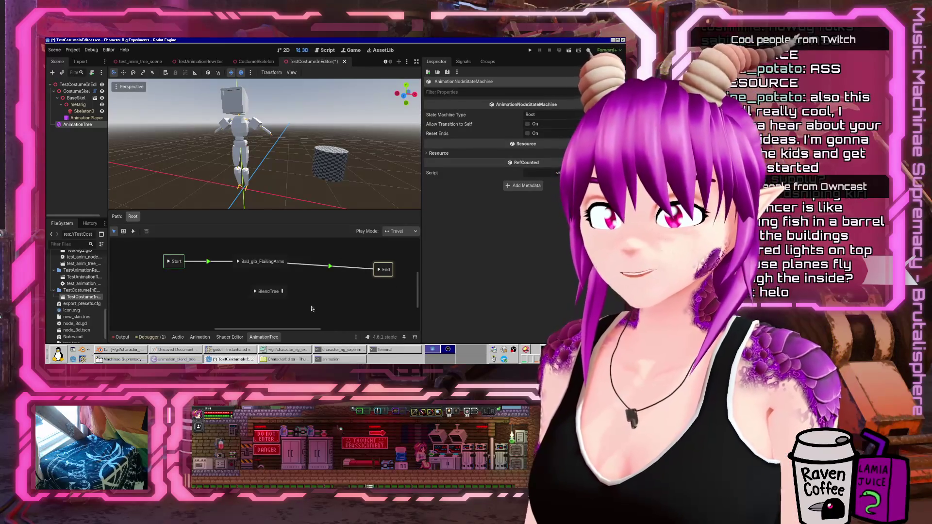
left_click(282, 291)
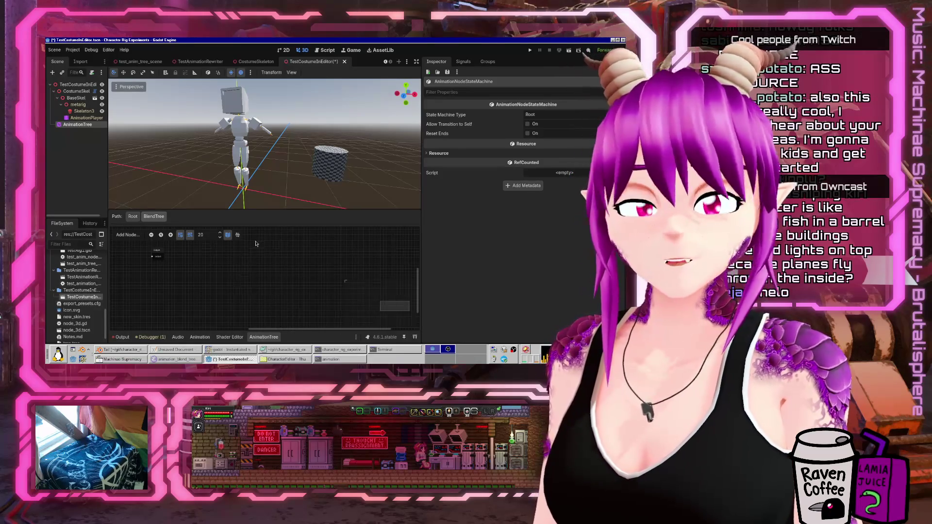
left_click(133, 216)
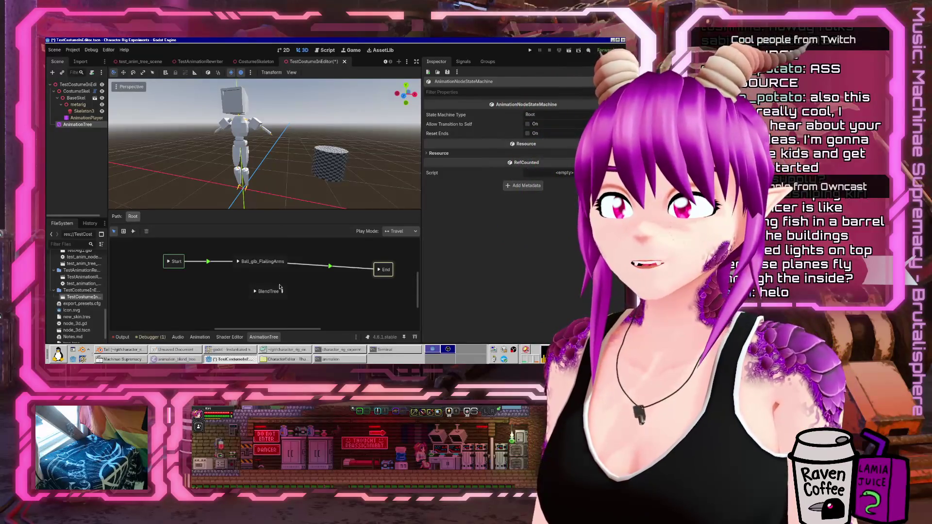
Delete the BlendTree state, undoing an accidental AnimationTree node deletion with Ctrl+Z
left_click(280, 291)
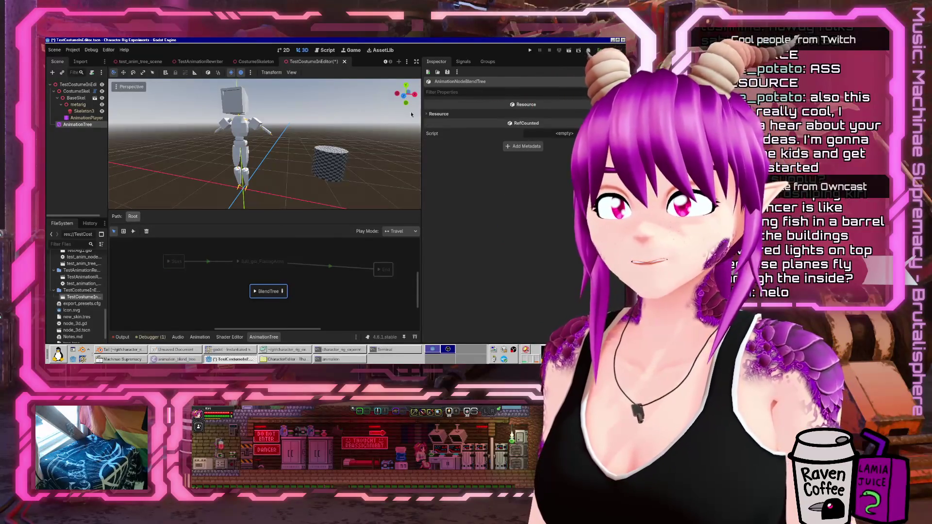
key("Delete")
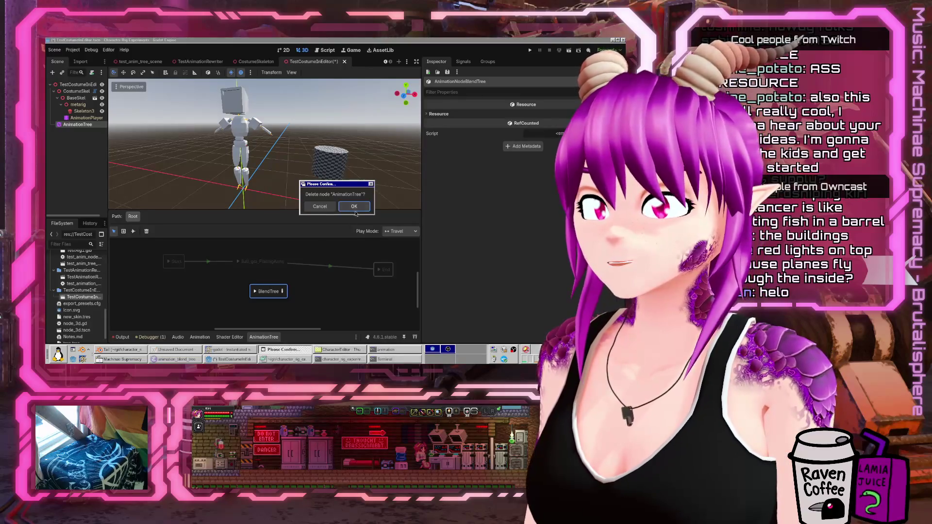
left_click(354, 207)
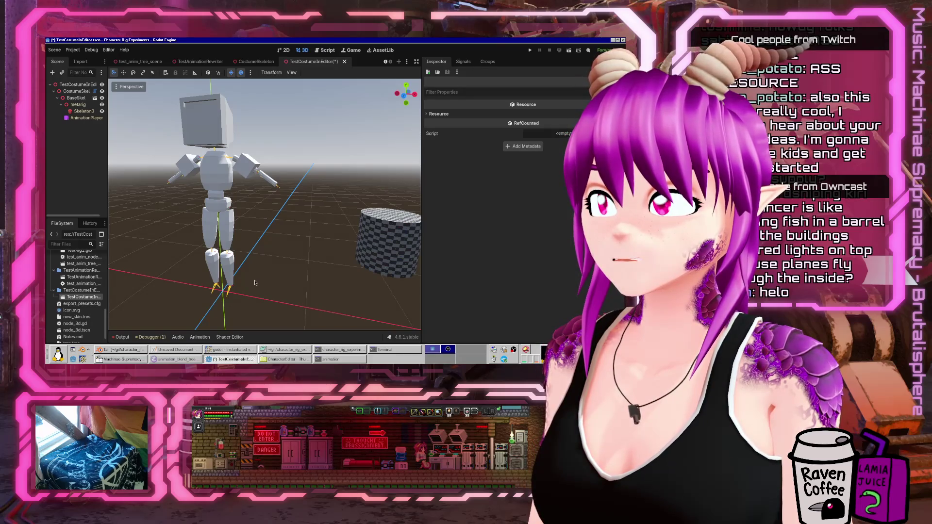
key("ctrl+z")
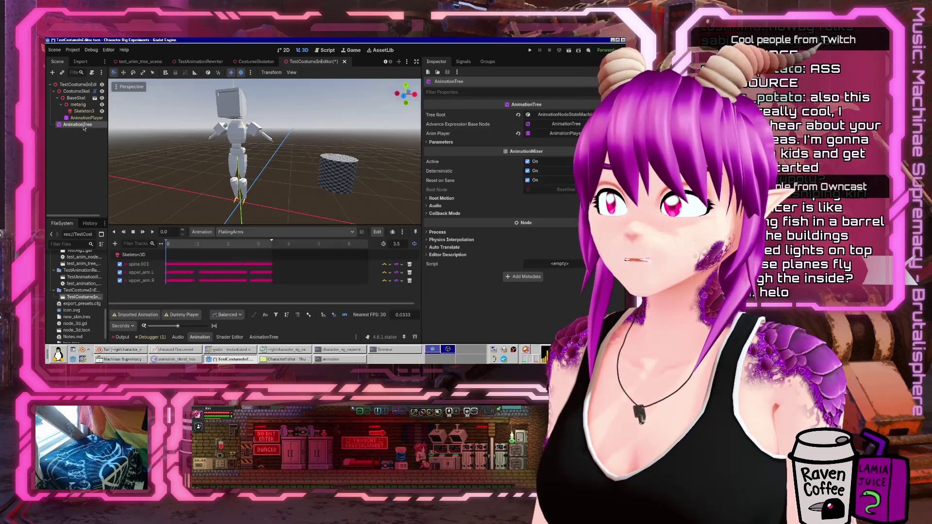
left_click(251, 337)
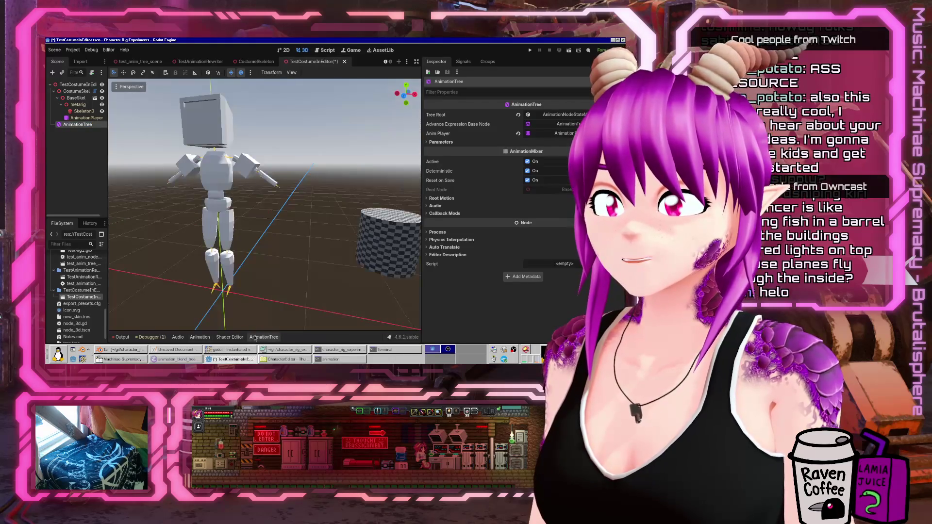
left_click(263, 289)
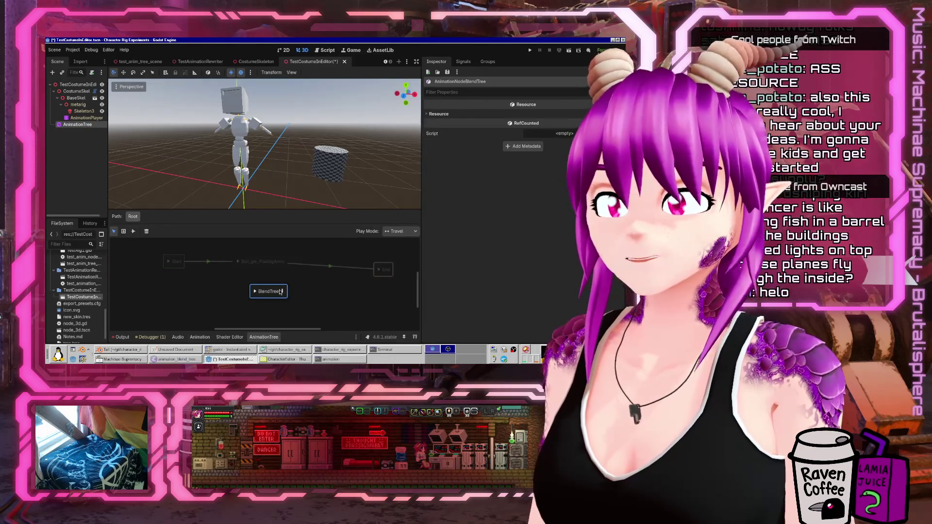
key("Delete")
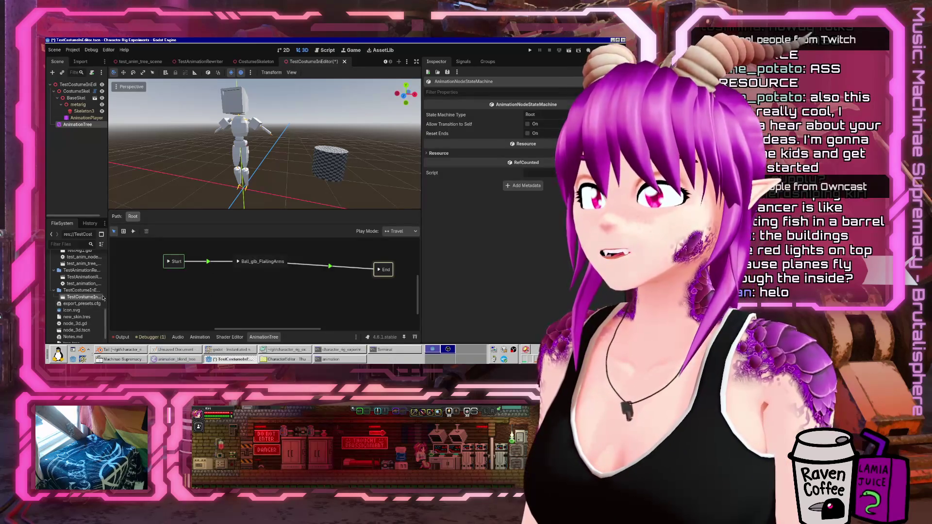
Select the saved new_animation_node_blend_tree.tres in the FileSystem dock and widen the docks
scroll(85, 291, "down", 2)
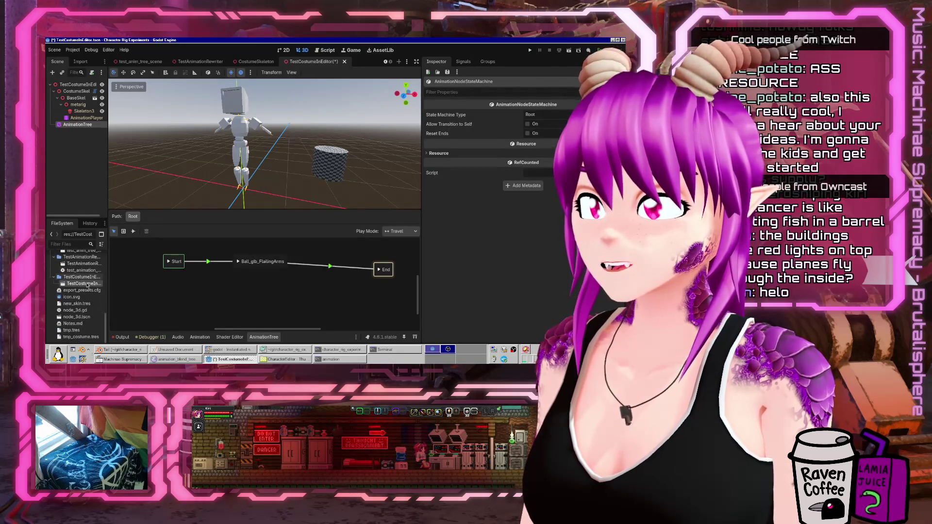
scroll(83, 298, "up", 5)
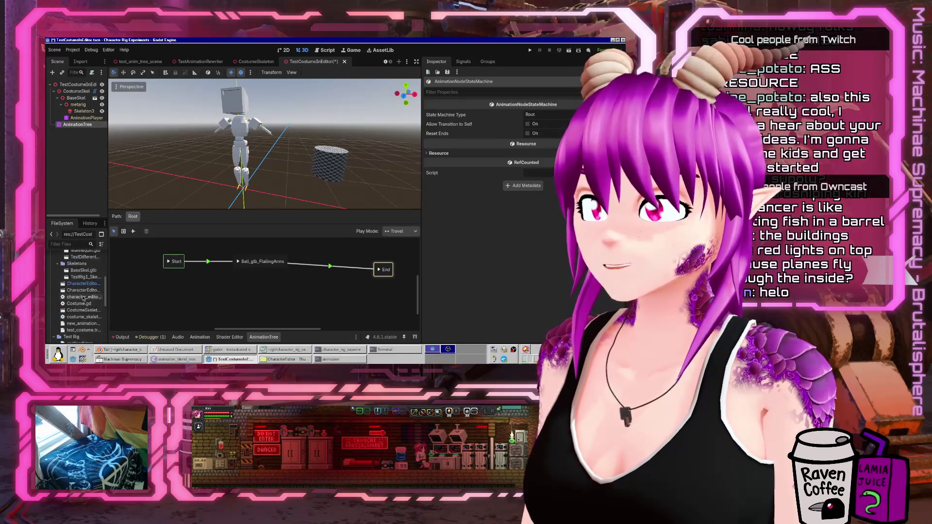
scroll(83, 298, "up", 4)
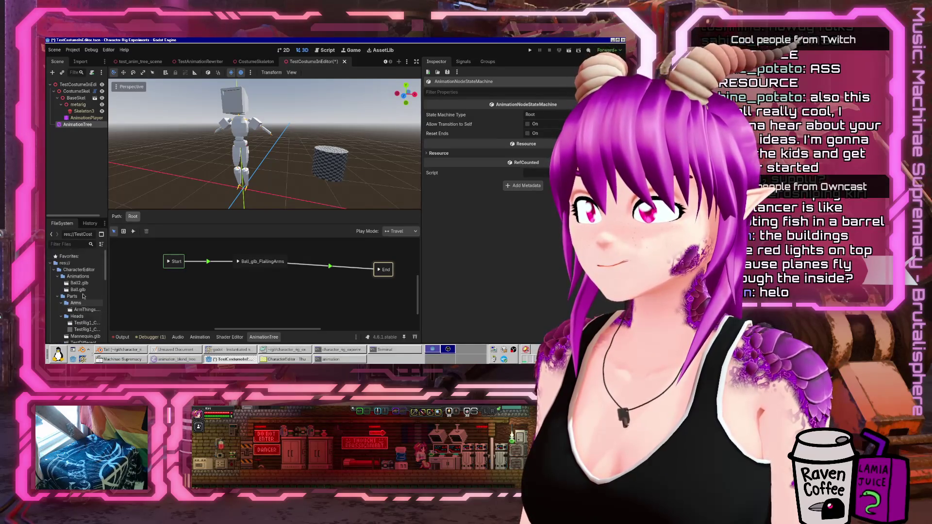
scroll(87, 301, "down", 4)
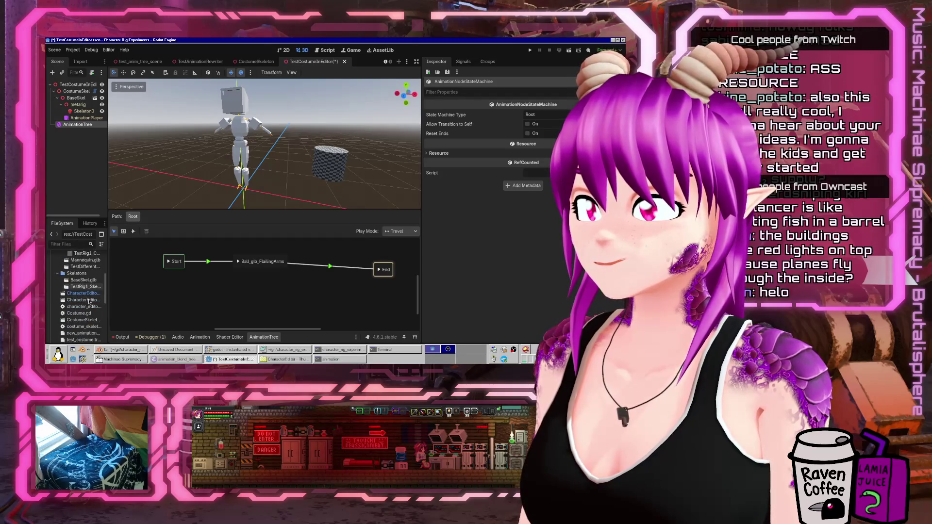
left_click(84, 314)
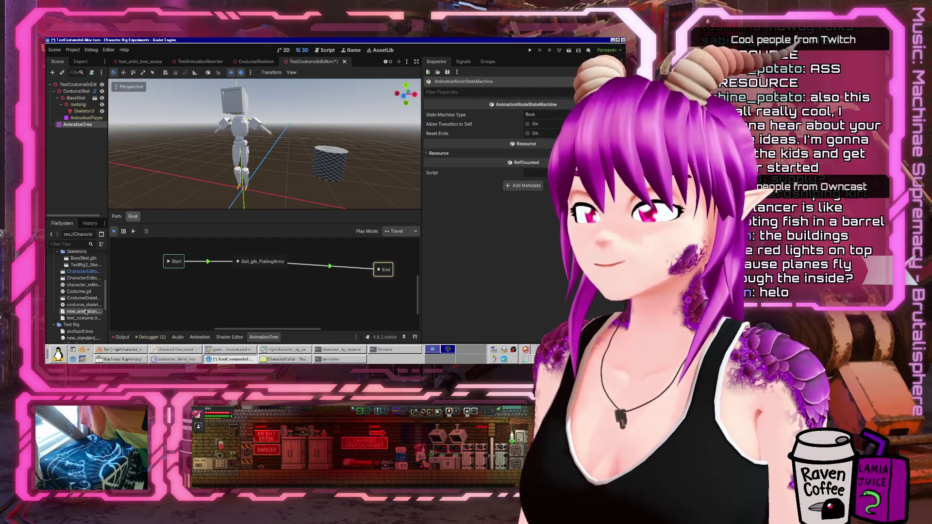
left_click_drag(108, 311, 120, 311)
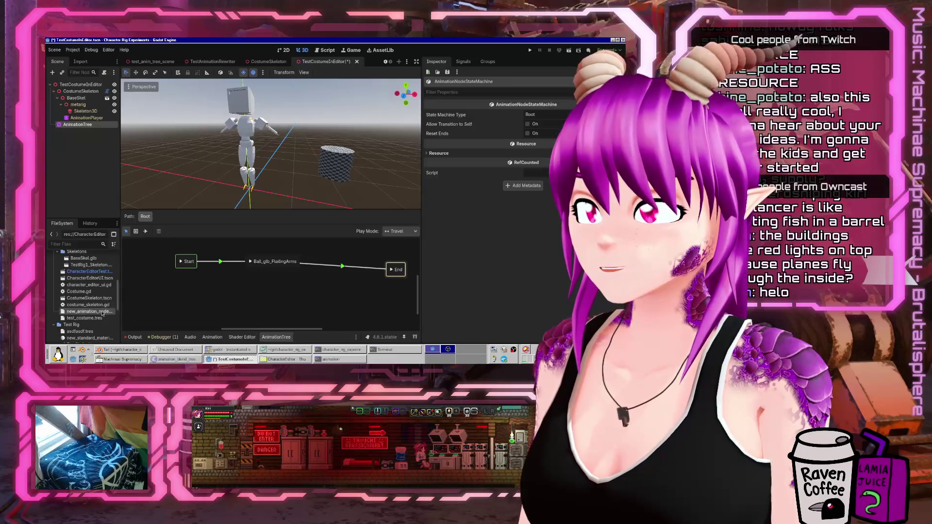
Add a BlendTree state with its default name and open it for editing
right_click(249, 298)
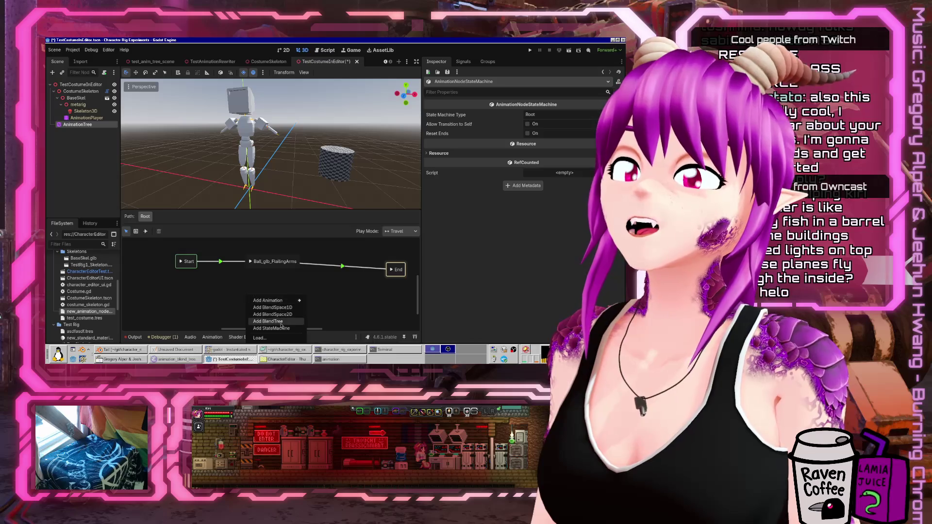
left_click(281, 322)
key("Return")
left_click(243, 291)
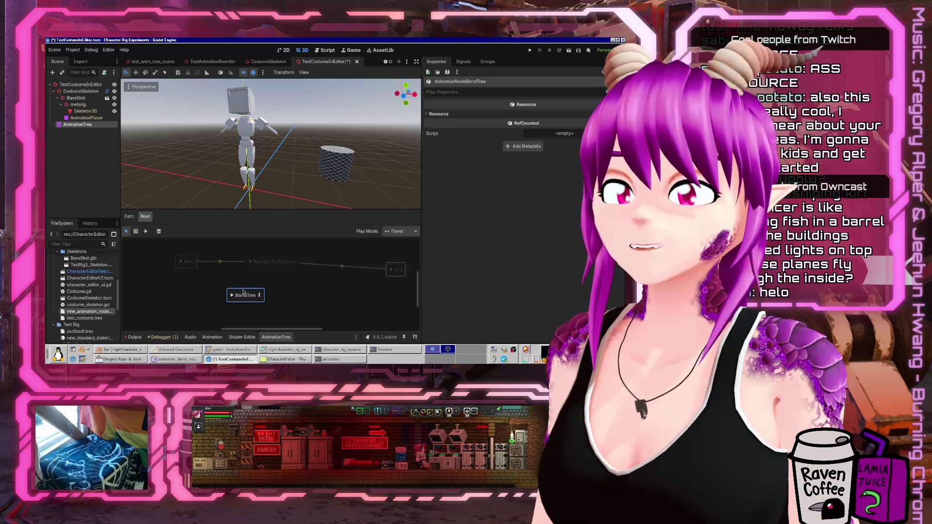
left_click(259, 296)
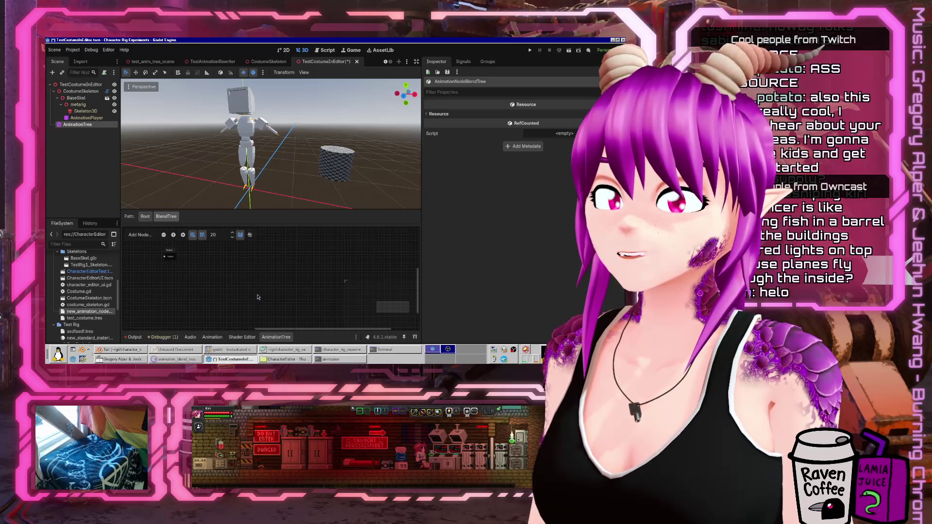
Re-enter the BlendTree state and try dragging the saved blend tree file into its graph
left_click(146, 217)
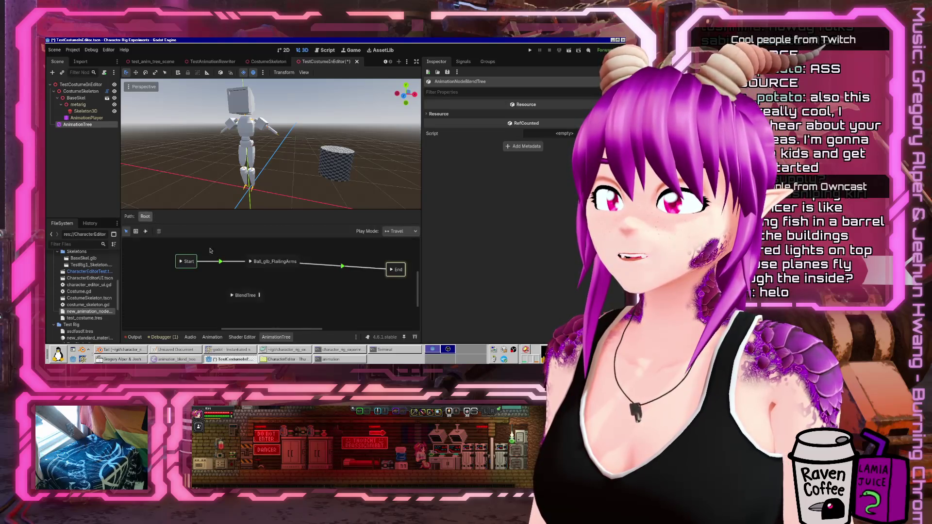
left_click(259, 295)
left_click_drag(89, 311, 229, 291)
Load CharacterEditor/new_animation_node_blend_tree.tres as a node beside Output and save the scene
left_click(141, 235)
scroll(148, 291, "down", 1)
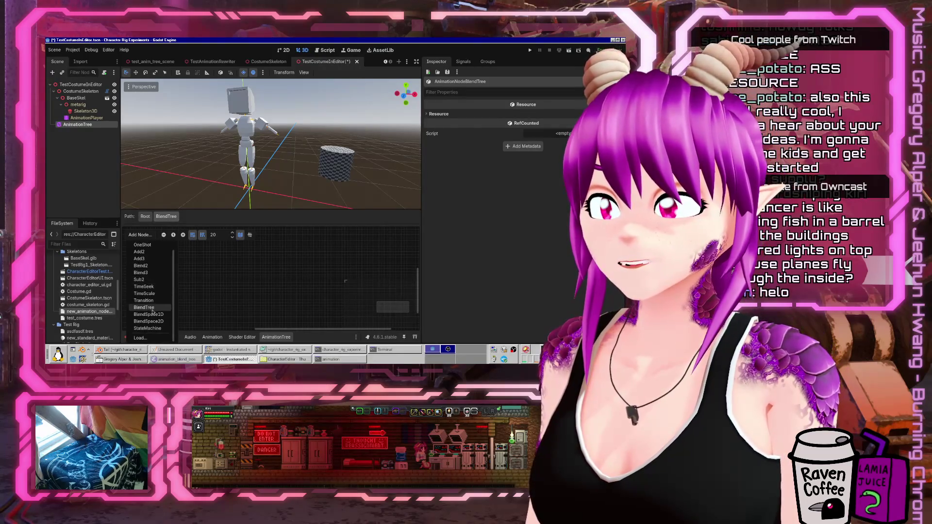
left_click(141, 338)
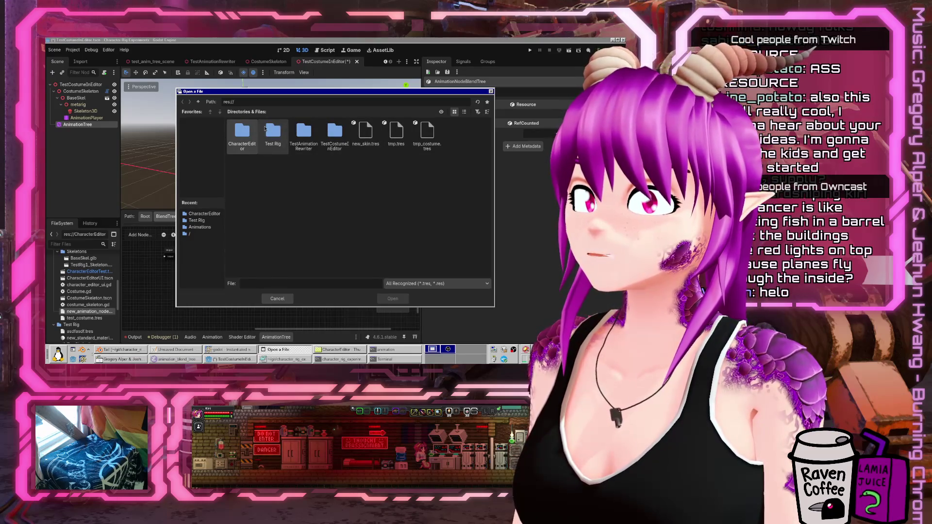
double_click(246, 134)
double_click(334, 135)
mouse_move(288, 288)
left_mouse_down()
mouse_move(155, 262)
mouse_move(274, 286)
mouse_move(255, 273)
mouse_move(201, 270)
left_mouse_up()
scroll(236, 275, "up", 2)
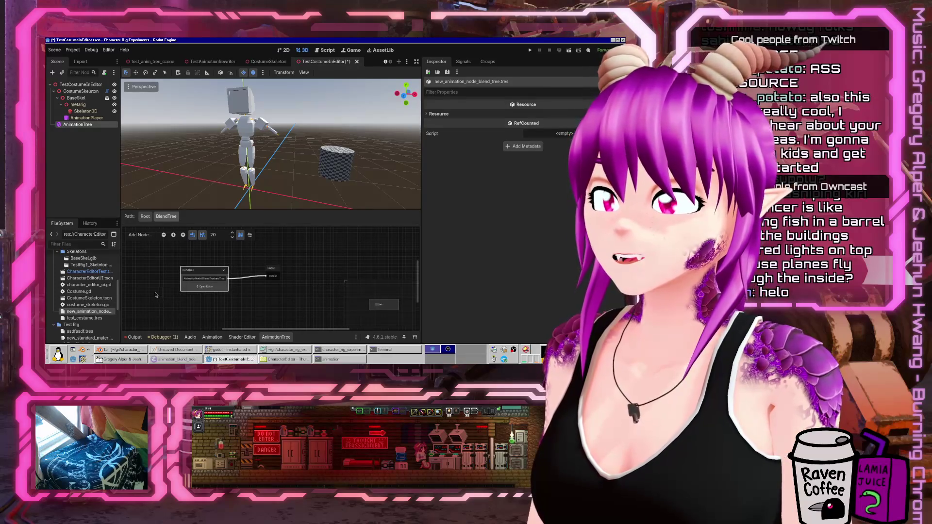
key("ctrl+s")
left_click(145, 216)
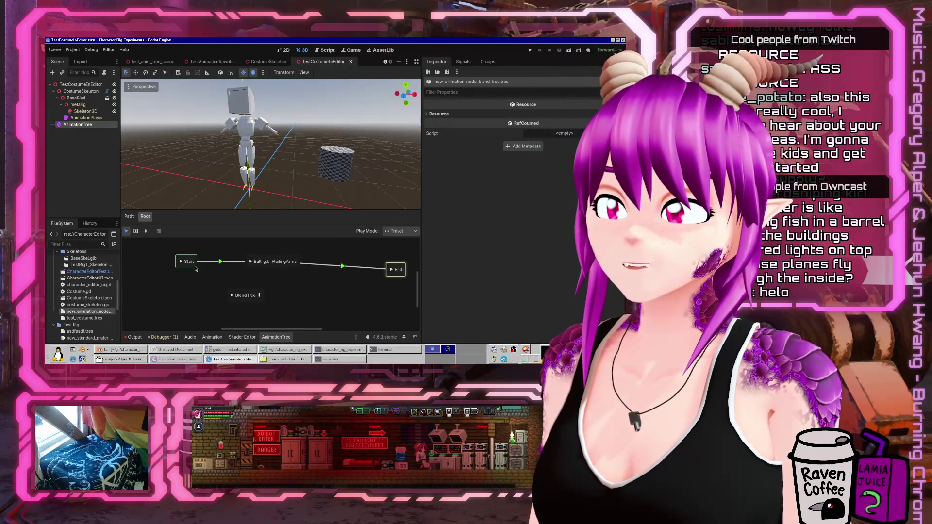
Add a transition from the Start state to the BlendTree state
left_click(146, 232)
mouse_move(192, 264)
left_mouse_down()
mouse_move(232, 287)
mouse_move(233, 299)
mouse_move(395, 270)
left_mouse_up()
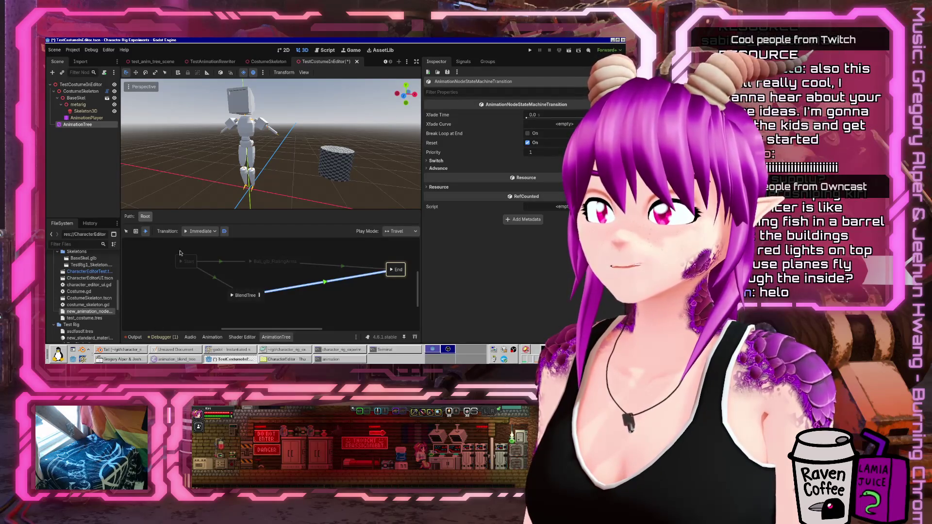
left_click(127, 231)
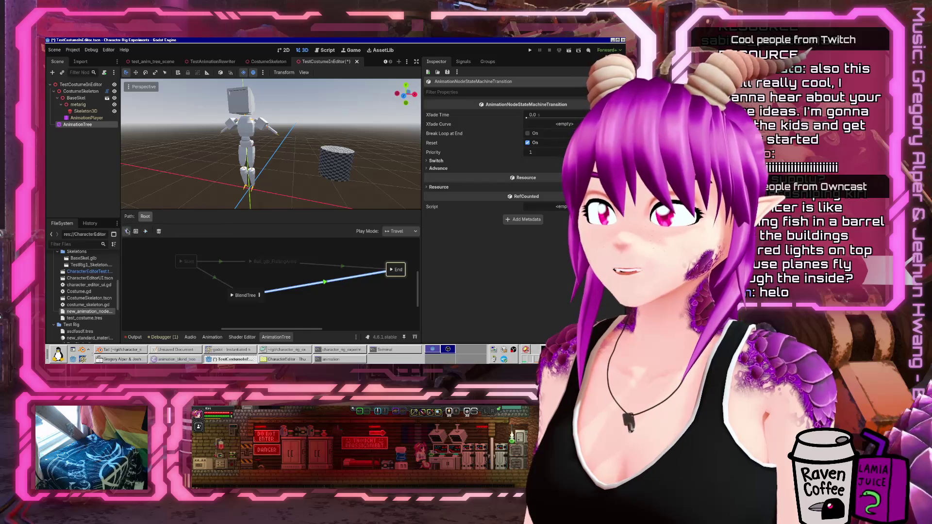
Enable Break Loop at End on the FlailingArms→End transition and Advance on Start for the FlailingArms state
left_click(221, 262)
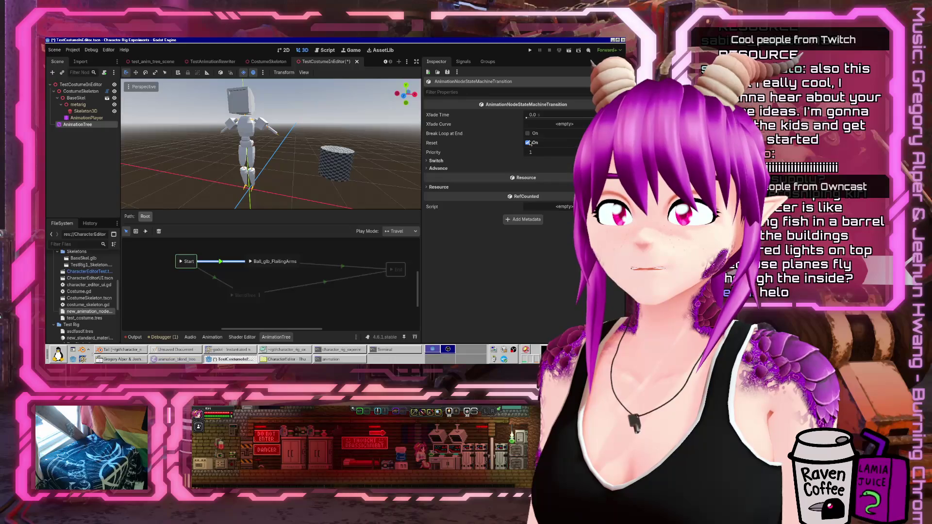
left_click(339, 269)
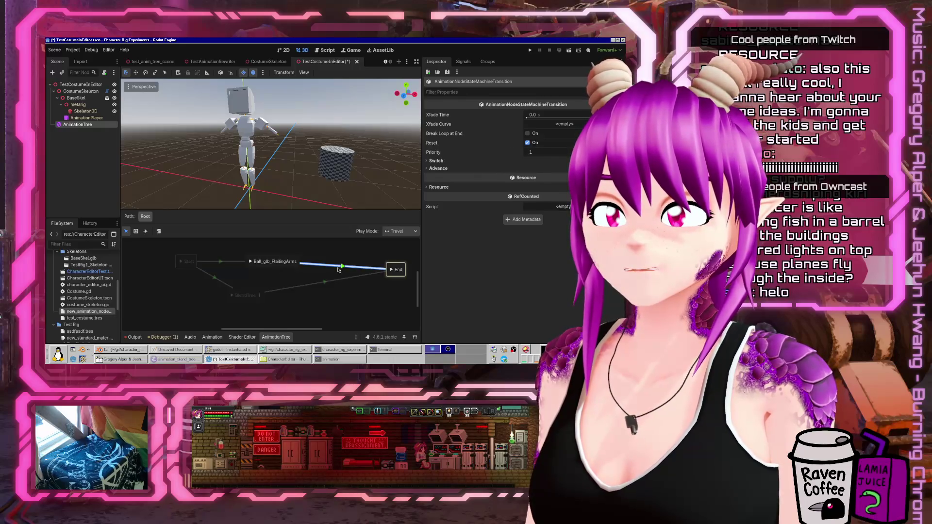
left_click(528, 133)
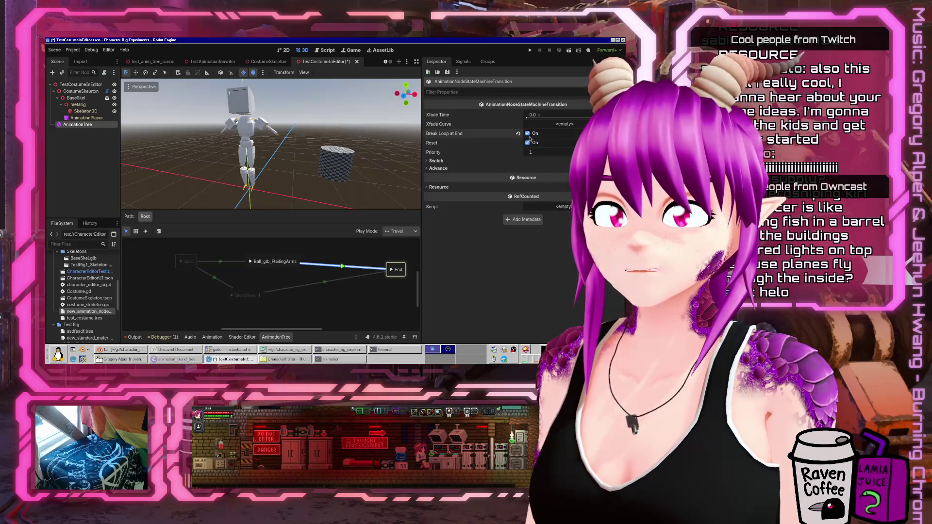
left_click(247, 262)
left_click(528, 134)
Move the Start state lower left in the graph and save the scene
left_click(232, 290)
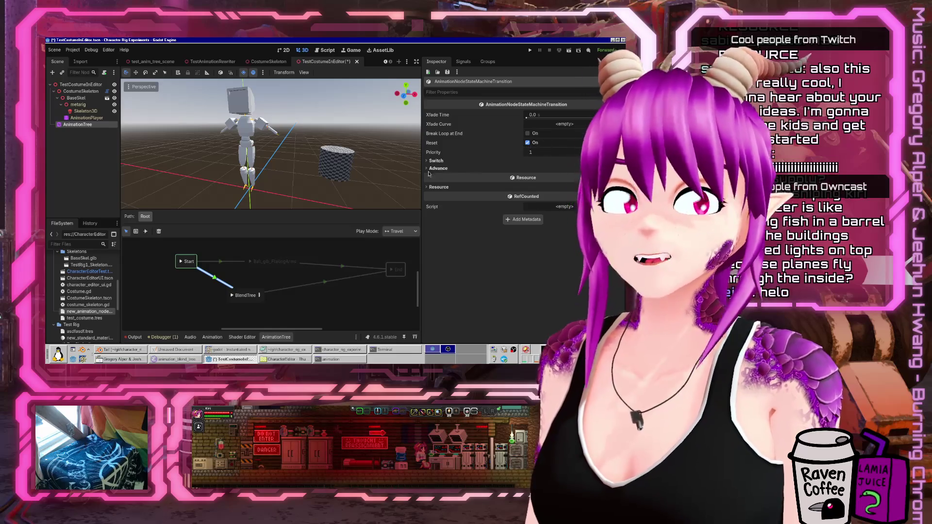
left_click(187, 260)
left_click(264, 256)
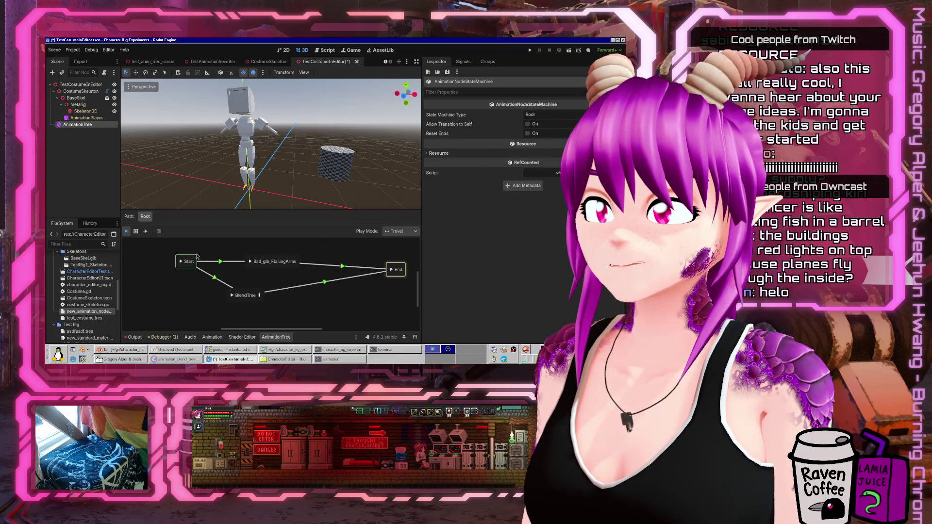
mouse_move(187, 264)
left_mouse_down()
mouse_move(173, 275)
mouse_move(163, 263)
mouse_move(166, 285)
mouse_move(171, 280)
left_mouse_up()
key("ctrl+s")
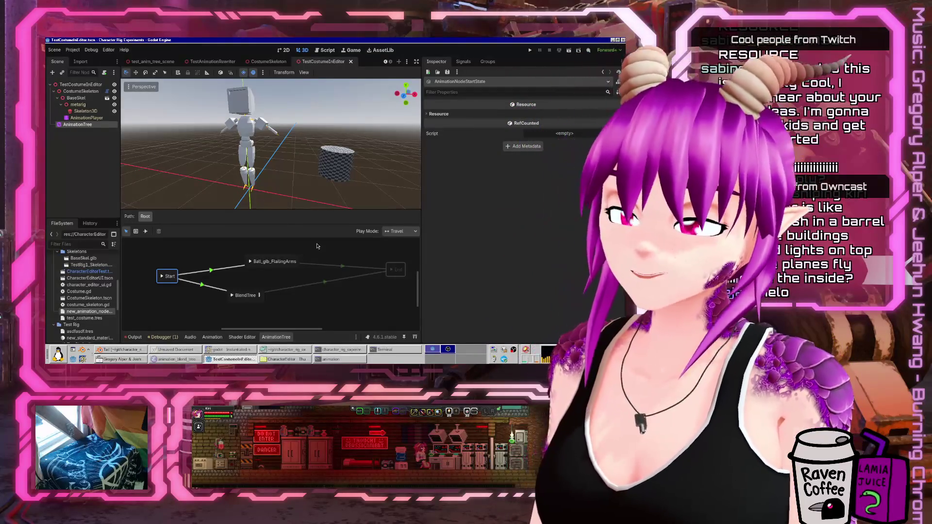
left_click(145, 231)
Draw a transition from Ball_glb_FlailingArms to the BlendTree state
mouse_move(249, 262)
left_mouse_down()
mouse_move(289, 261)
mouse_move(250, 294)
left_mouse_up()
left_click(271, 282)
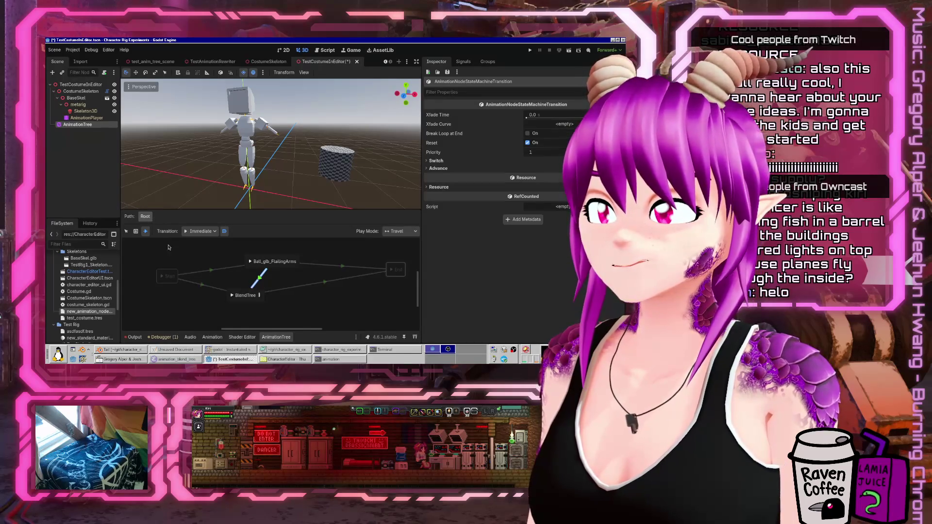
left_click(126, 231)
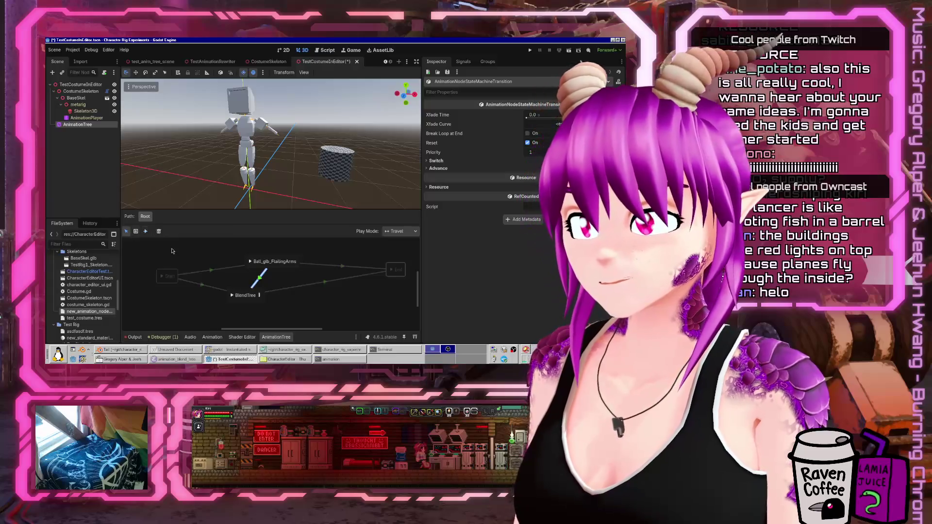
Add a BlendSpace2D state, then delete it from the Root state machine and save
right_click(174, 251)
mouse_move(190, 256)
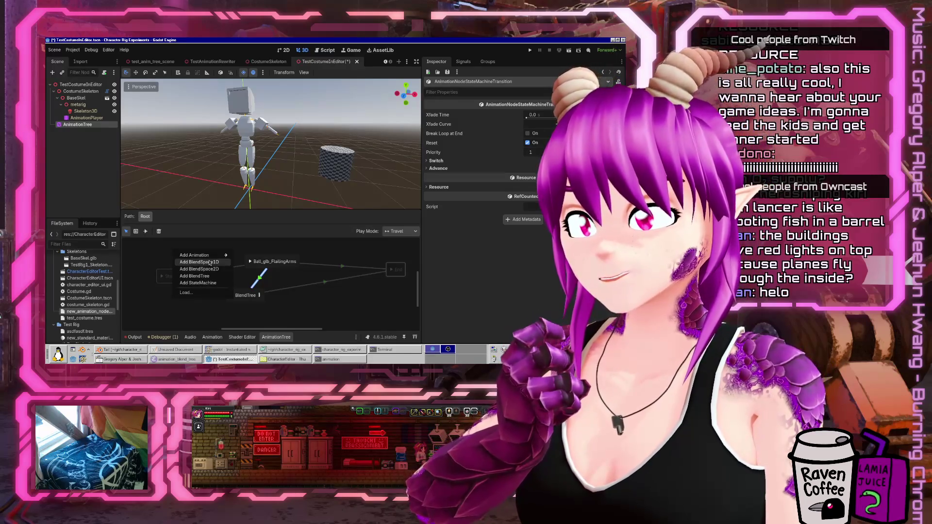
left_click(209, 269)
left_click(197, 265)
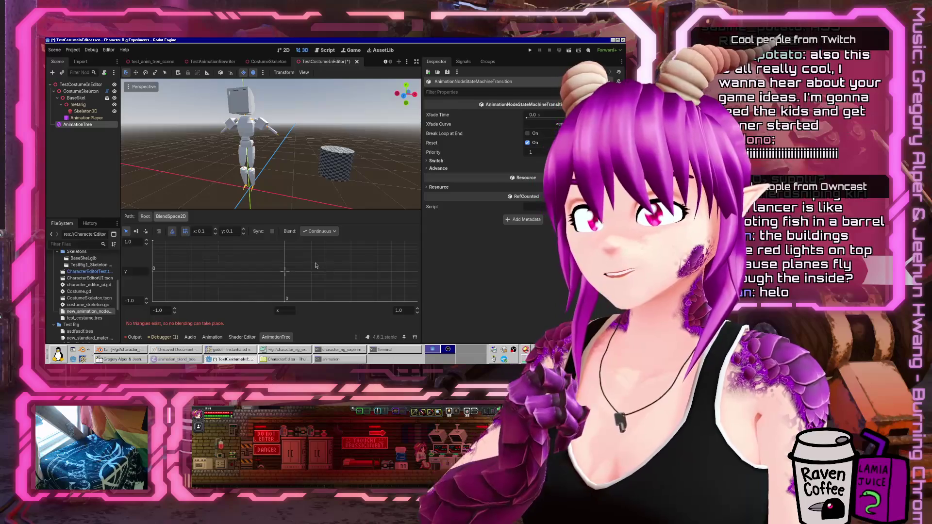
left_click(145, 217)
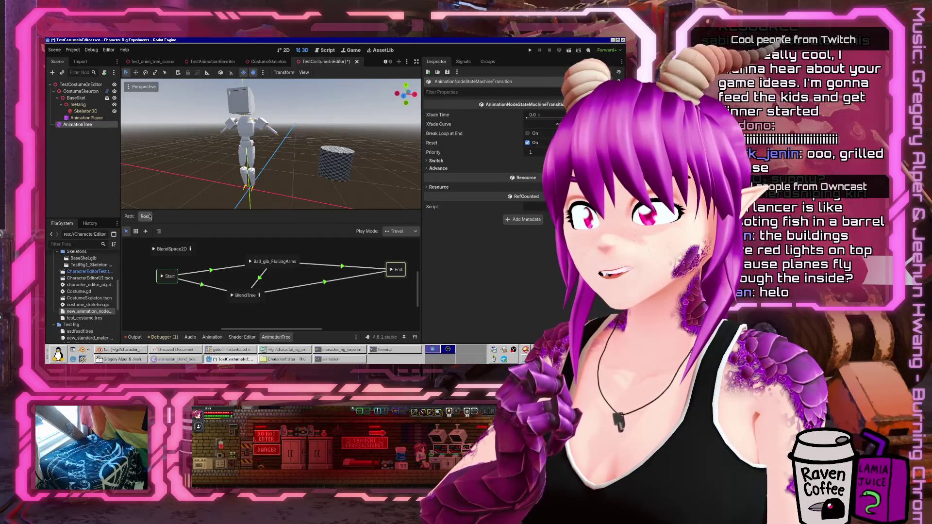
left_click(172, 249)
key("Delete")
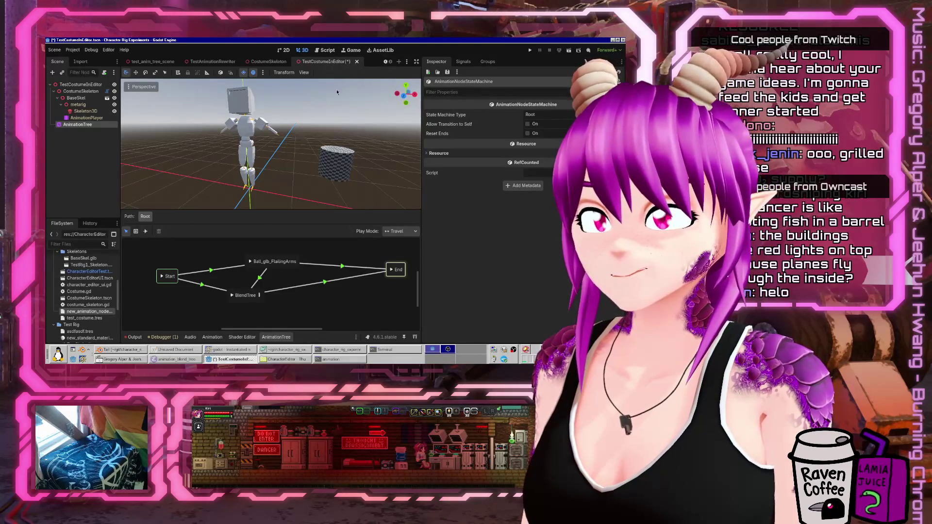
key("ctrl+s")
Search the help for 'animationnodestate' and open the AnimationNodeStateMachine class reference
left_click(333, 51)
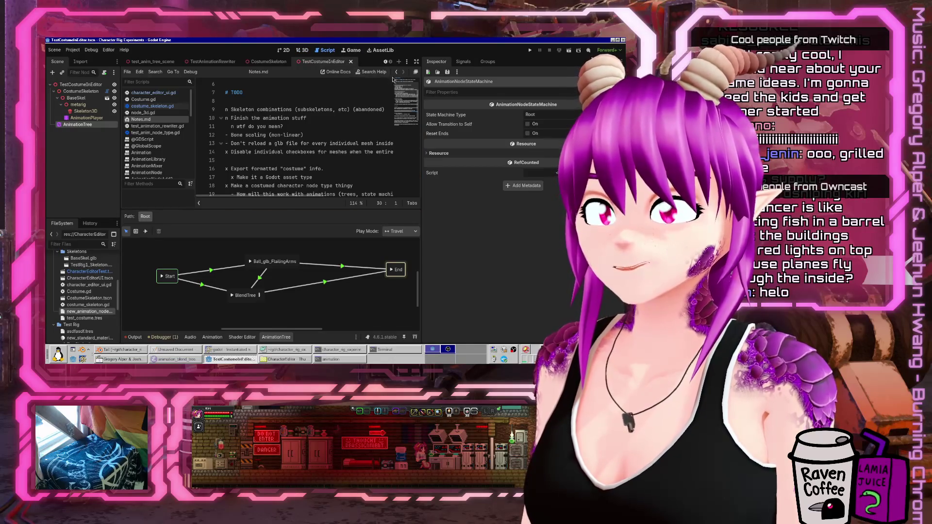
left_click(374, 72)
type("animationnodestate")
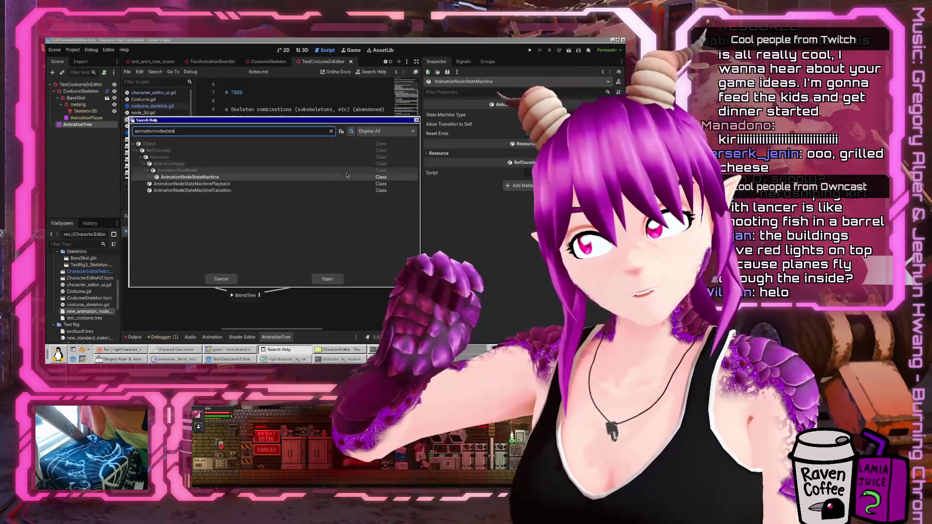
key("Return")
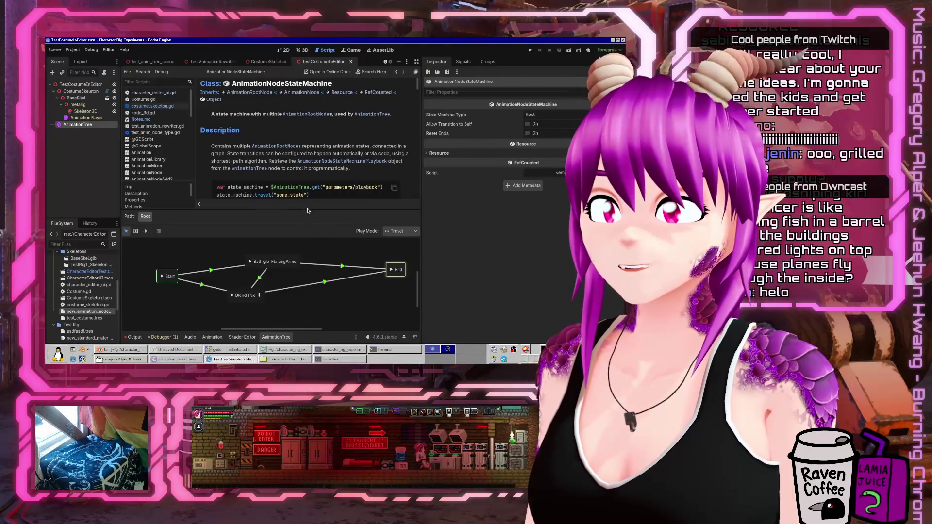
Enlarge the class docs area and collapse the AnimationTree panel
left_click_drag(307, 210, 304, 264)
left_click_drag(421, 175, 549, 182)
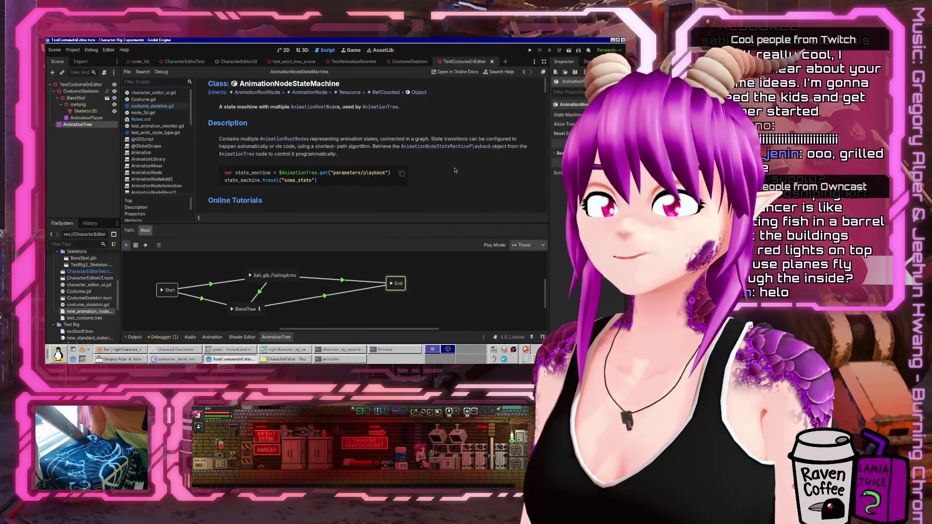
left_click(276, 336)
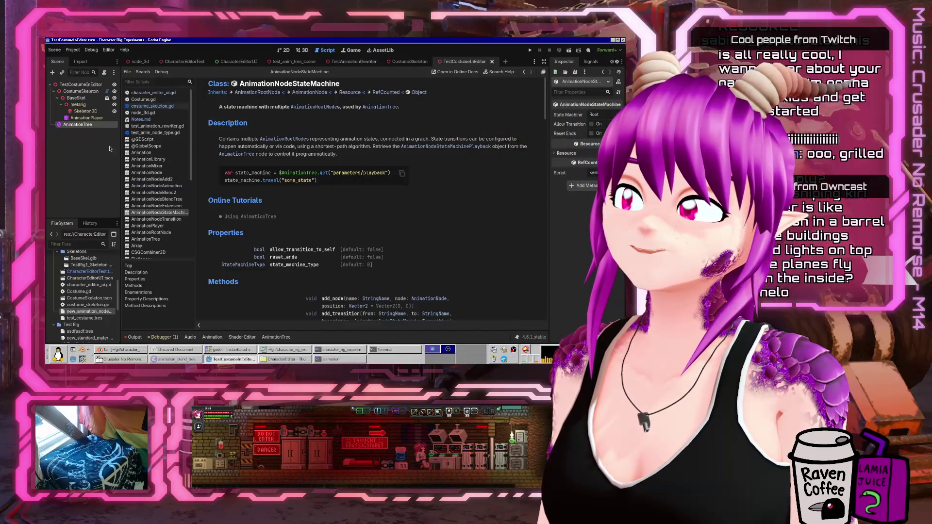
left_click(595, 140)
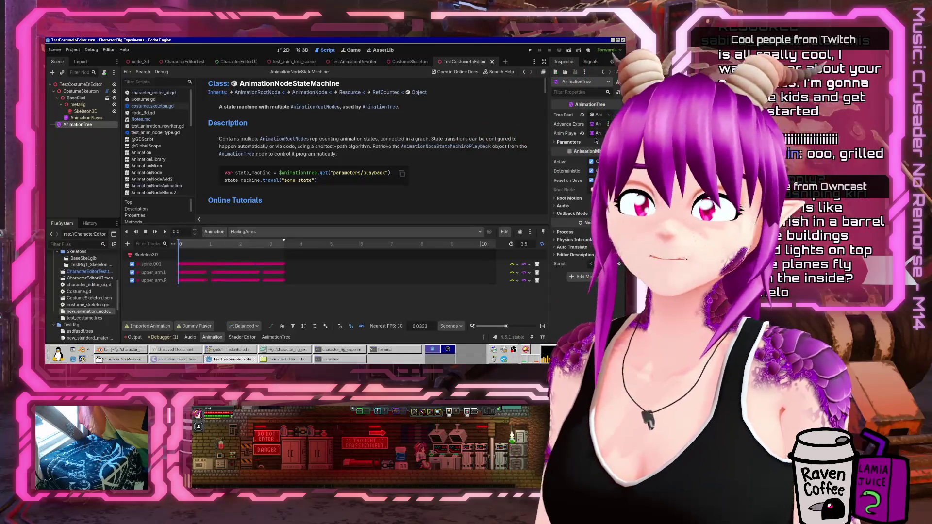
Widen the Inspector and inspect the AnimationTree's Playback parameter options without changing them
left_click_drag(550, 142, 528, 143)
left_click(538, 145)
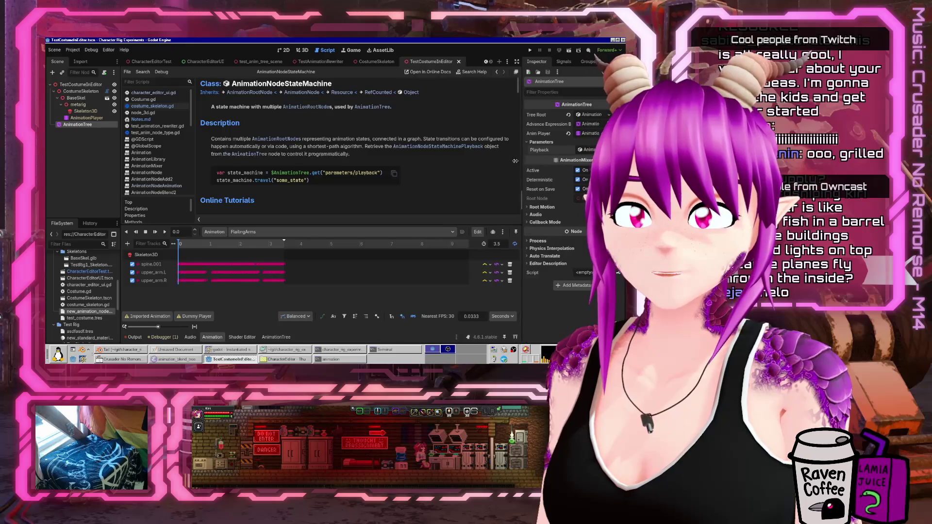
left_click_drag(527, 163, 445, 151)
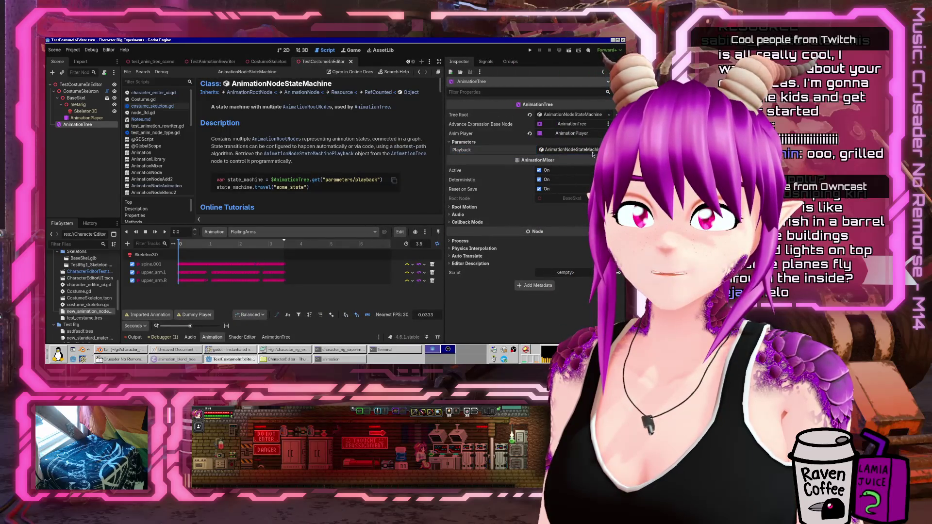
left_click(571, 149)
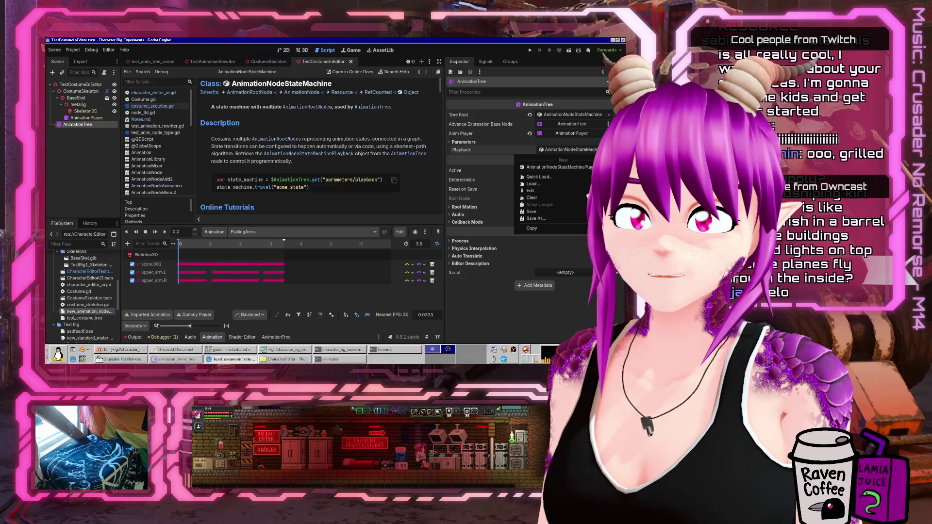
key("Escape")
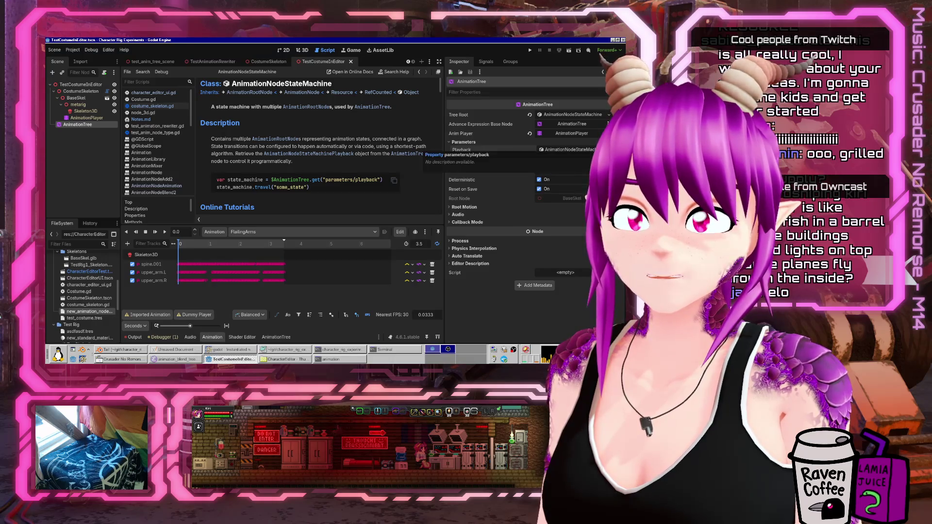
Widen the docs panel, review the state_machine.travel("some_state") example, and return to the 3D view
left_click_drag(445, 187, 541, 186)
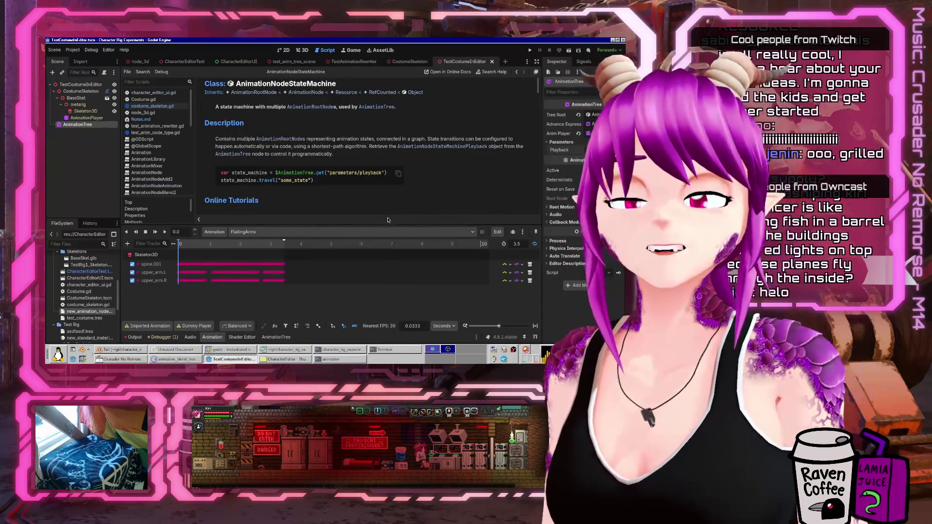
left_click_drag(219, 181, 314, 183)
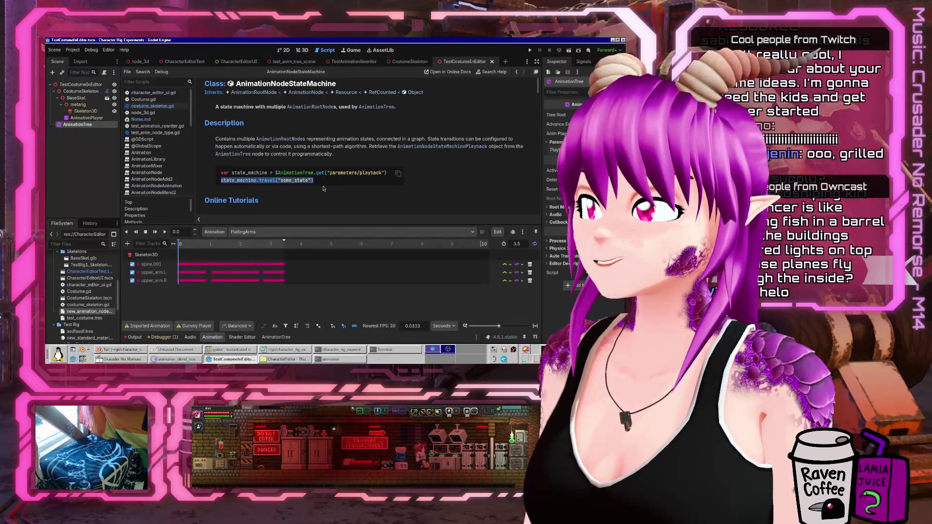
left_click(322, 183)
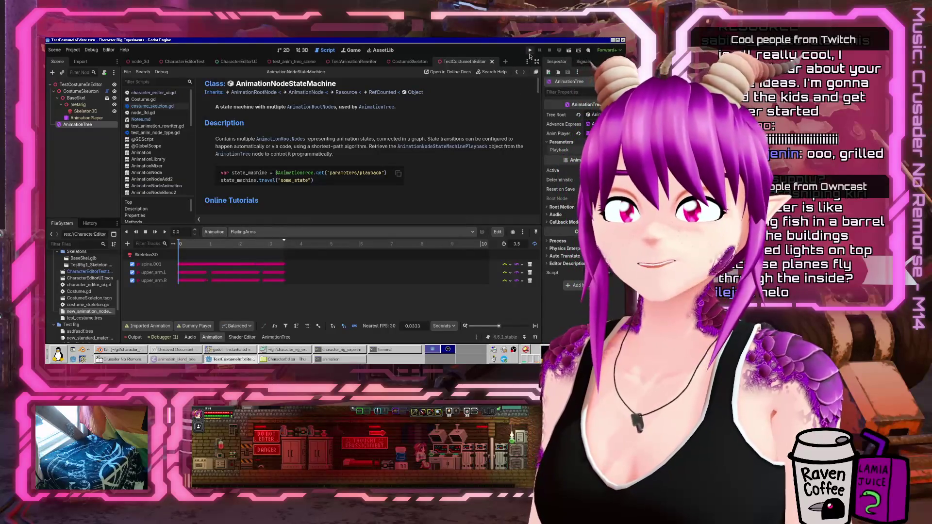
left_click(310, 52)
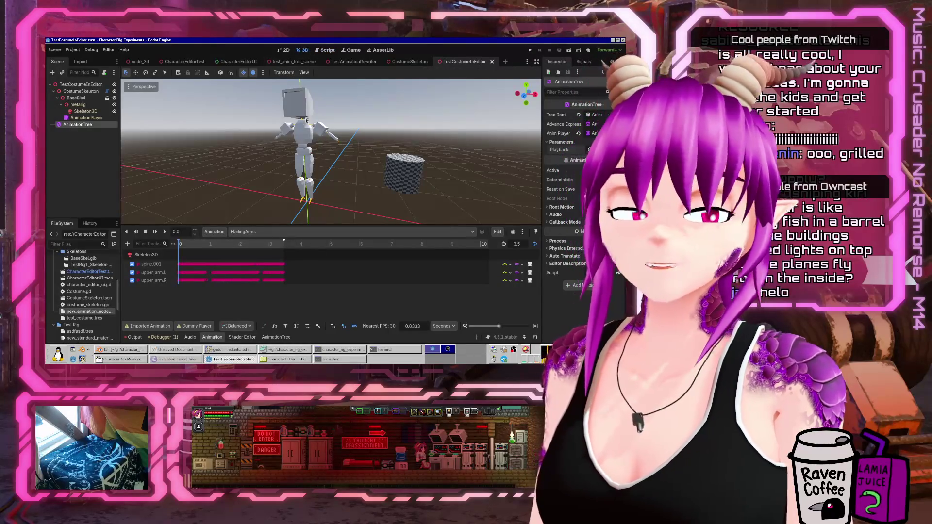